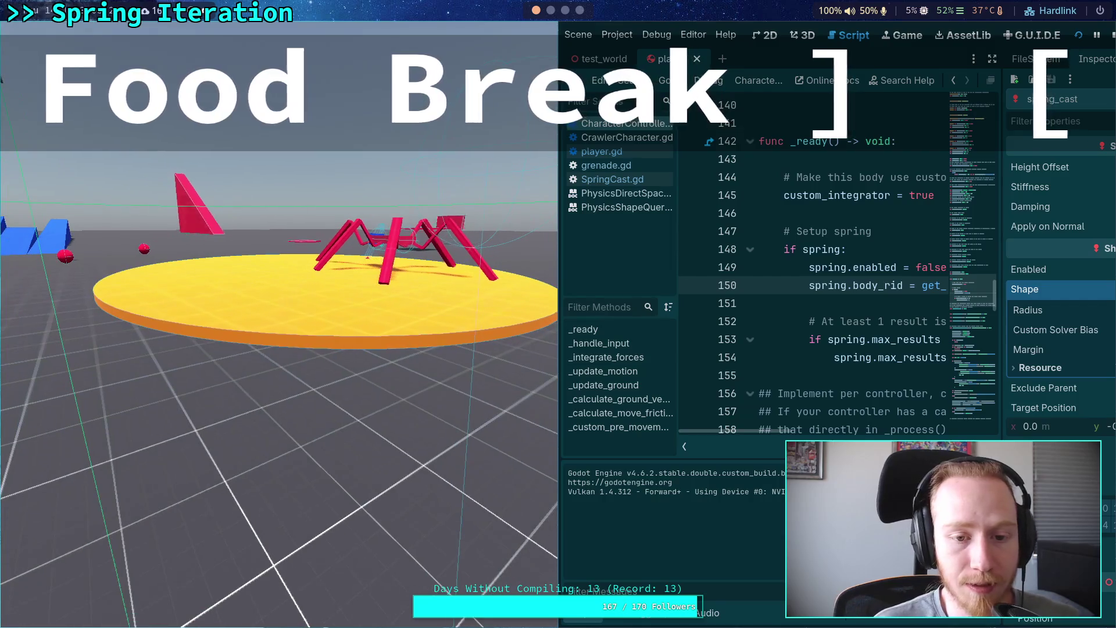
- Stop the game and close the player scene to return to test_world
left_click(1111, 35)
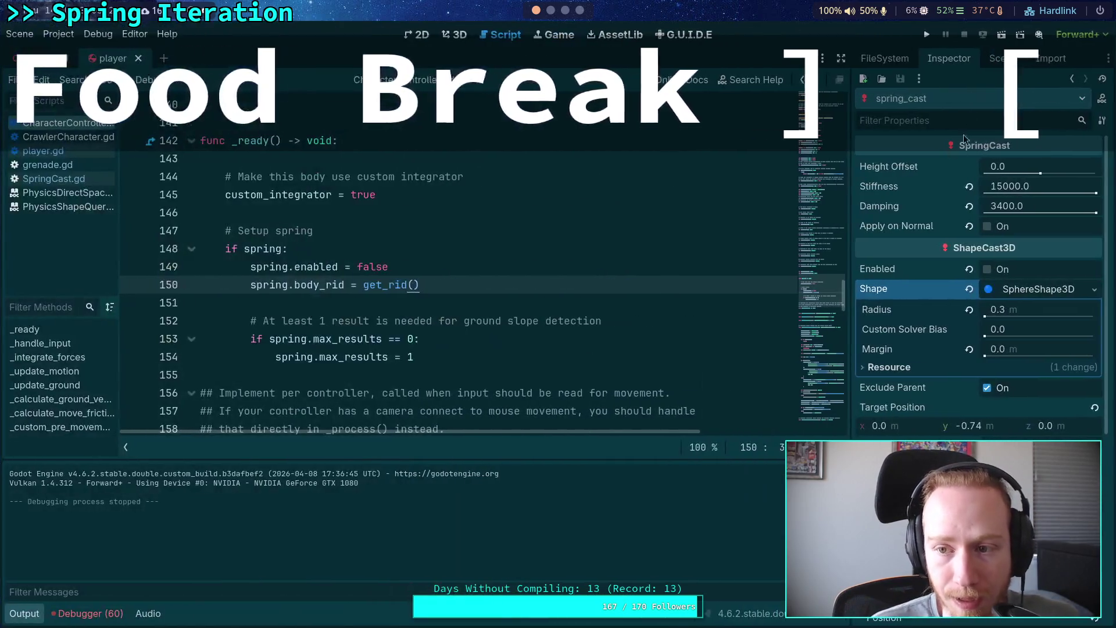
left_click(1000, 58)
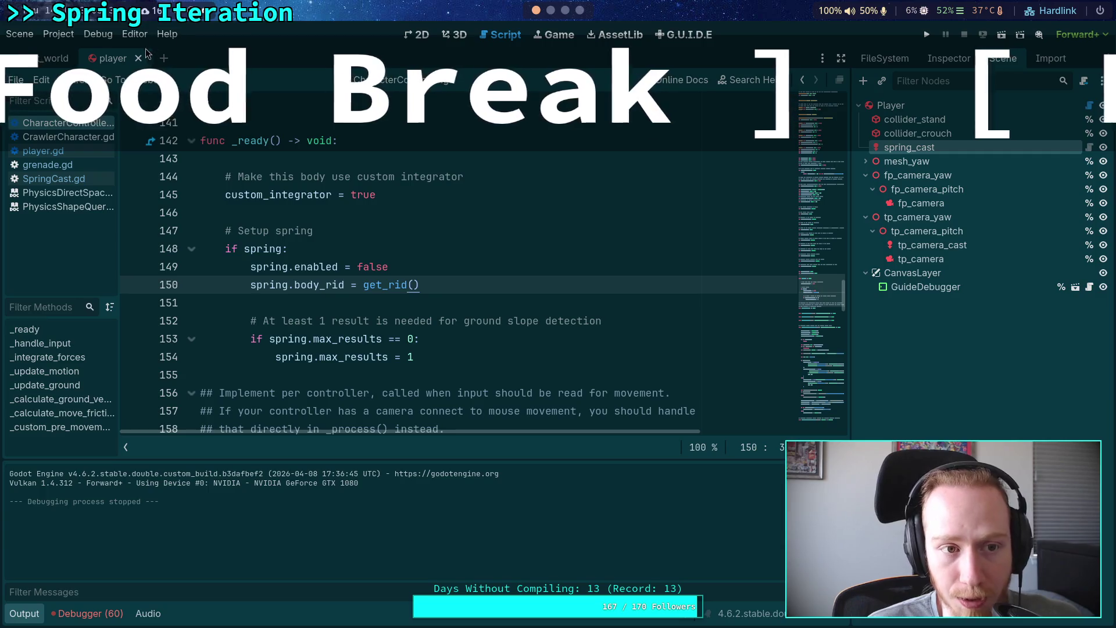
left_click(138, 59)
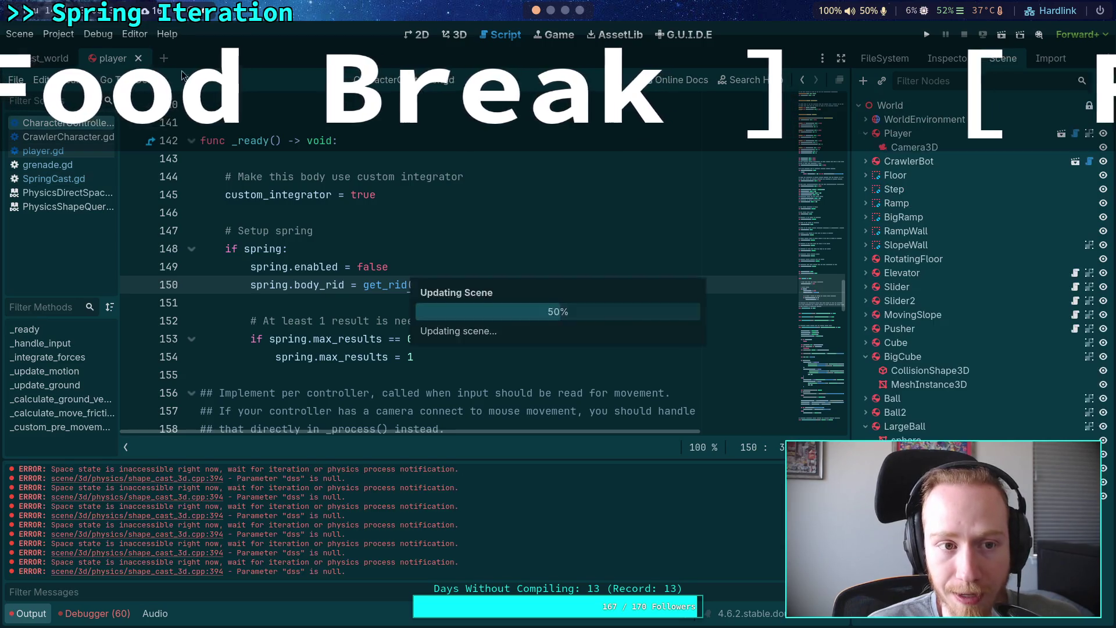
- Move the Player node up between RotatingFloor and Elevator and run the game
left_click(898, 133)
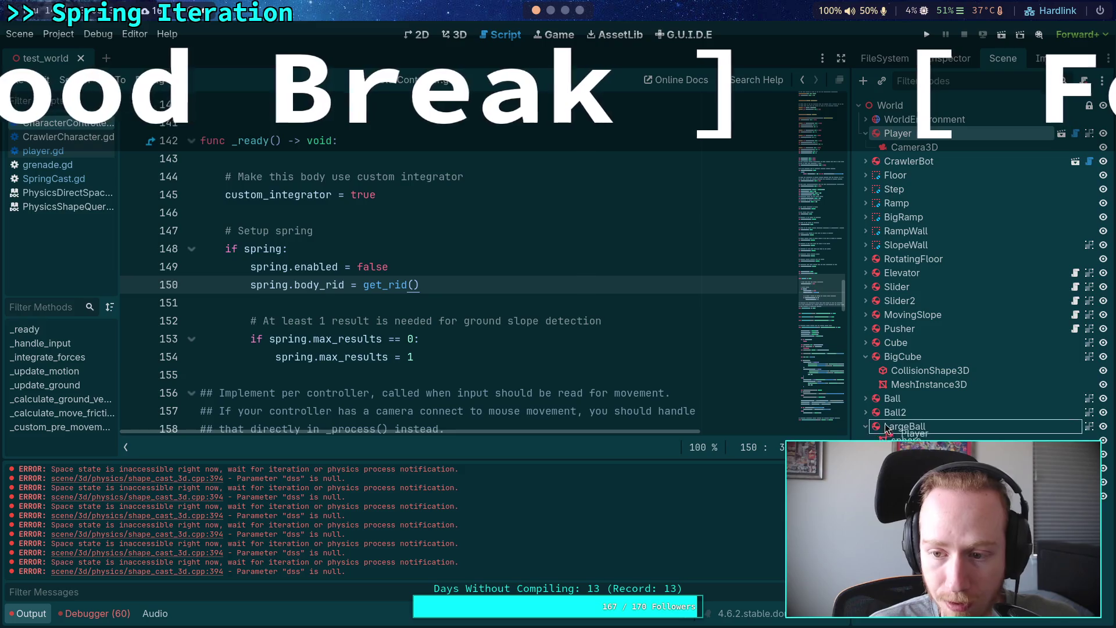
left_click_drag(888, 431, 901, 266)
left_click(928, 36)
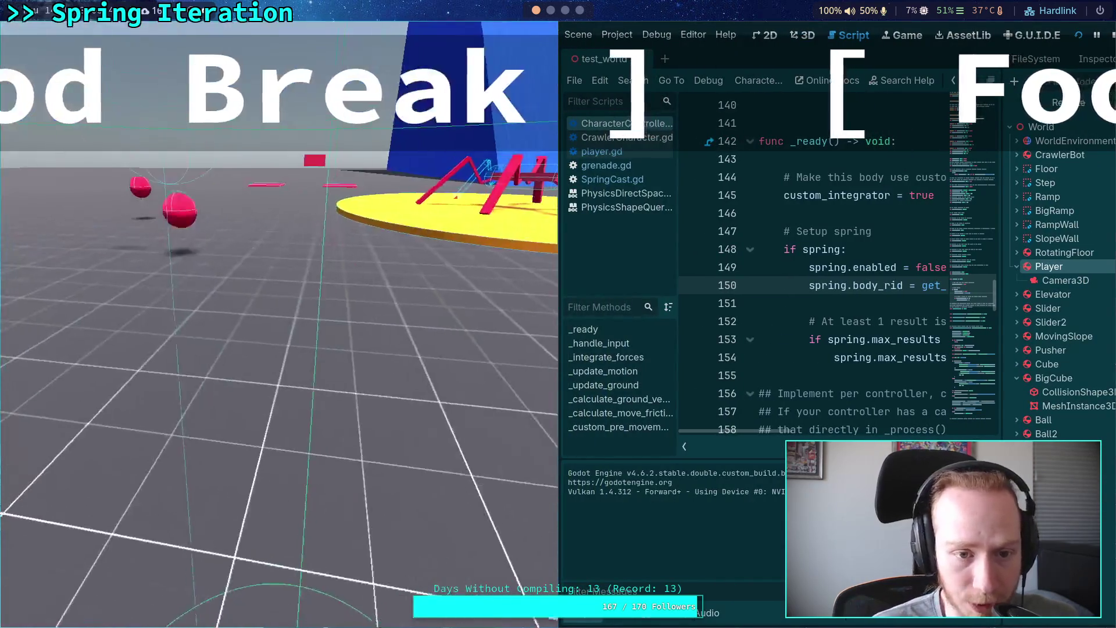
key("w")
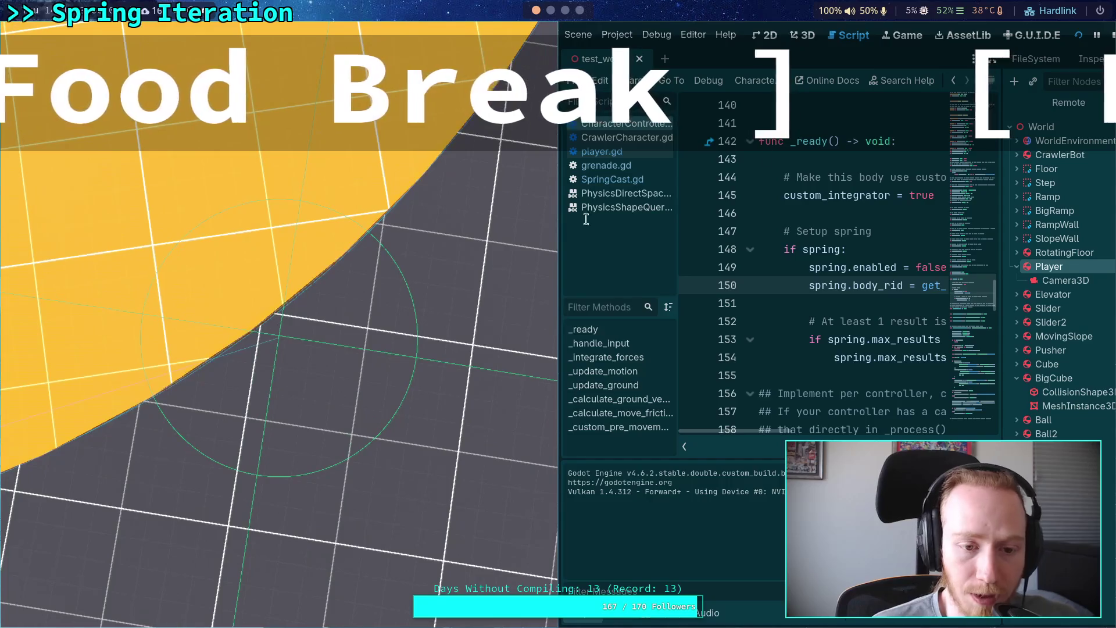
- Place Player directly above RotatingFloor in the World tree, then run and stop the game
key("F8")
left_click_drag(904, 245, 907, 225)
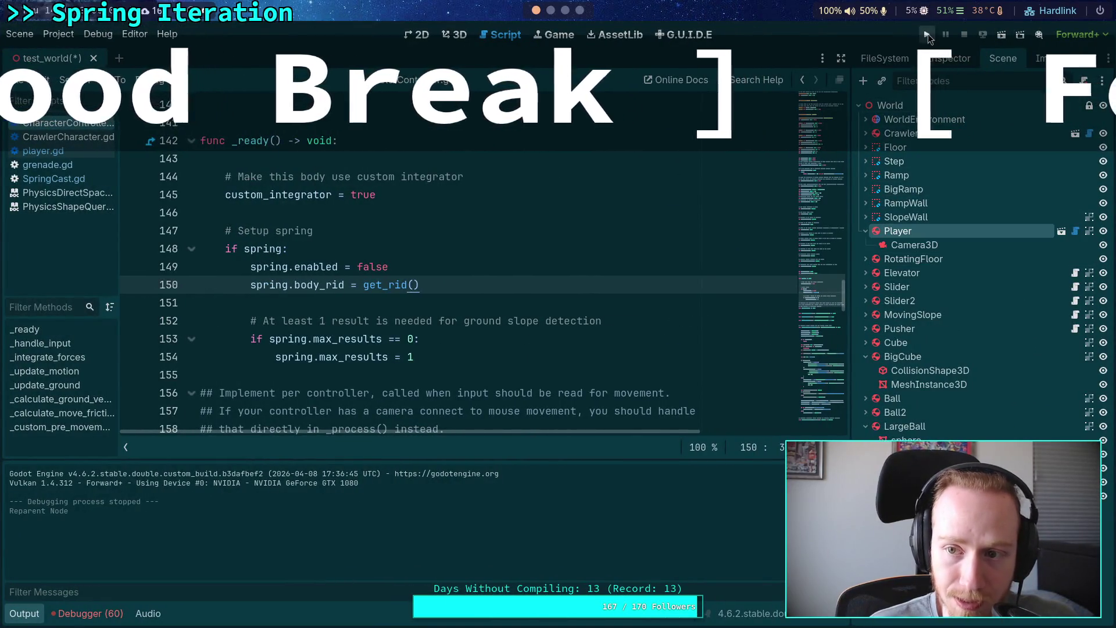
left_click(928, 34)
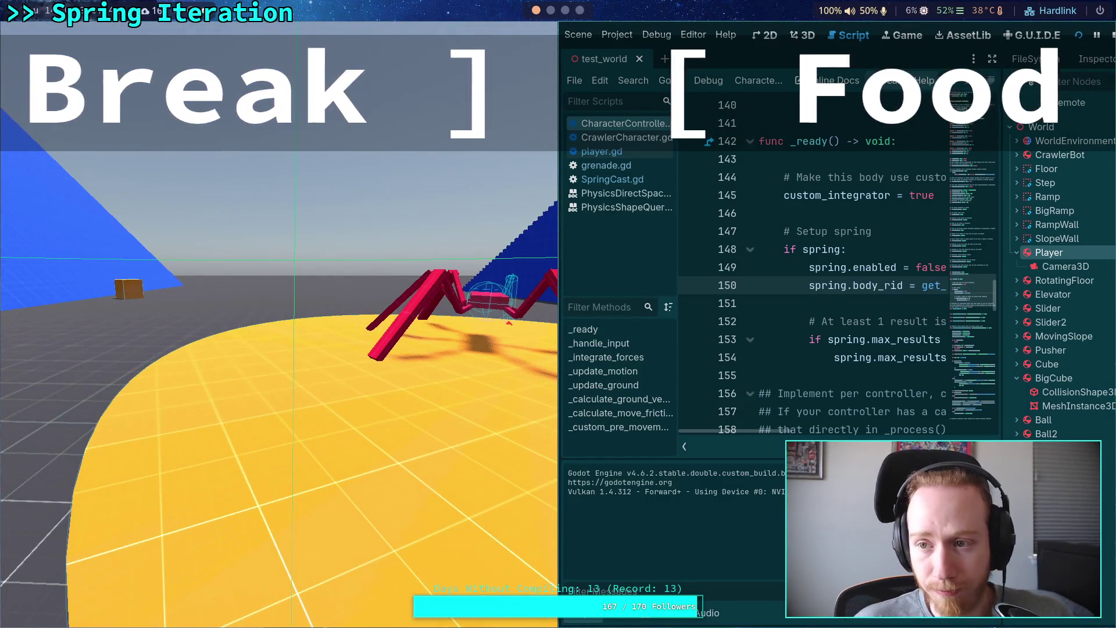
left_click(1111, 36)
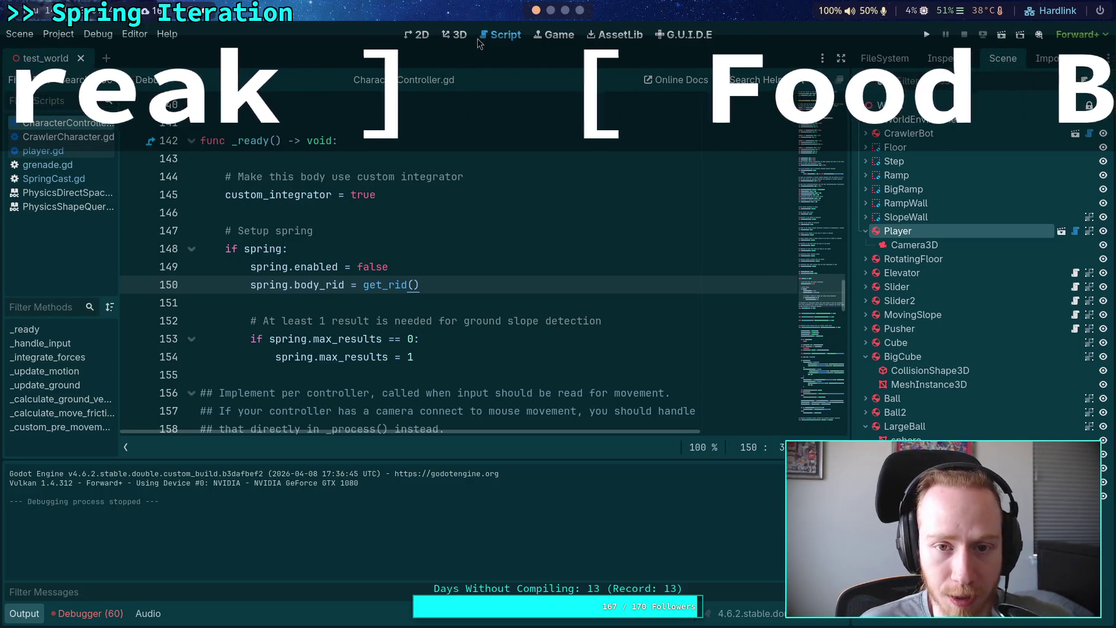
- In the 3D view, duplicate RotatingFloor as RotatingFloor2 and lift the copy along Y
left_click(456, 35)
scroll(426, 273, "down", 5)
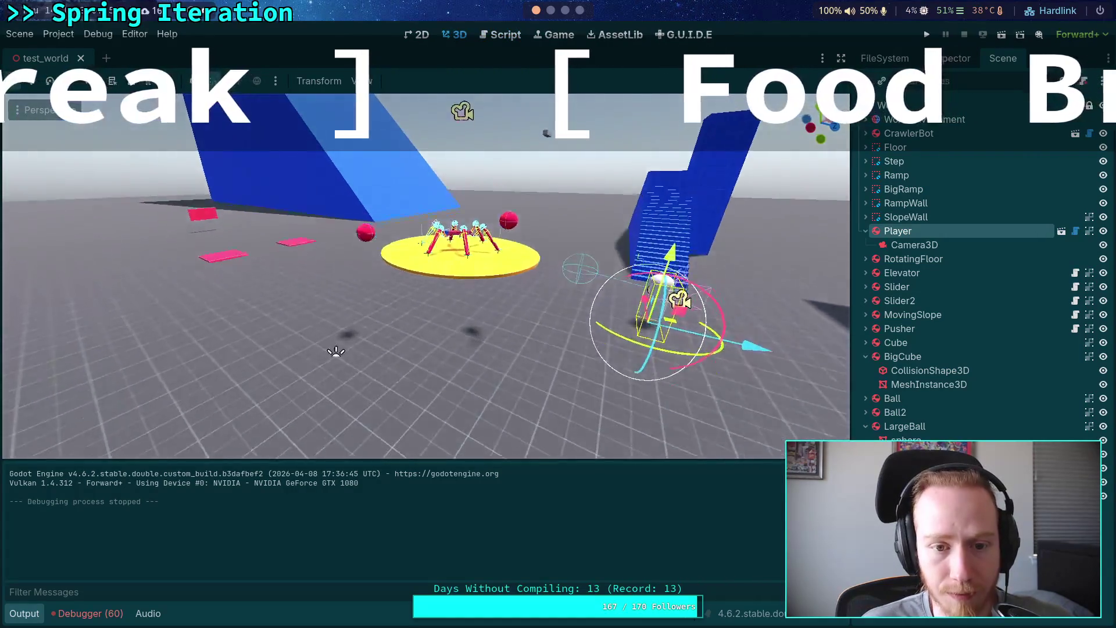
mouse_move(425, 274)
left_mouse_down()
mouse_move(535, 285)
mouse_move(686, 274)
mouse_move(698, 302)
mouse_move(376, 245)
left_mouse_up()
left_click(887, 258)
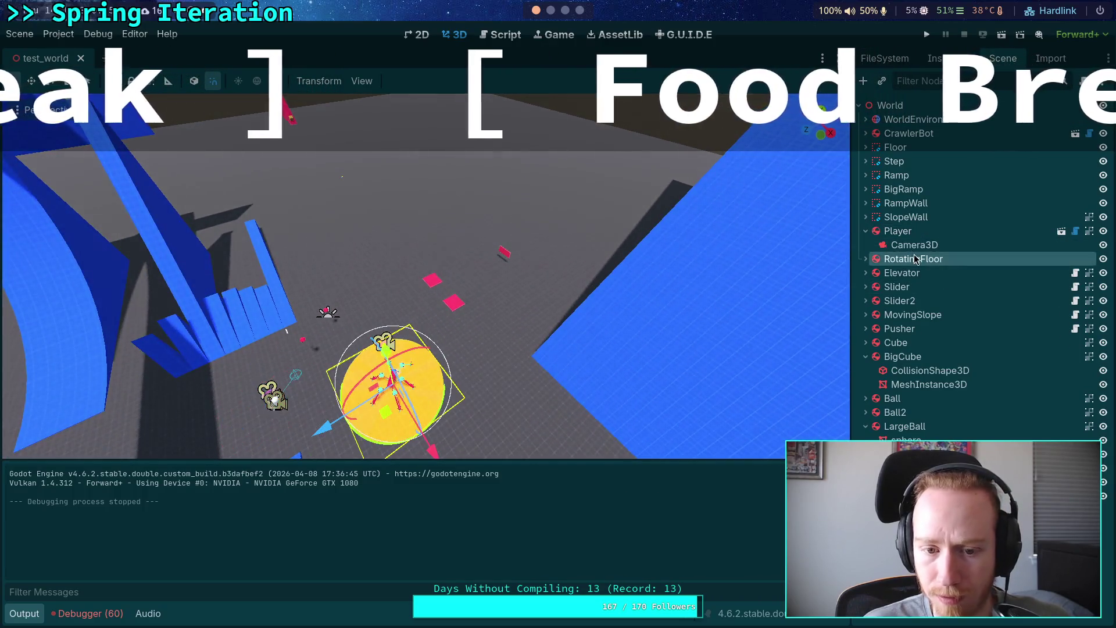
right_click(886, 259)
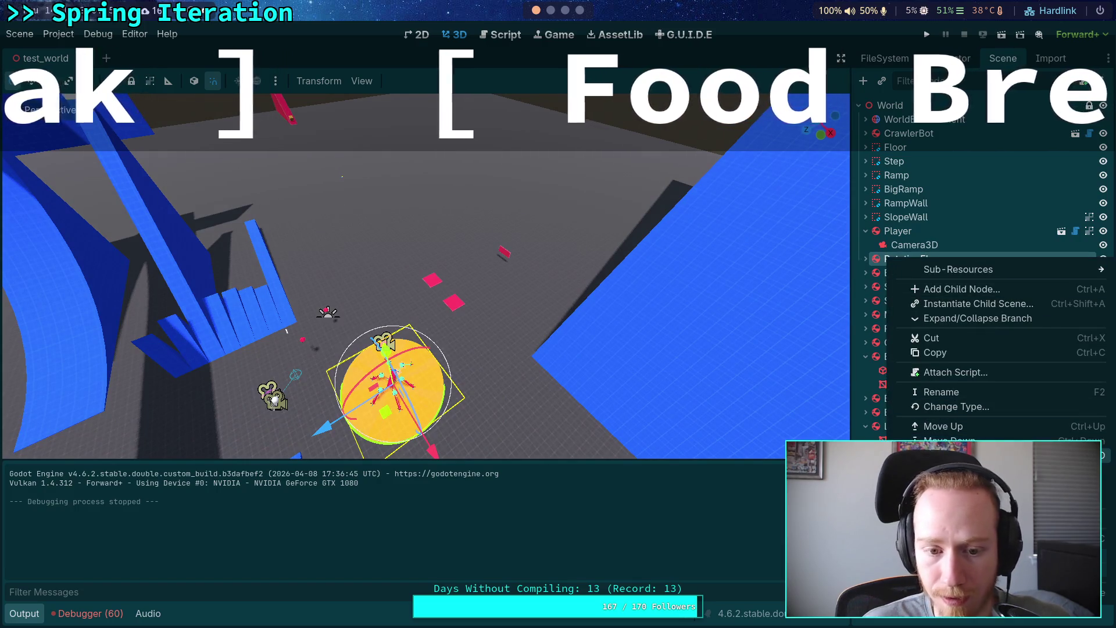
left_click(954, 455)
left_click_drag(377, 417, 419, 188)
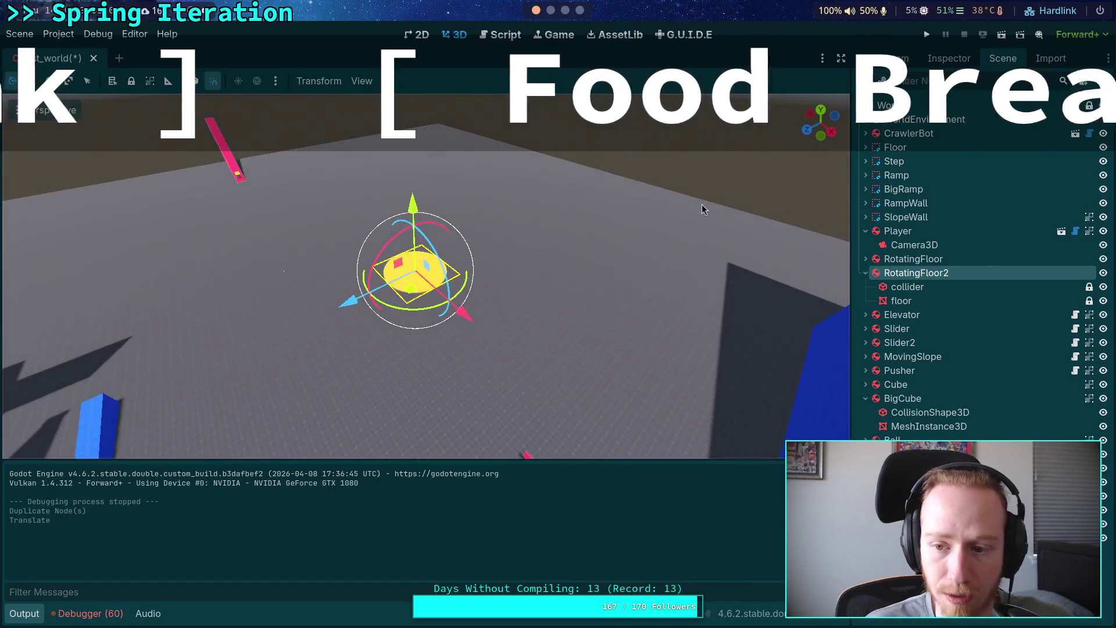
- Make RotatingFloor2's collider cylinder shape unique and set its radius to 20 m
left_click(948, 288)
left_click(945, 59)
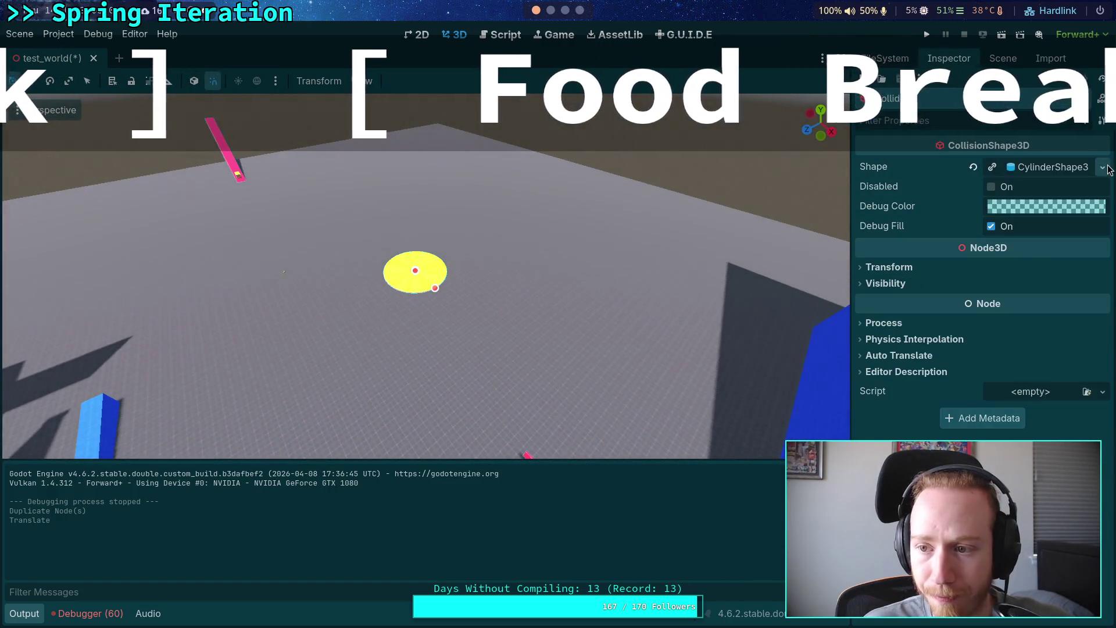
left_click(1103, 167)
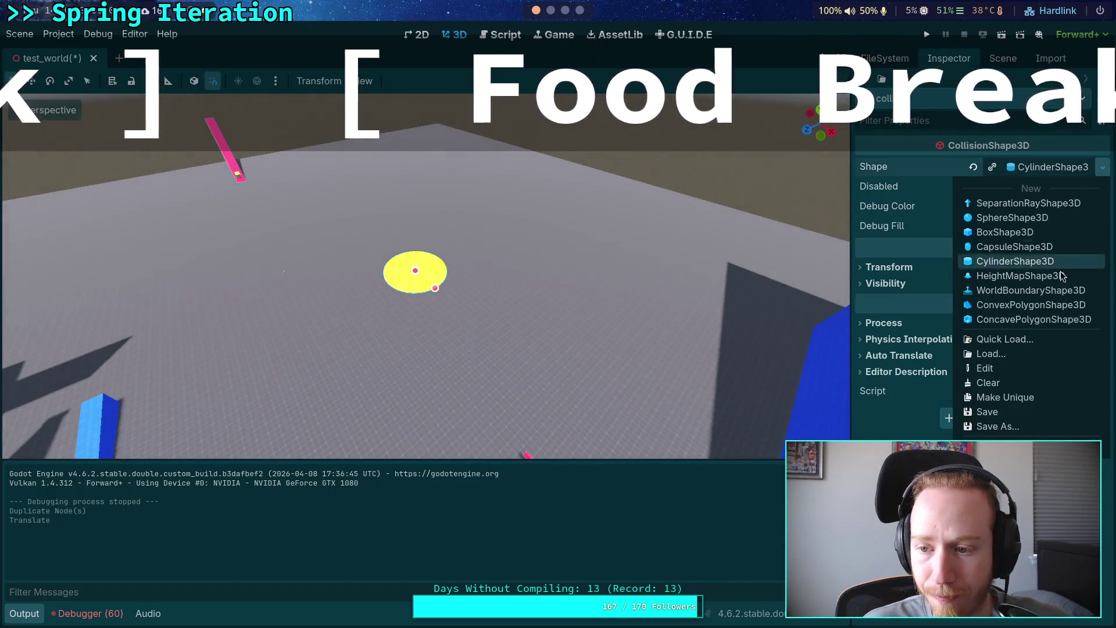
left_click(1005, 397)
left_click(1020, 168)
type("20")
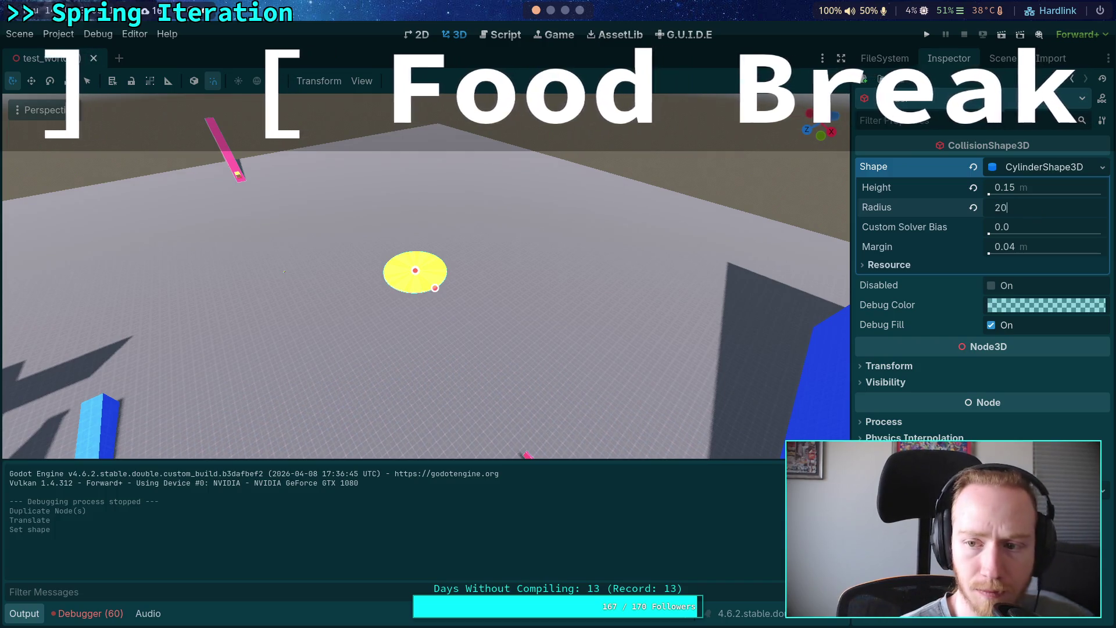
key("Return")
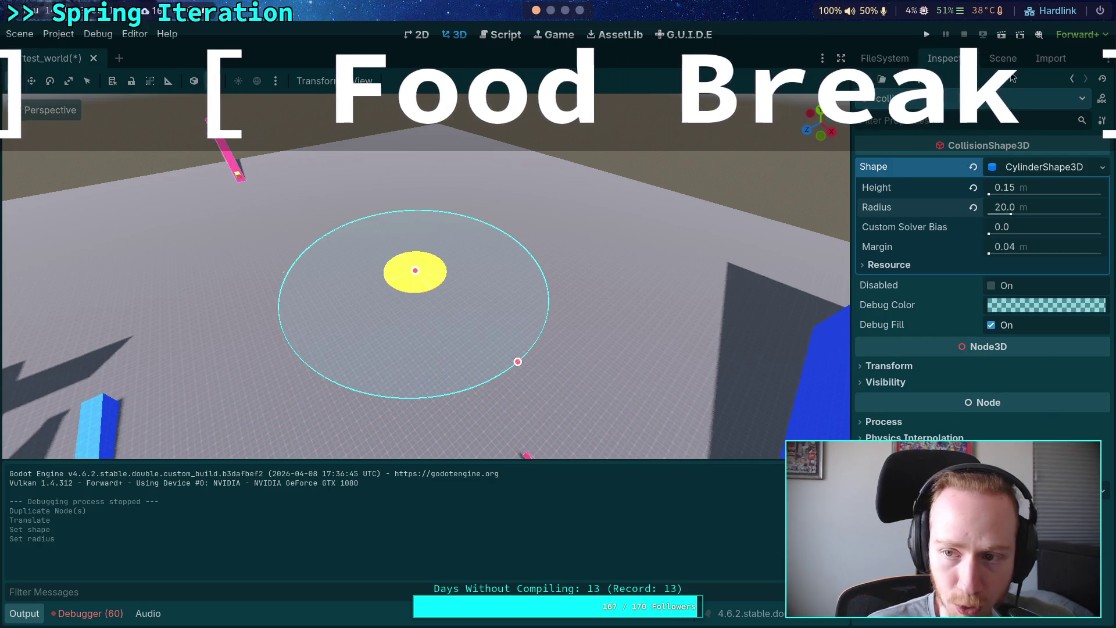
- Select RotatingFloor2's floor mesh node and show its properties in the Inspector
left_click(1001, 59)
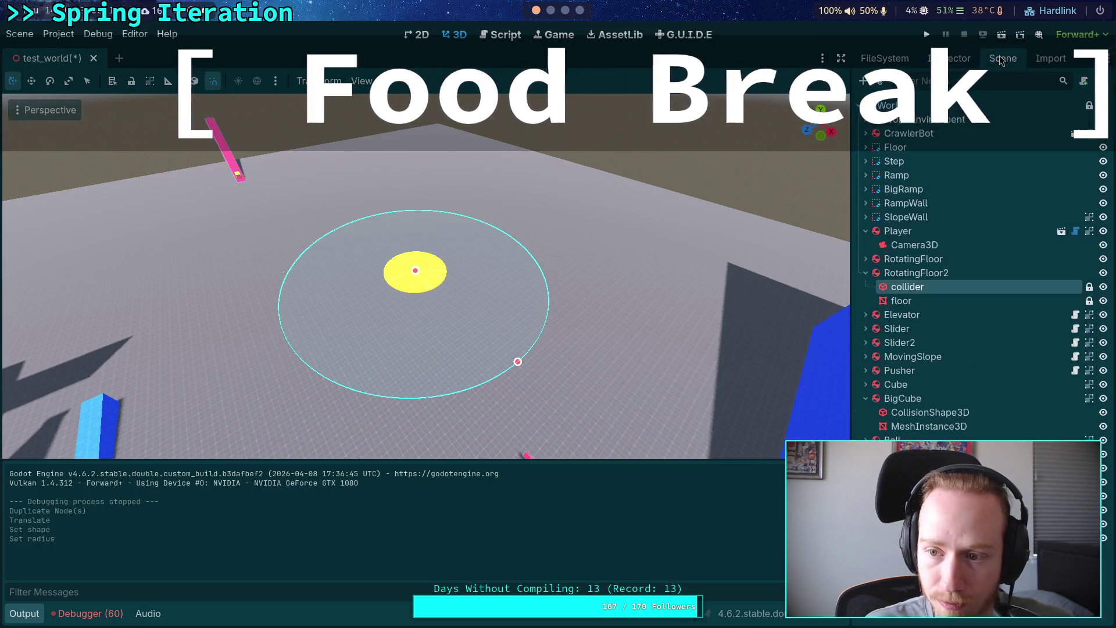
left_click(917, 273)
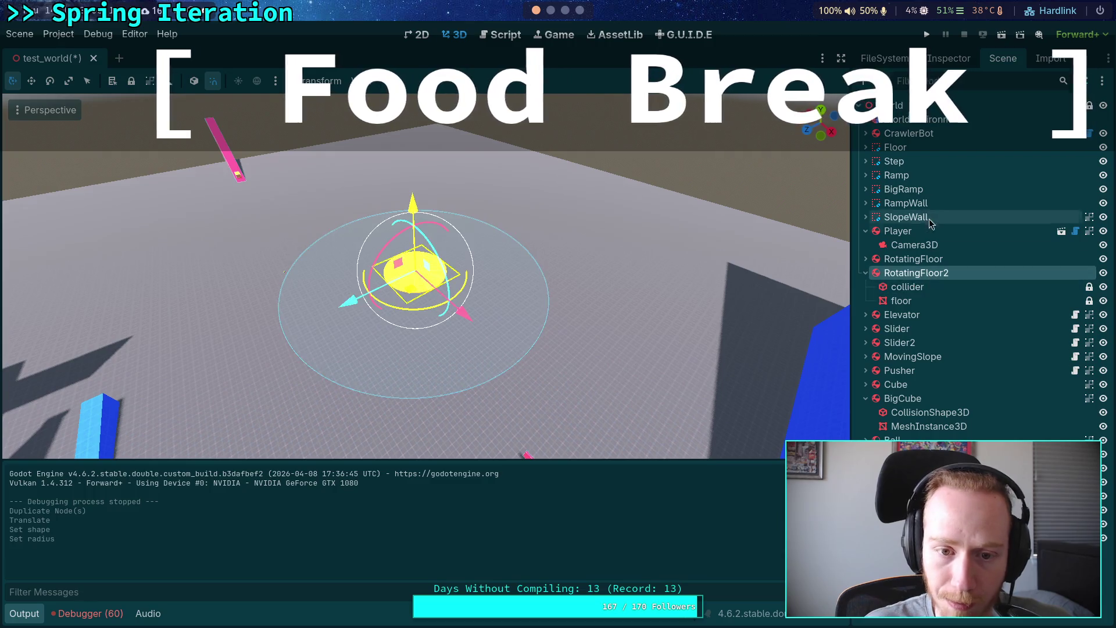
left_click(902, 301)
left_click(949, 58)
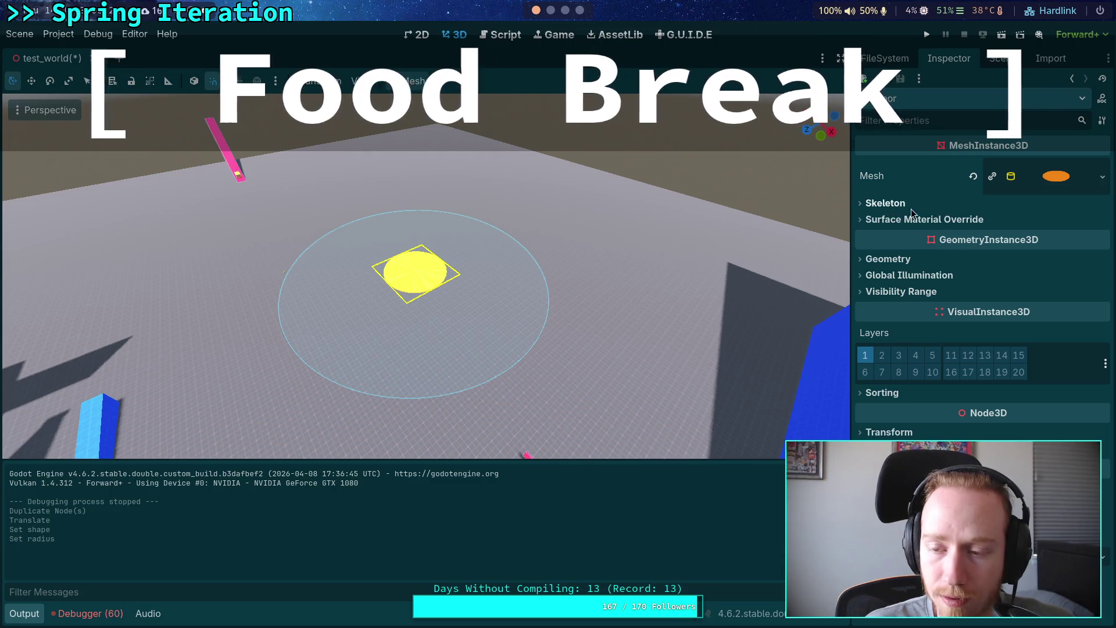
- Make the floor's CylinderMesh unique and set its Top and Bottom Radius to 20 m
left_click(1057, 186)
left_click(1103, 176)
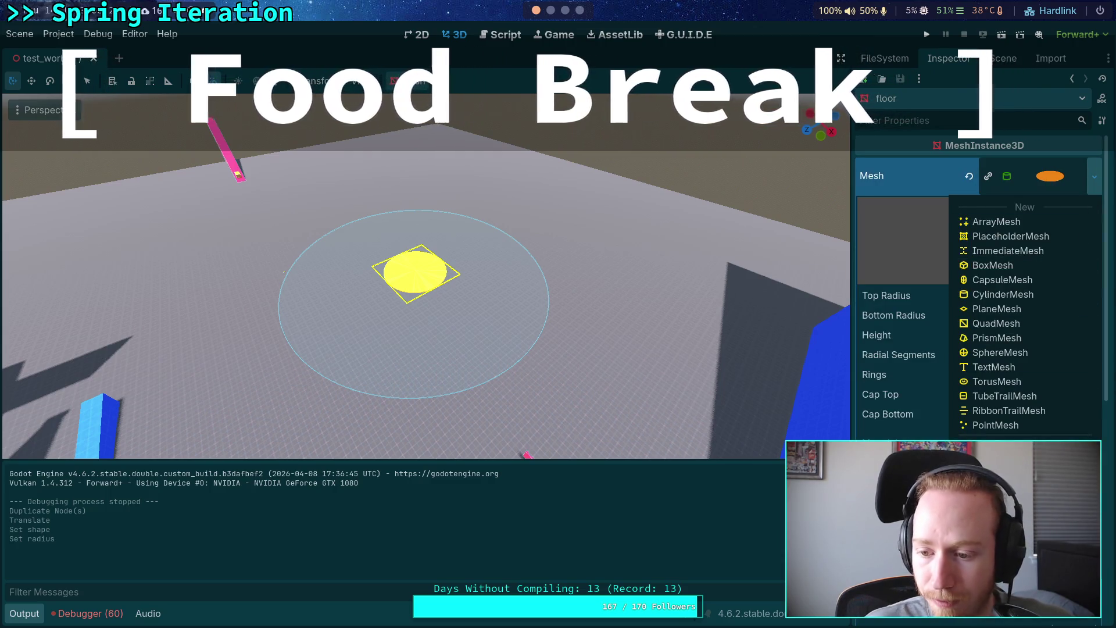
left_click(1024, 512)
left_click(1022, 297)
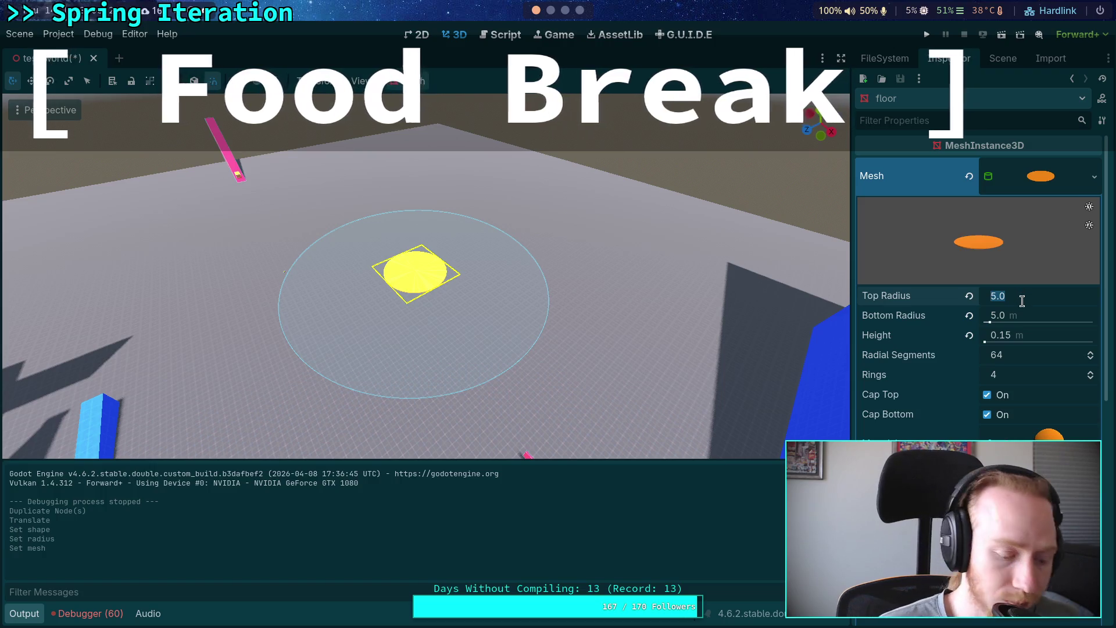
type("20")
left_click(1022, 316)
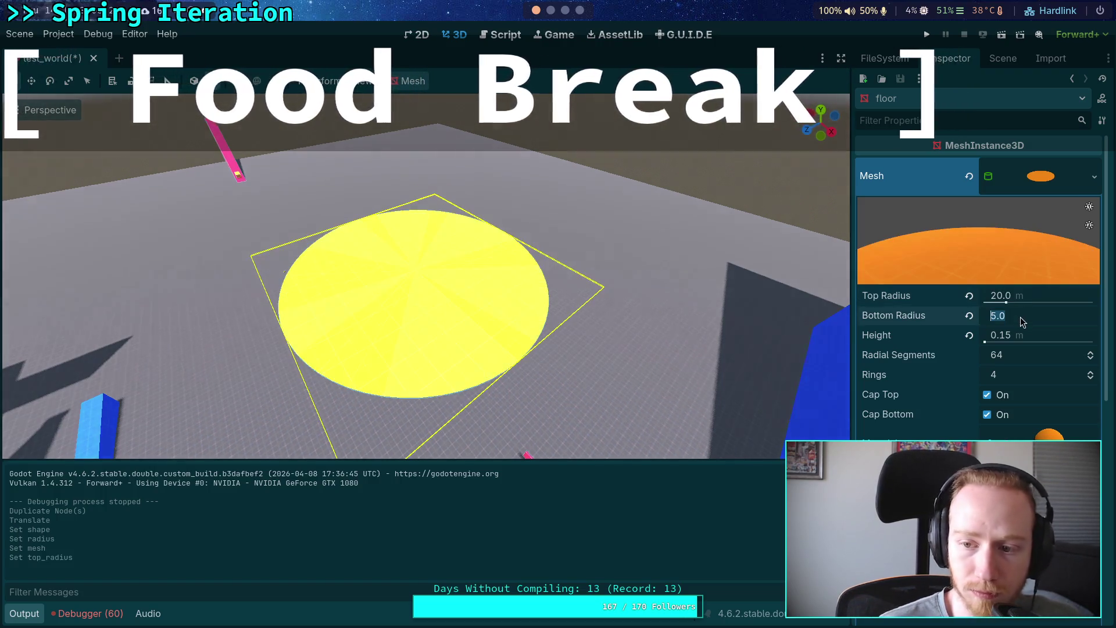
type("20")
key("Return")
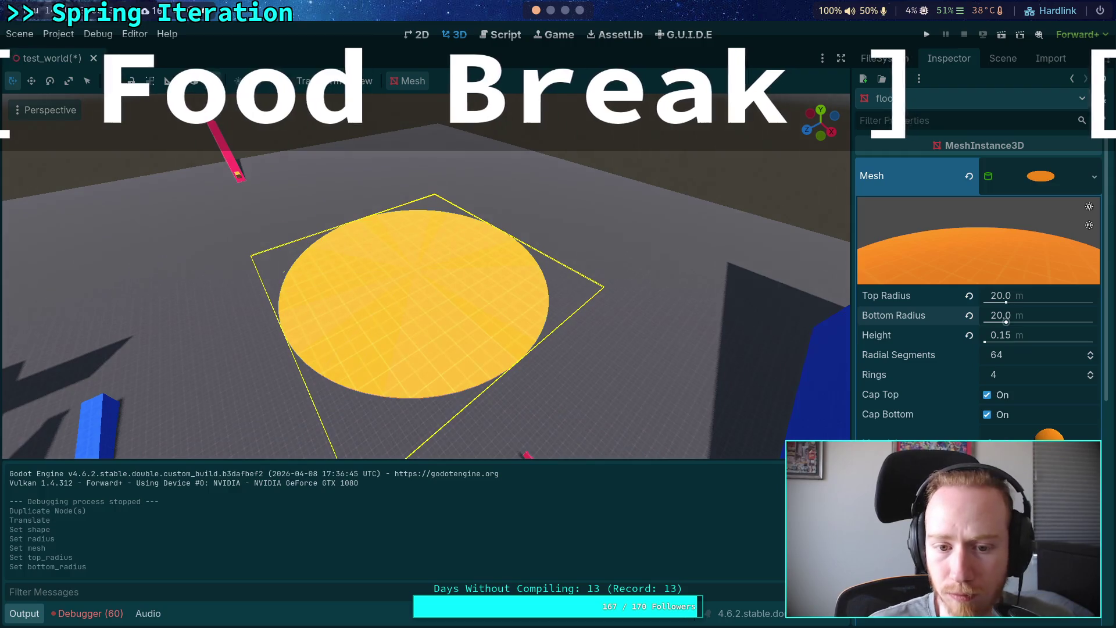
- Review the floor mesh's 0.15 m height and material settings, then return to the Scene tree
left_click(1040, 176)
left_click(1040, 177)
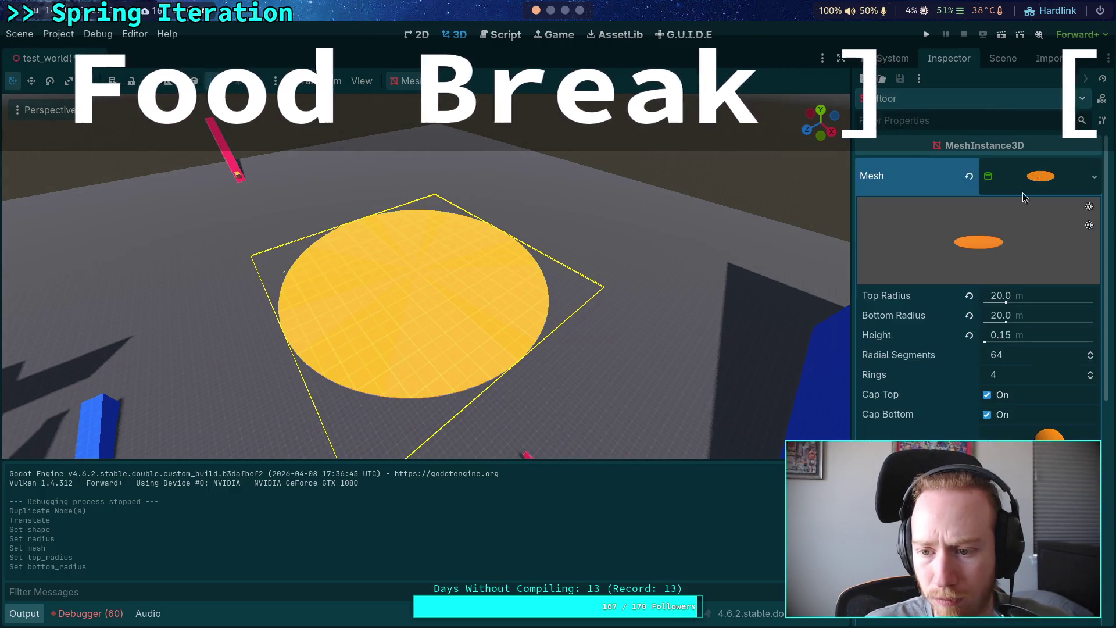
scroll(911, 362, "down", 5)
scroll(910, 361, "up", 4)
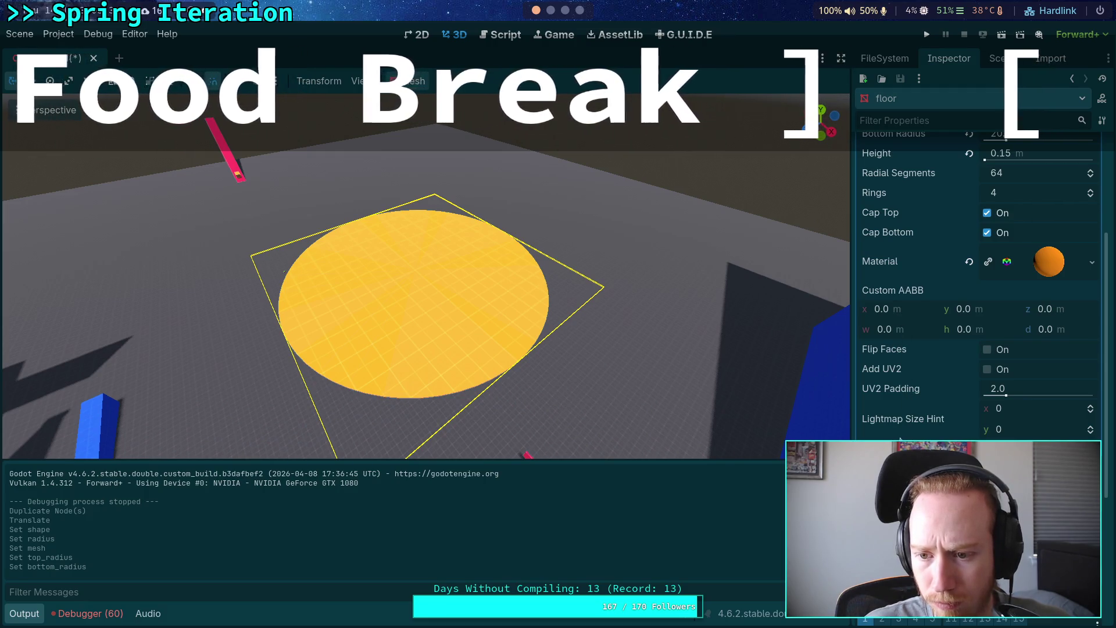
scroll(904, 436, "up", 3)
left_click(1044, 383)
scroll(908, 383, "down", 8)
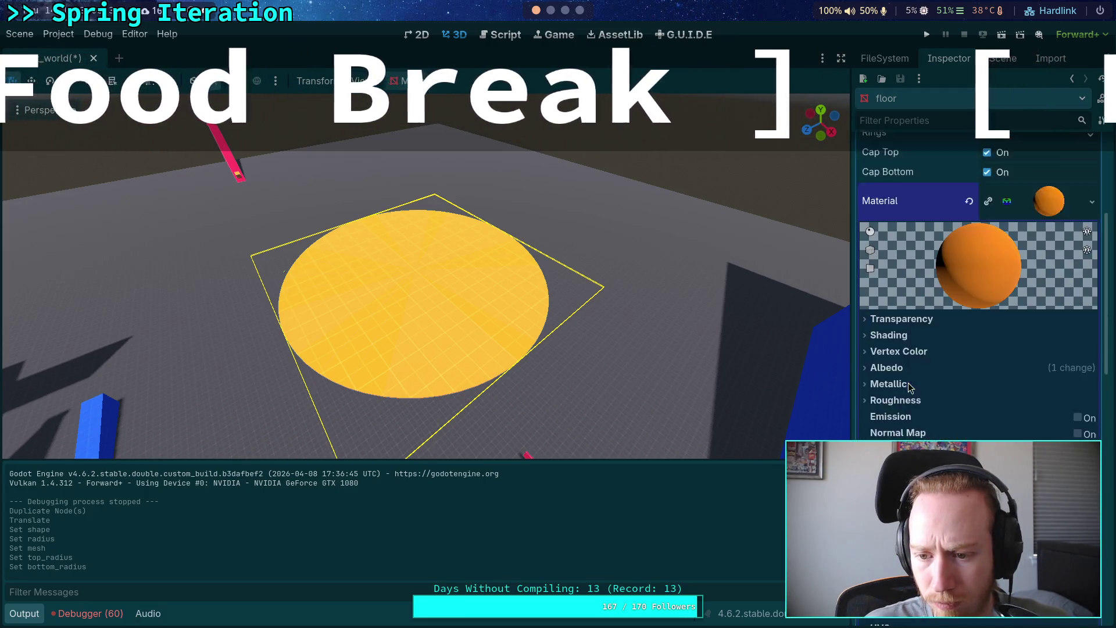
scroll(911, 380, "up", 8)
left_click(1037, 325)
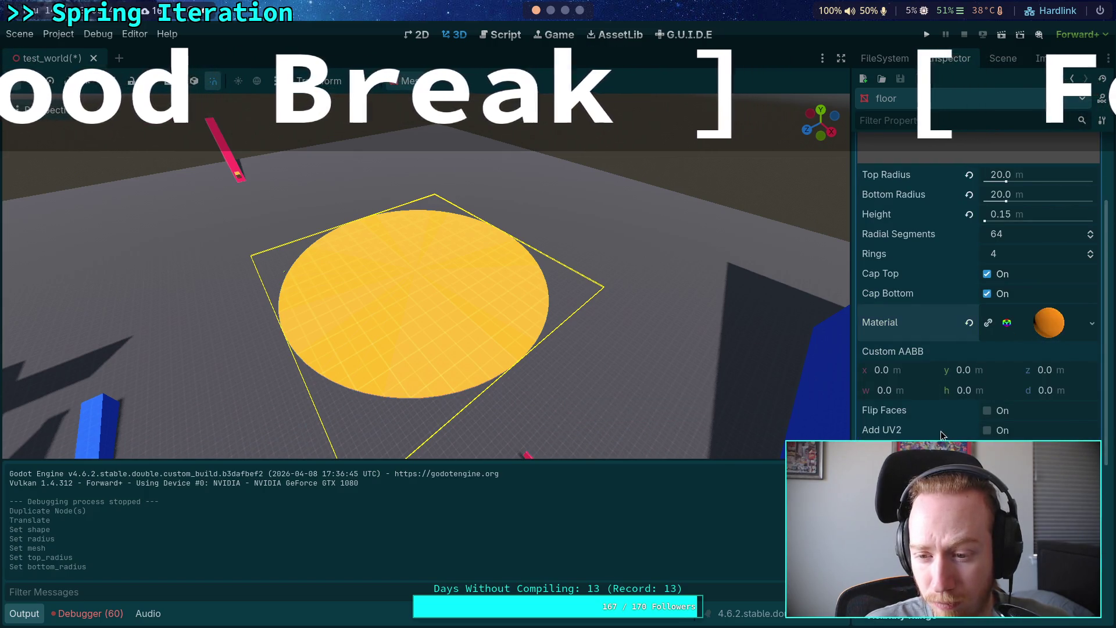
scroll(943, 433, "up", 3)
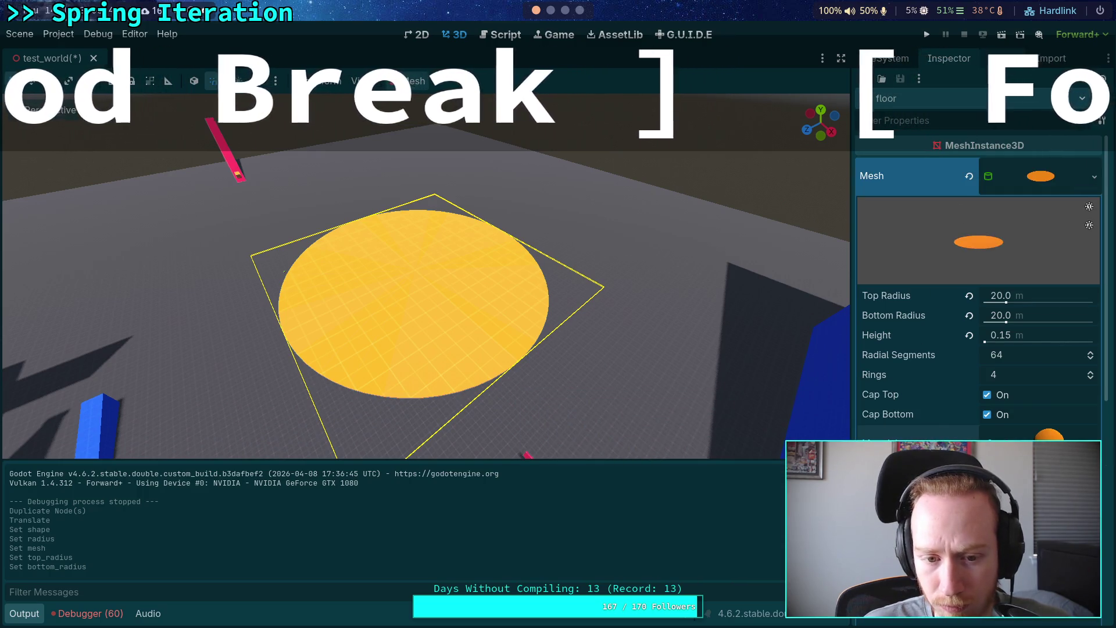
left_click(1000, 58)
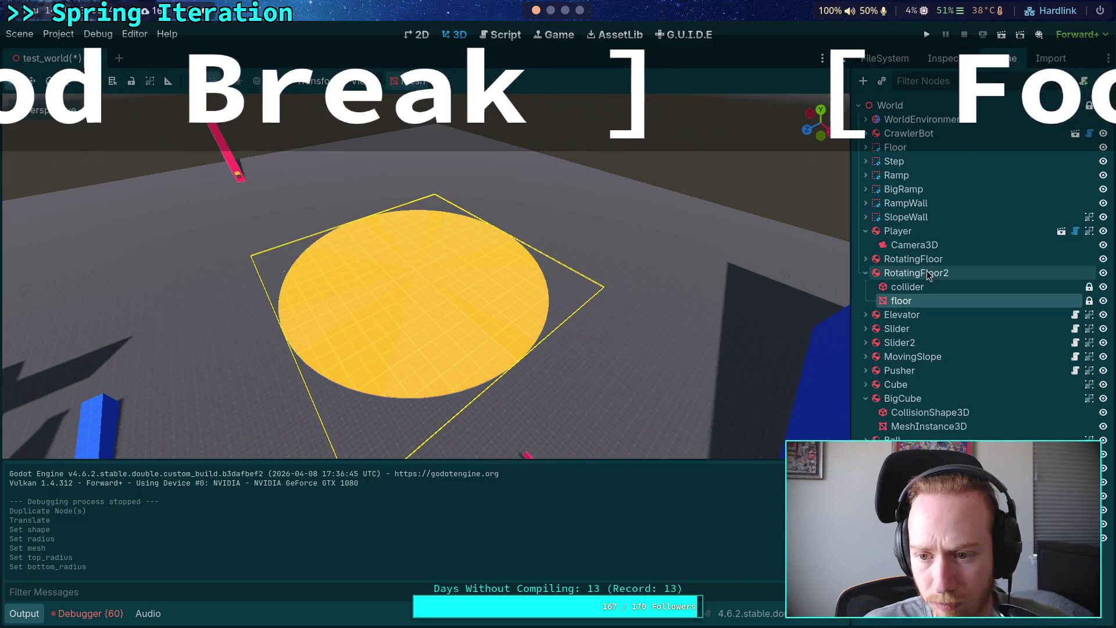
- Inspect RotatingFloor2's angular damping and constant force and torque settings
left_click(907, 272)
left_click(949, 58)
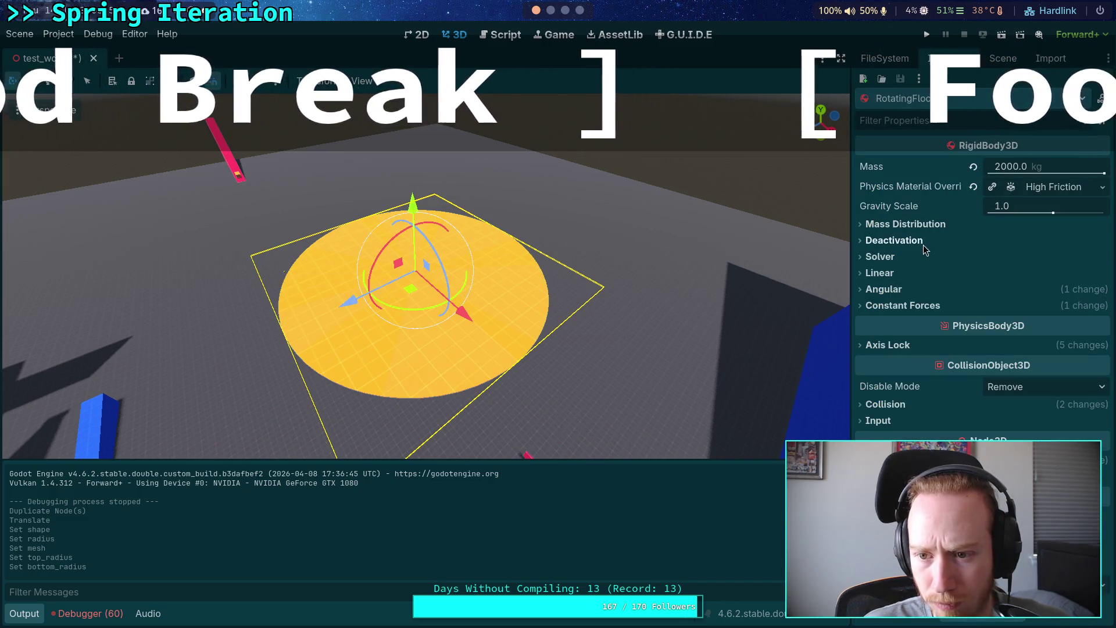
left_click(884, 289)
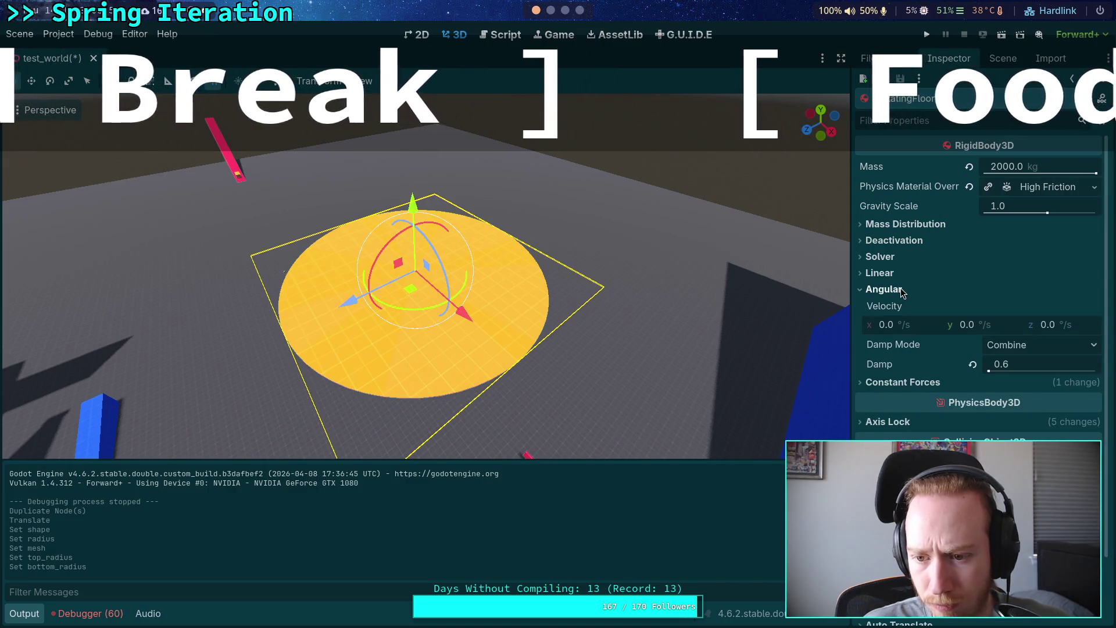
left_click(904, 382)
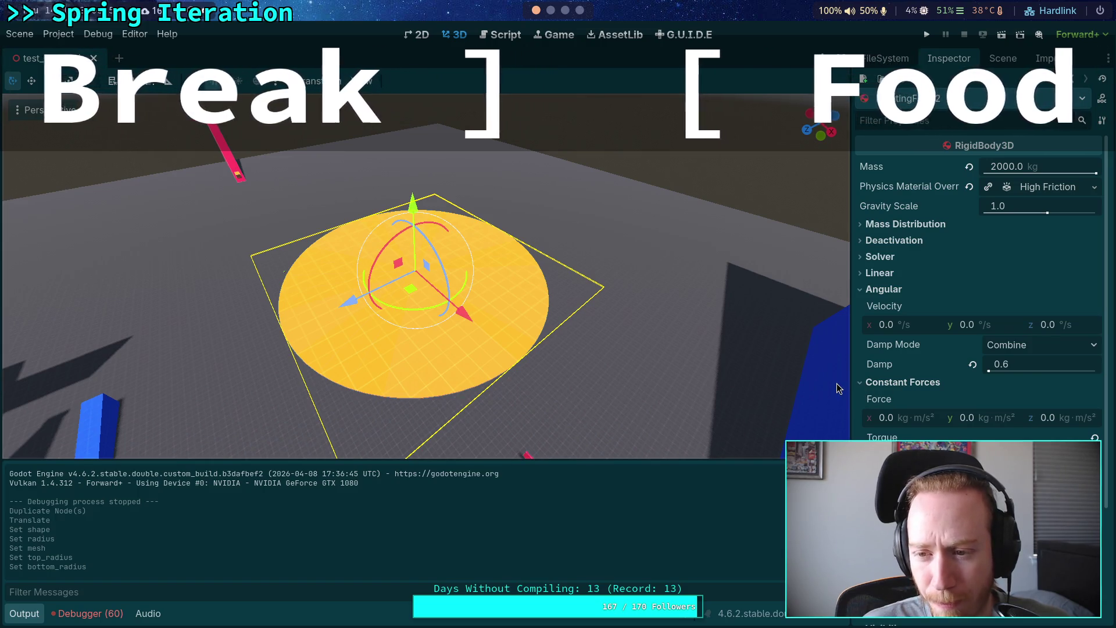
left_click(995, 57)
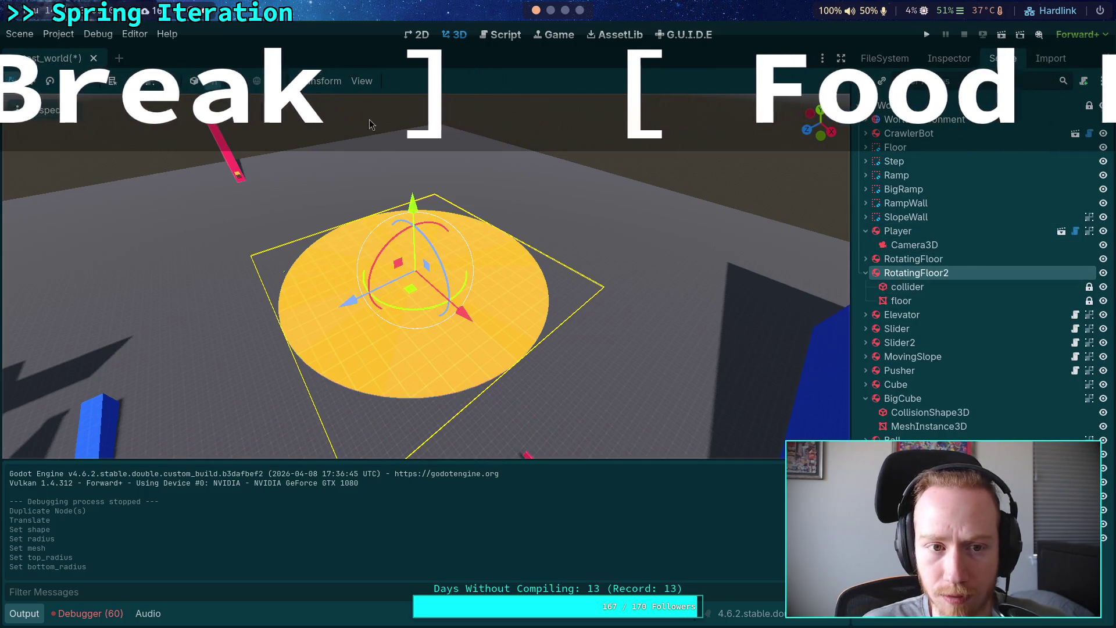
- Group RotatingFloor2 so it selects as one, and unlock its collider and floor children
left_click(146, 85)
left_click(896, 286)
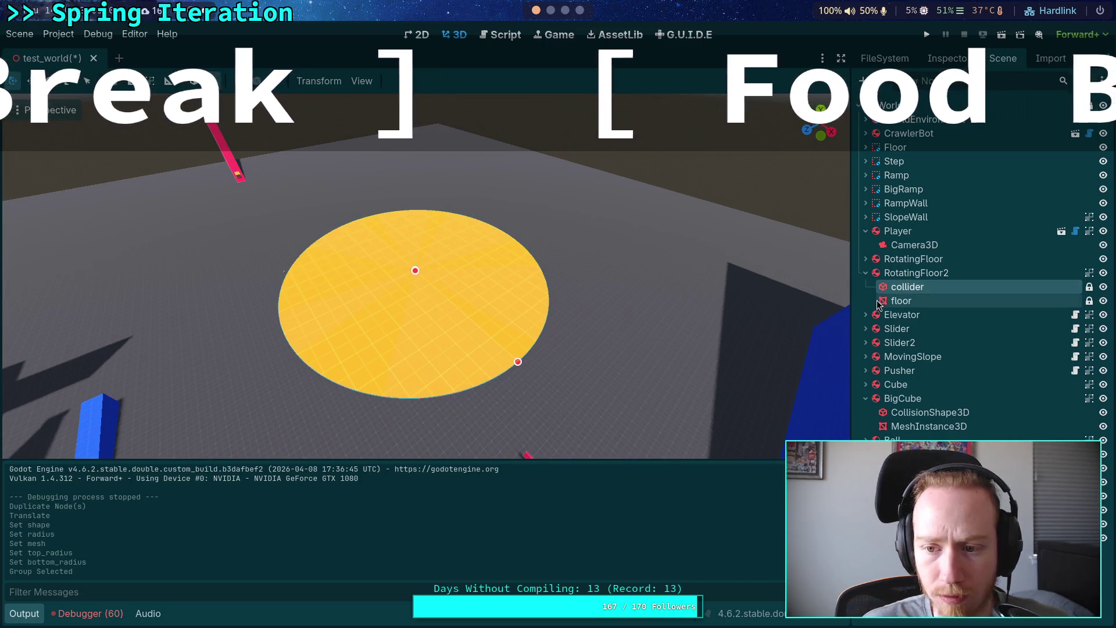
left_click(1089, 301)
left_click(1089, 286)
- Slide the RotatingFloor2 platform along X and farther away along Z
left_click(952, 272)
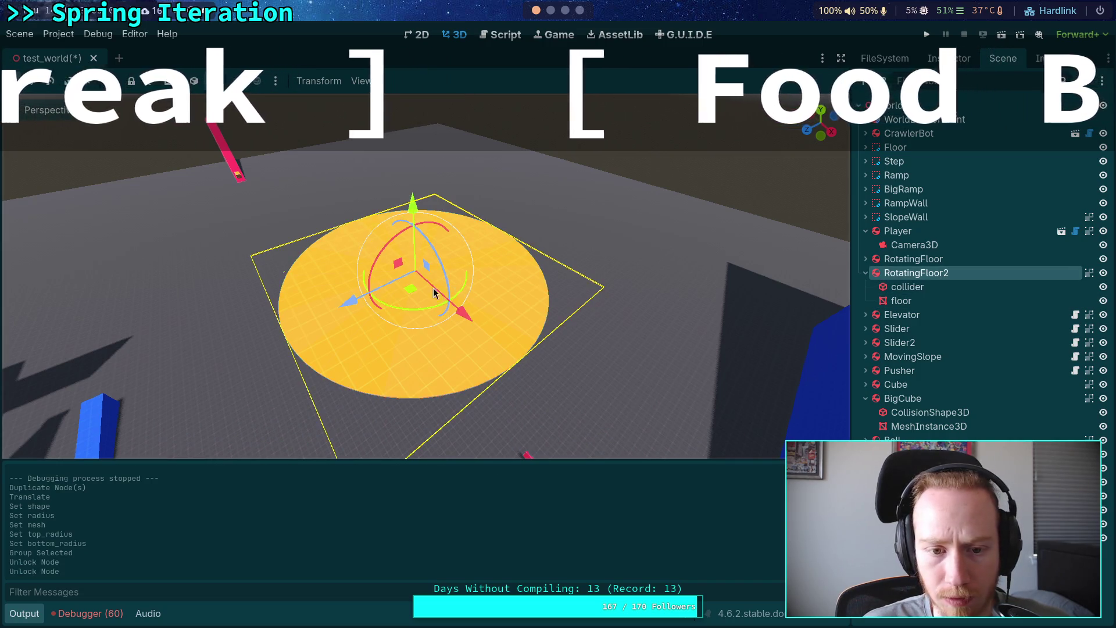
mouse_move(434, 292)
left_mouse_down()
mouse_move(383, 292)
mouse_move(435, 277)
mouse_move(573, 272)
mouse_move(541, 262)
left_mouse_up()
mouse_move(456, 247)
left_mouse_down()
mouse_move(431, 219)
mouse_move(459, 220)
left_mouse_up()
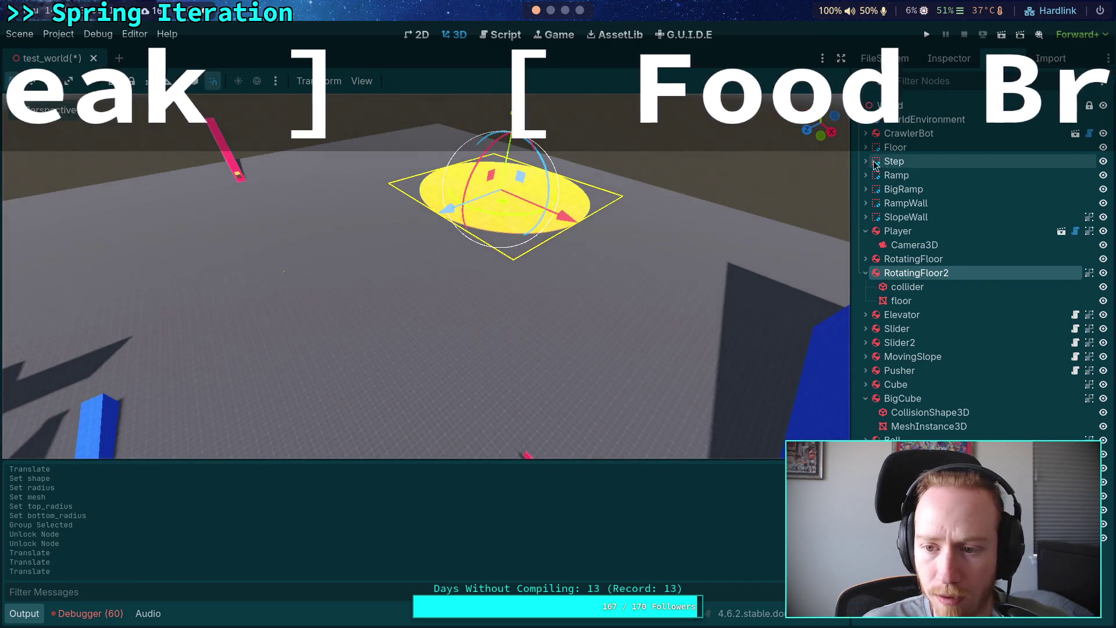
left_click(949, 58)
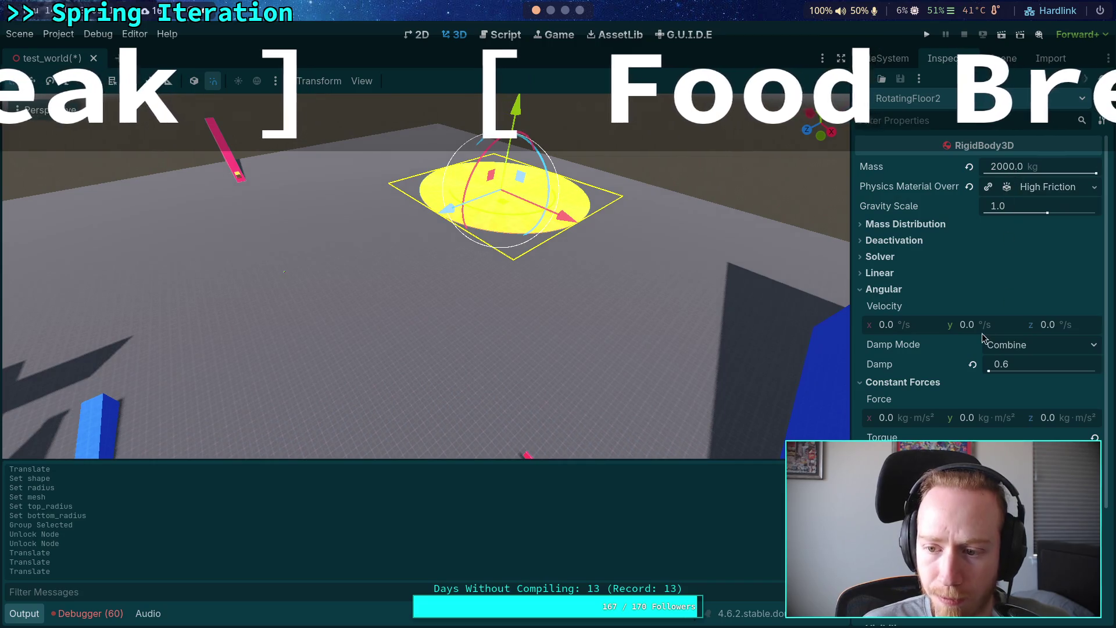
left_click(1004, 58)
left_click(907, 287)
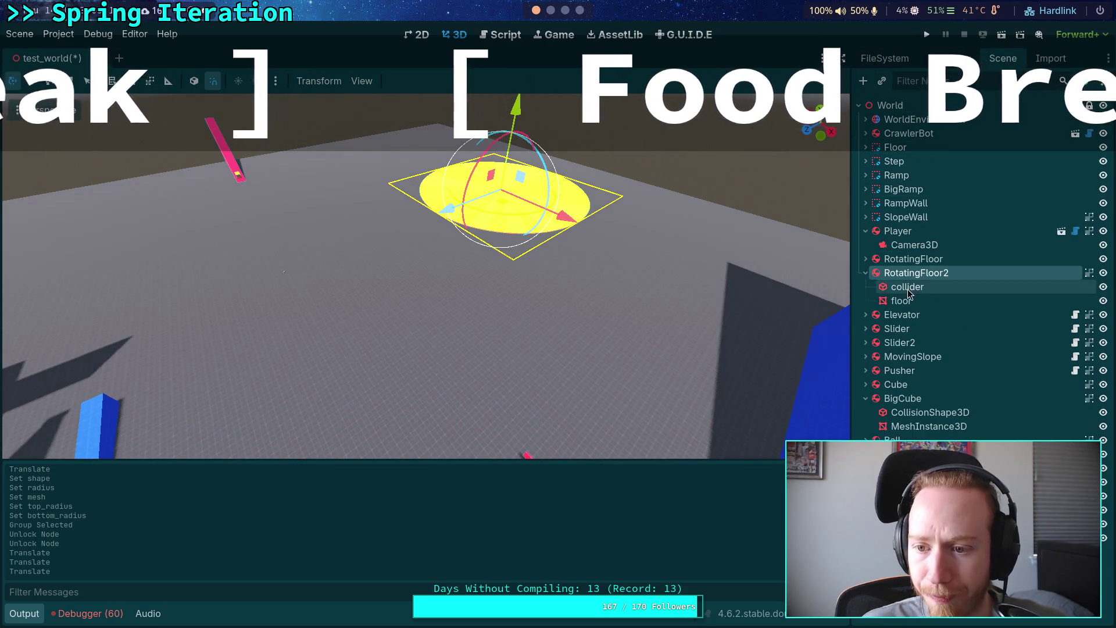
- Set RotatingFloor2's collider radius and the floor mesh's top and bottom radii to 30 m
left_click(949, 58)
left_click(1035, 213)
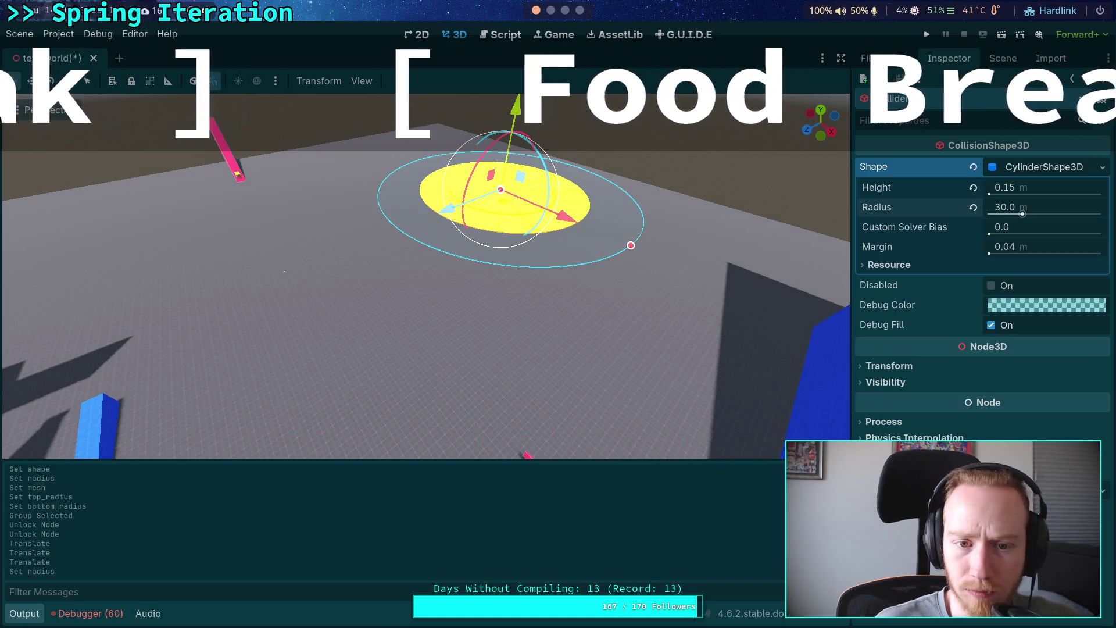
left_click(1000, 60)
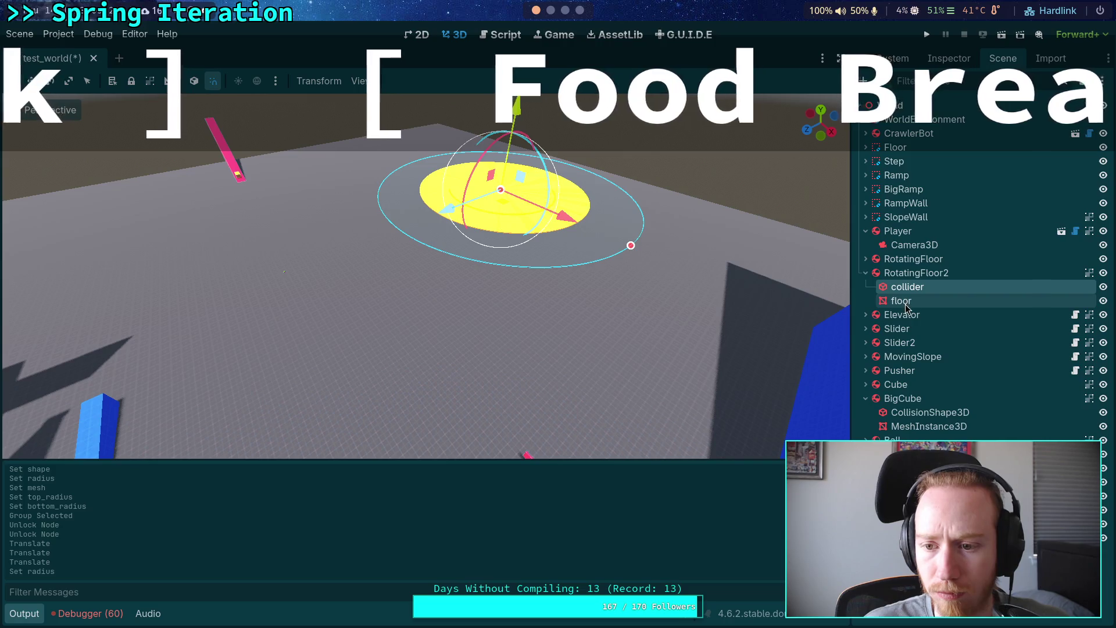
left_click(901, 300)
left_click(949, 59)
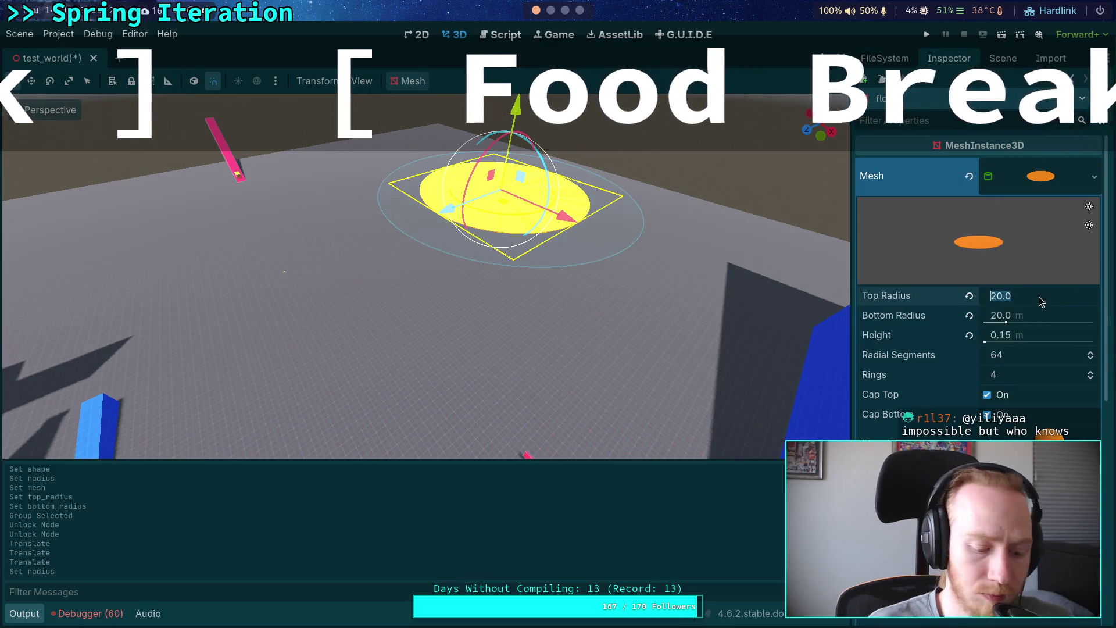
left_click(1042, 318)
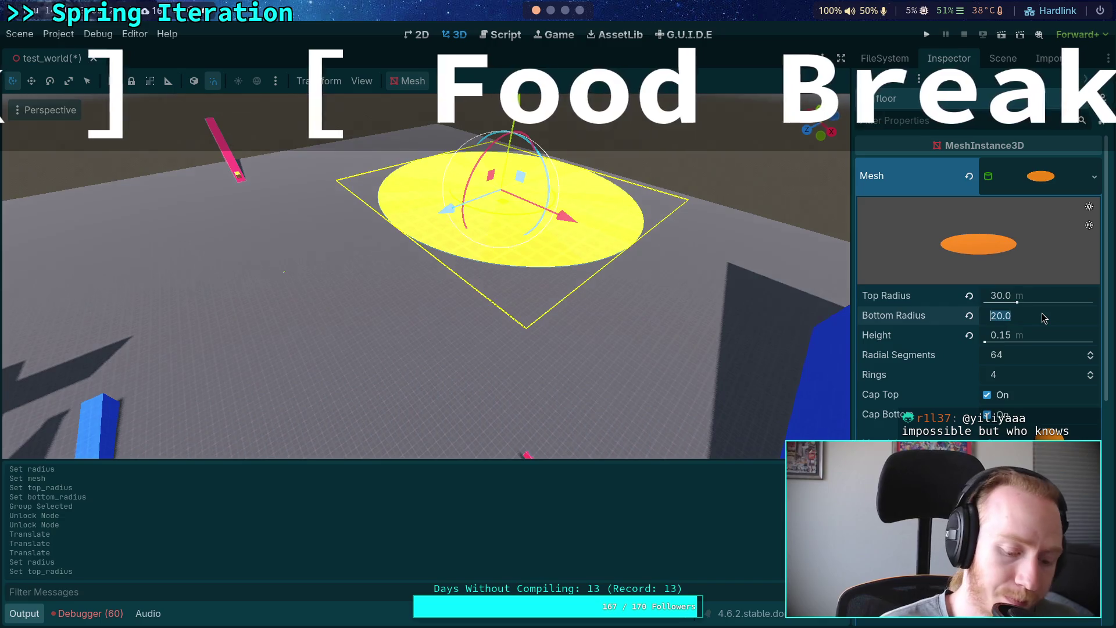
type("30")
key("Return")
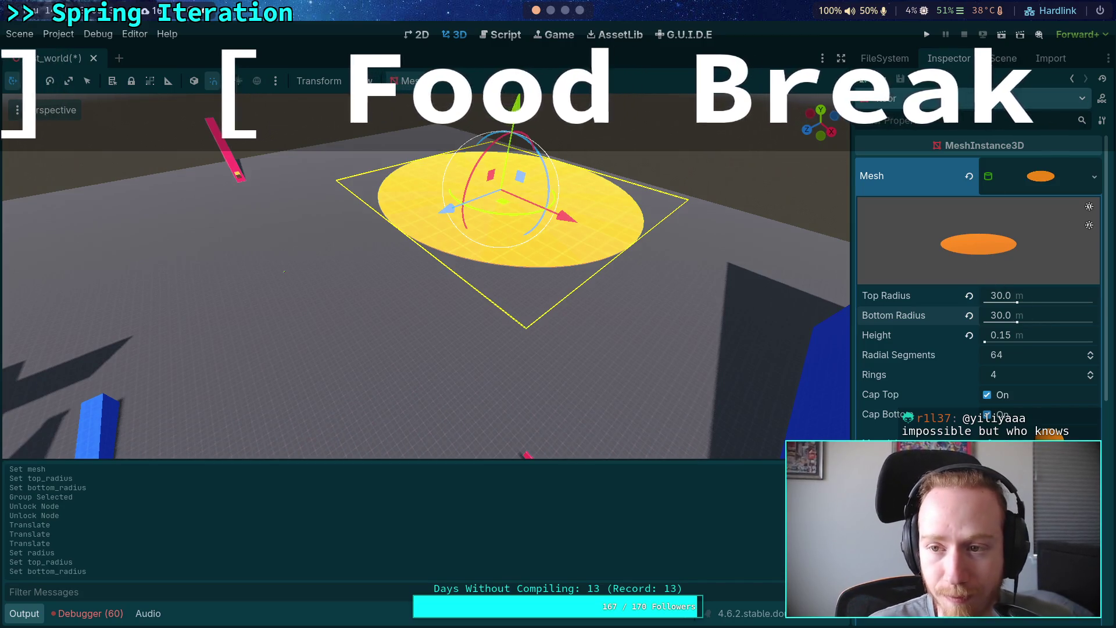
left_click(1004, 58)
- Move the Player toward the enlarged RotatingFloor2 disc and frame it in the view
left_click_drag(692, 256, 598, 307)
left_click(575, 374)
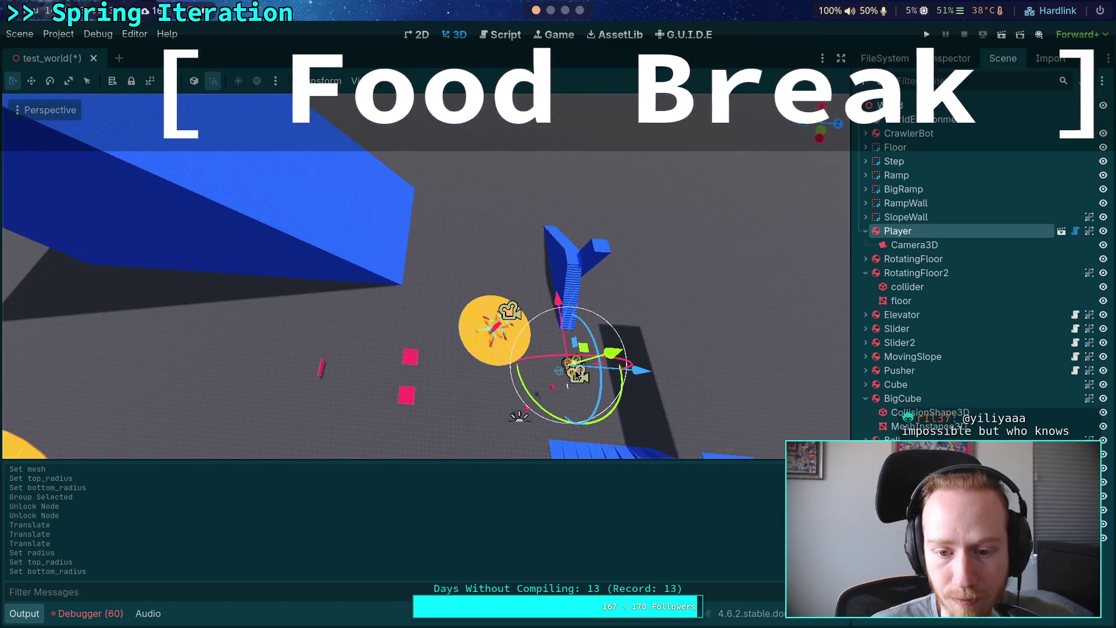
left_click_drag(587, 349, 75, 386)
key("f")
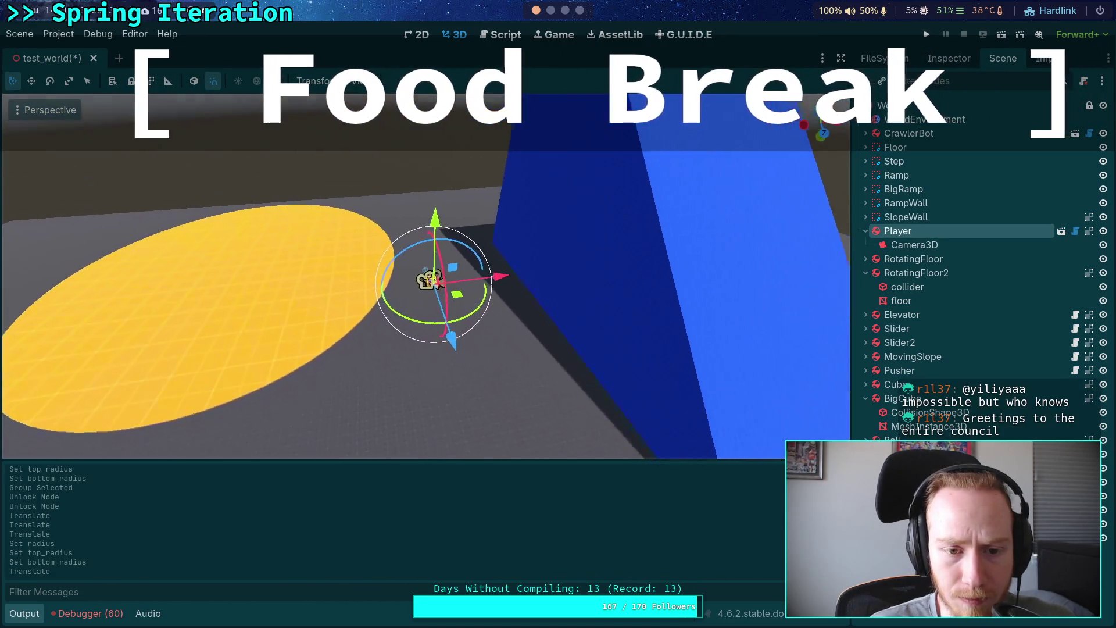
left_click_drag(535, 325, 511, 331)
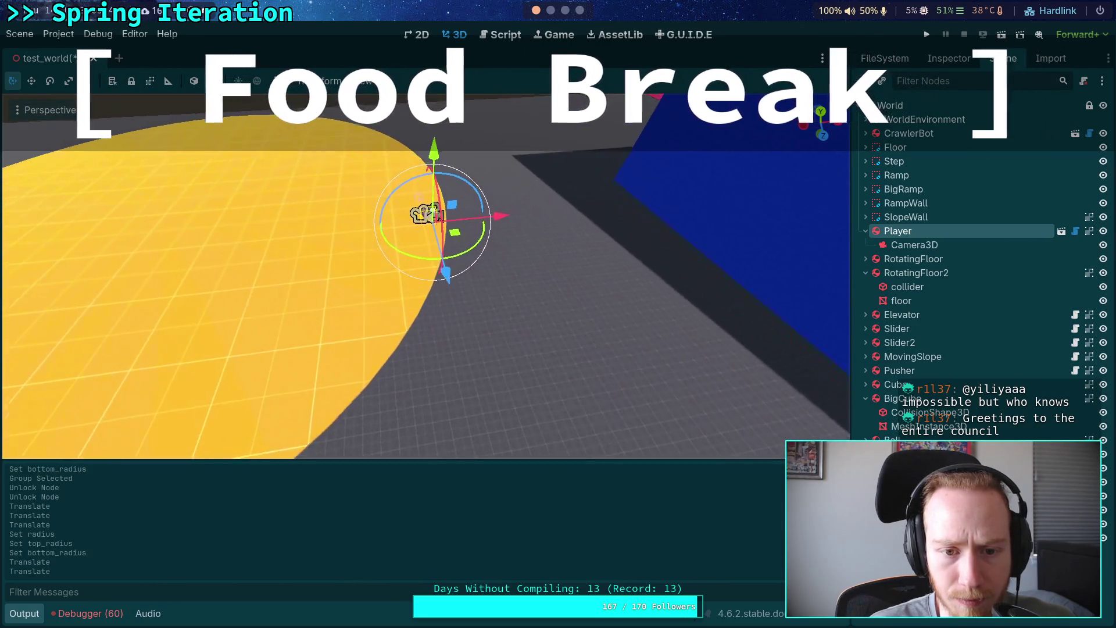
scroll(547, 268, "up", 3)
key("s")
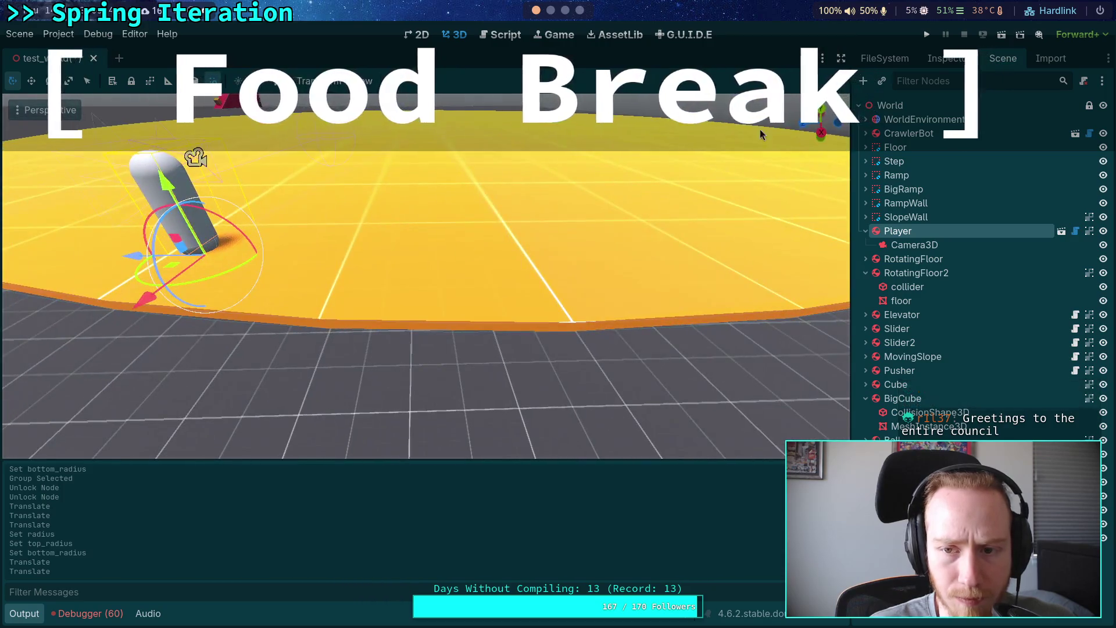
- In Top Orthogonal view, place the Player on the disc's rim and run the game
left_click(821, 114)
scroll(489, 291, "down", 2)
mouse_move(337, 456)
left_mouse_down()
mouse_move(375, 416)
mouse_move(421, 238)
mouse_move(469, 245)
left_mouse_up()
scroll(421, 238, "up", 8)
scroll(415, 180, "up", 6)
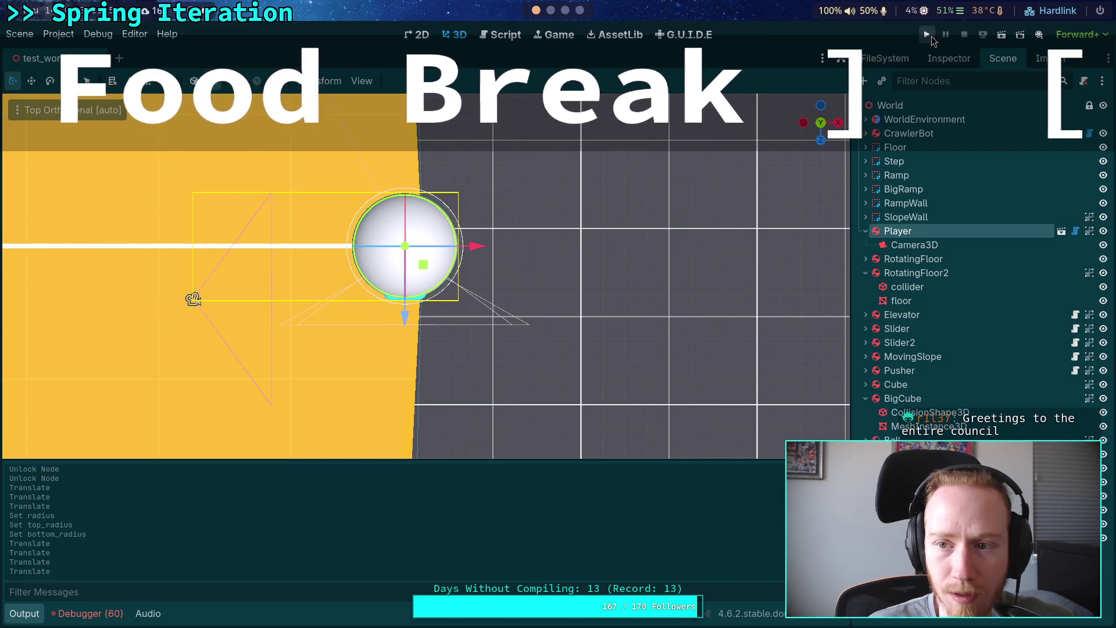
key("F5")
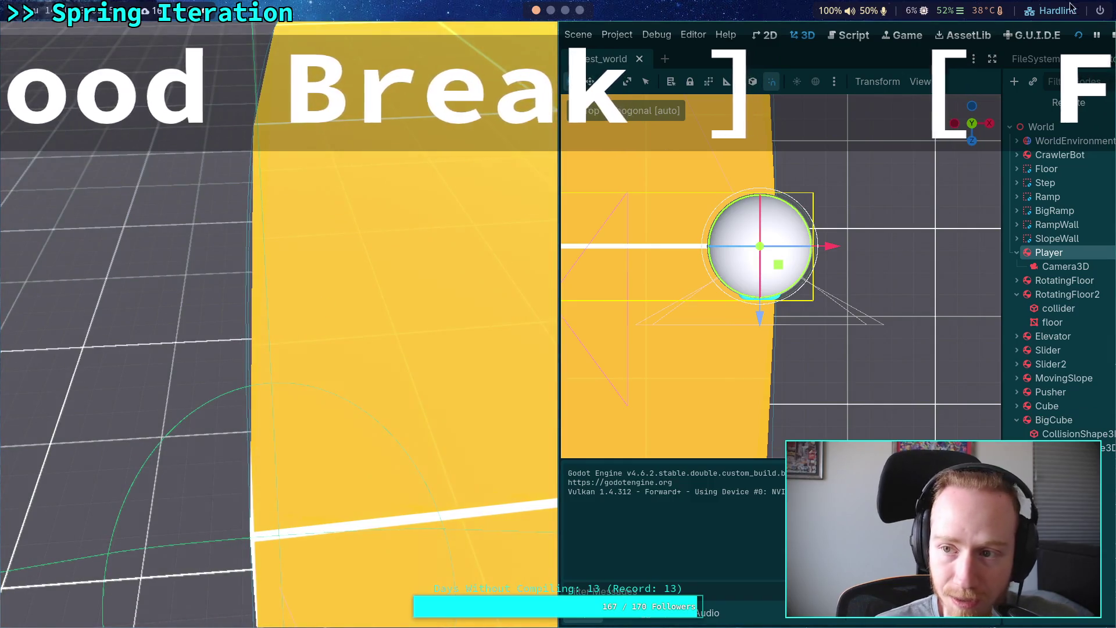
- Stop the game and collapse the BigCube, RotatingFloor2 and Player branches in the Scene tree
left_click(1109, 35)
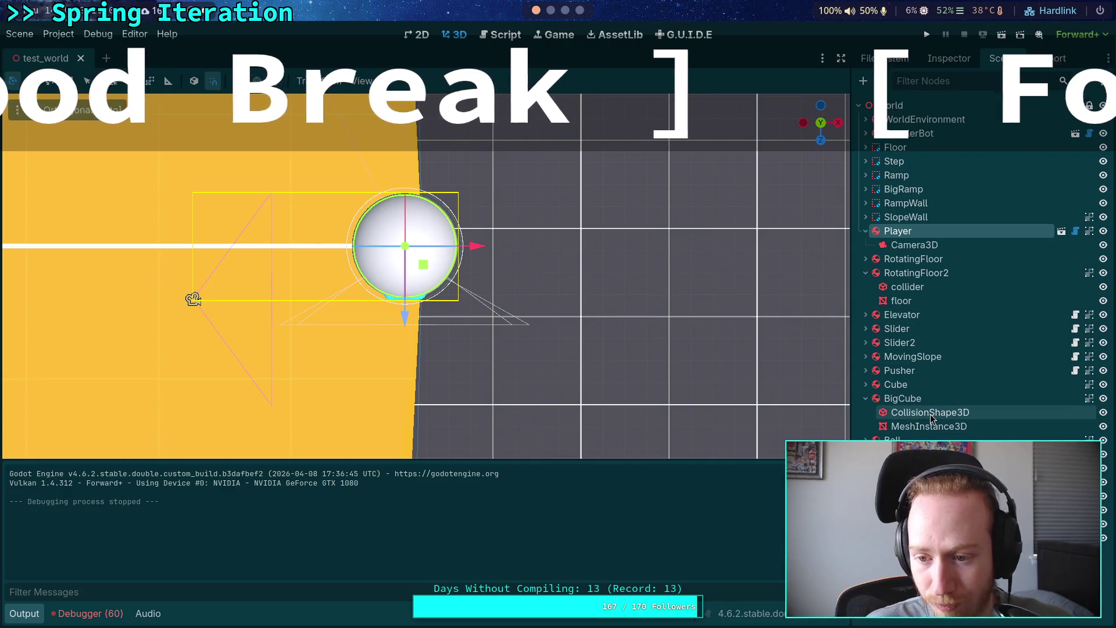
left_click(866, 398)
left_click(907, 272)
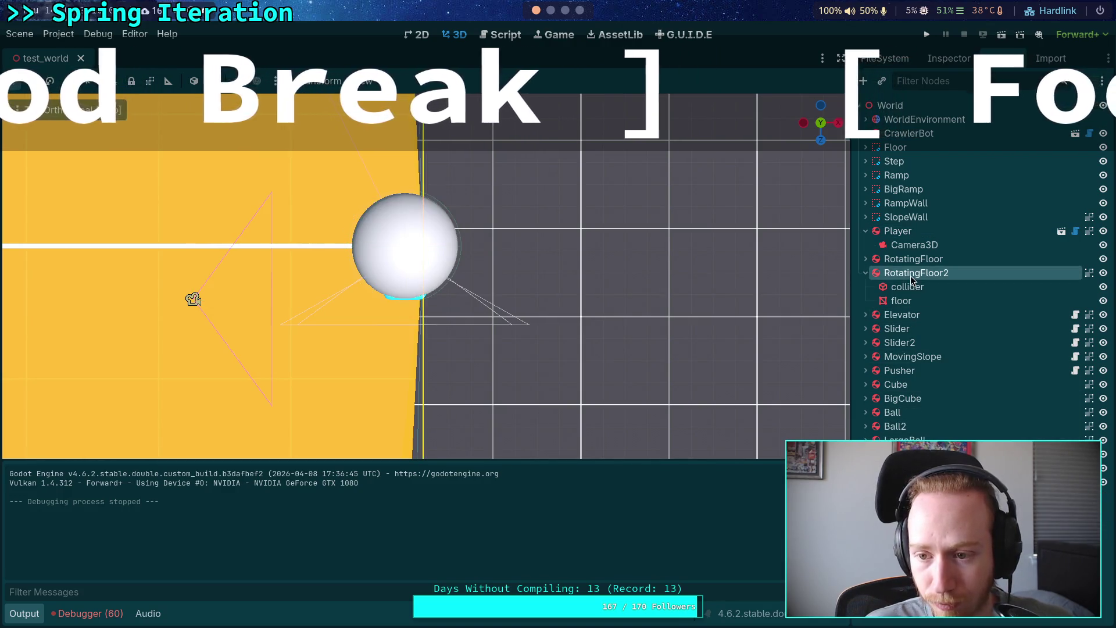
left_click(866, 273)
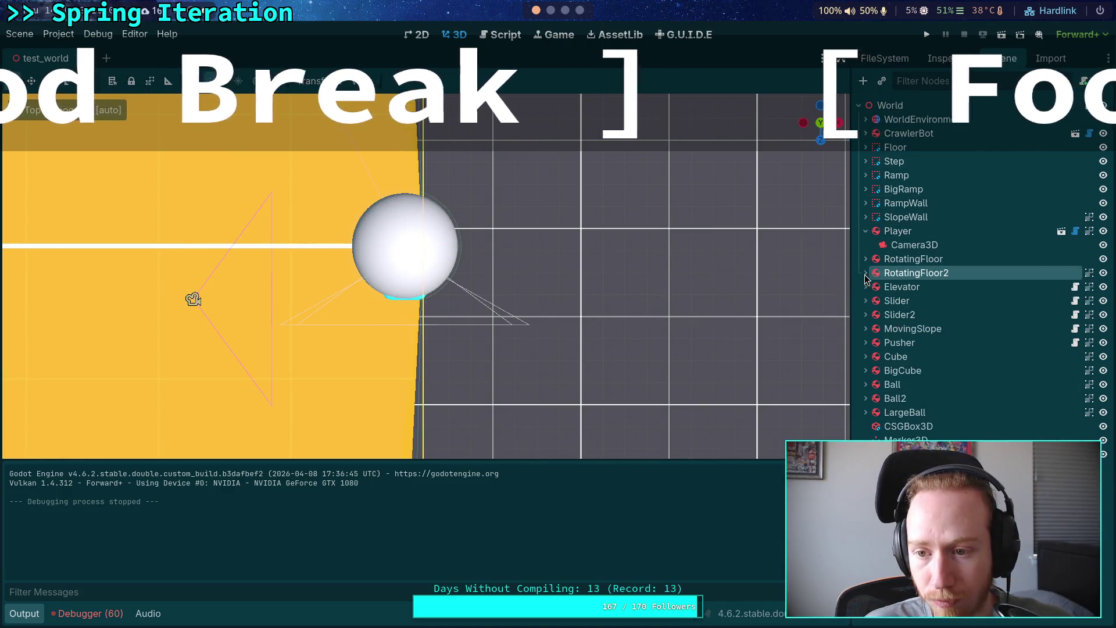
left_click(866, 230)
- View RotatingFloor2's properties, then playtest the scene again and stop it
left_click(1003, 239)
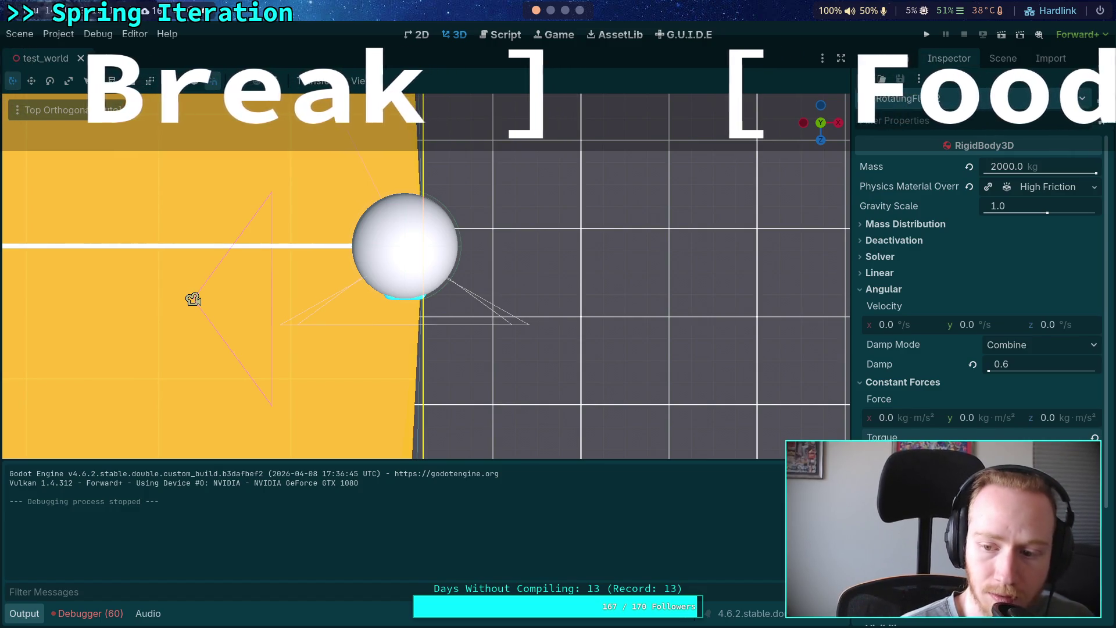
left_click(927, 35)
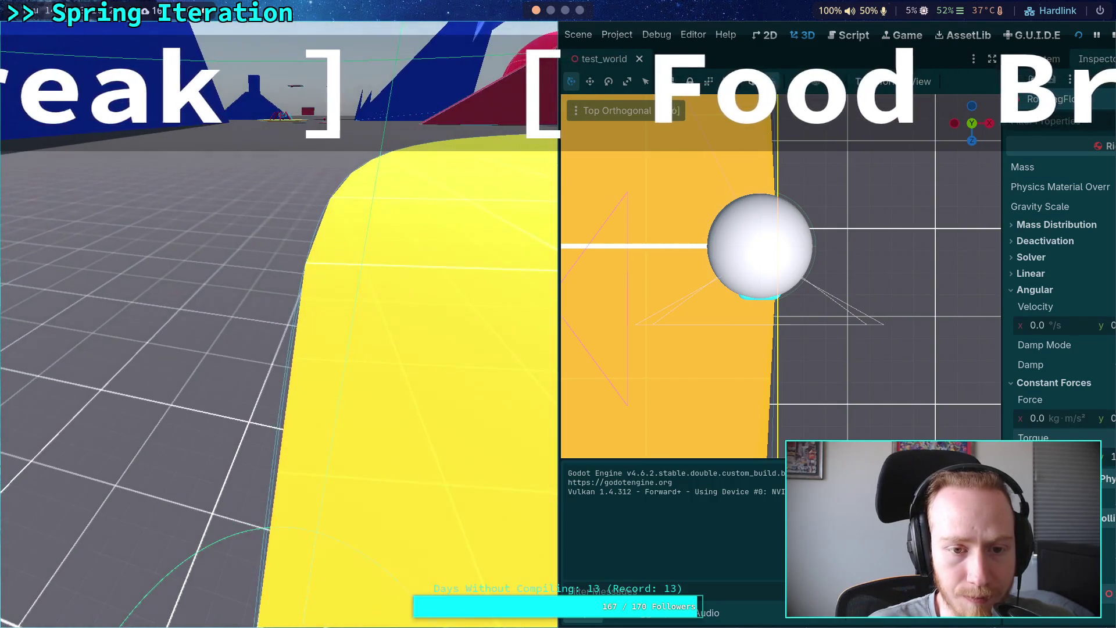
left_click(1108, 37)
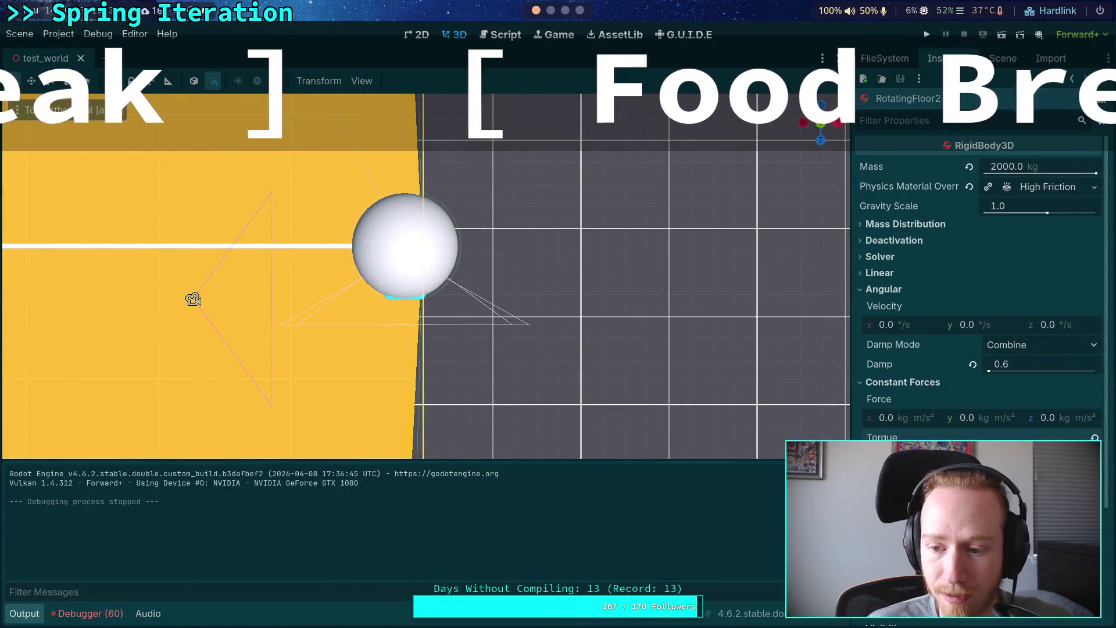
- Run and stop the scene twice, saving with F5 on relaunch, then open the Debug menu
left_click(926, 34)
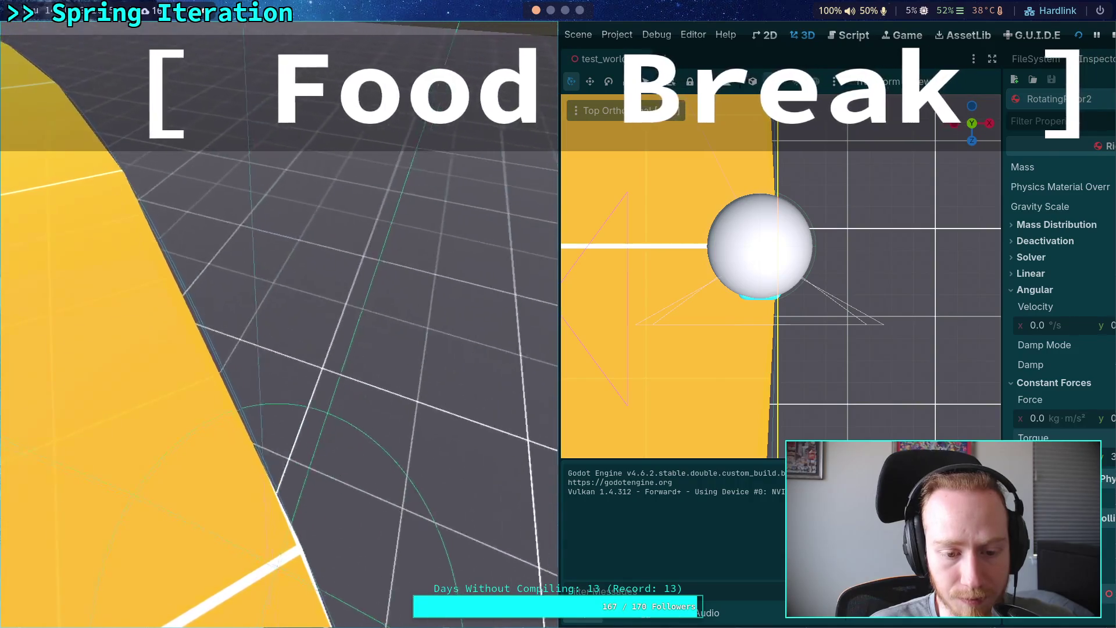
key("F8")
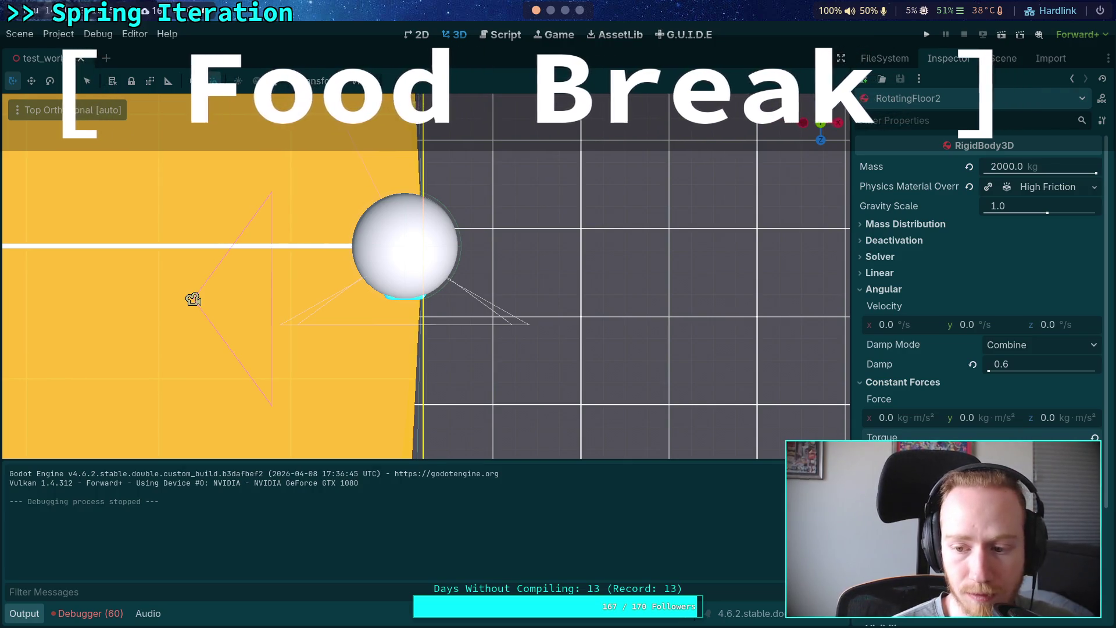
key("F5")
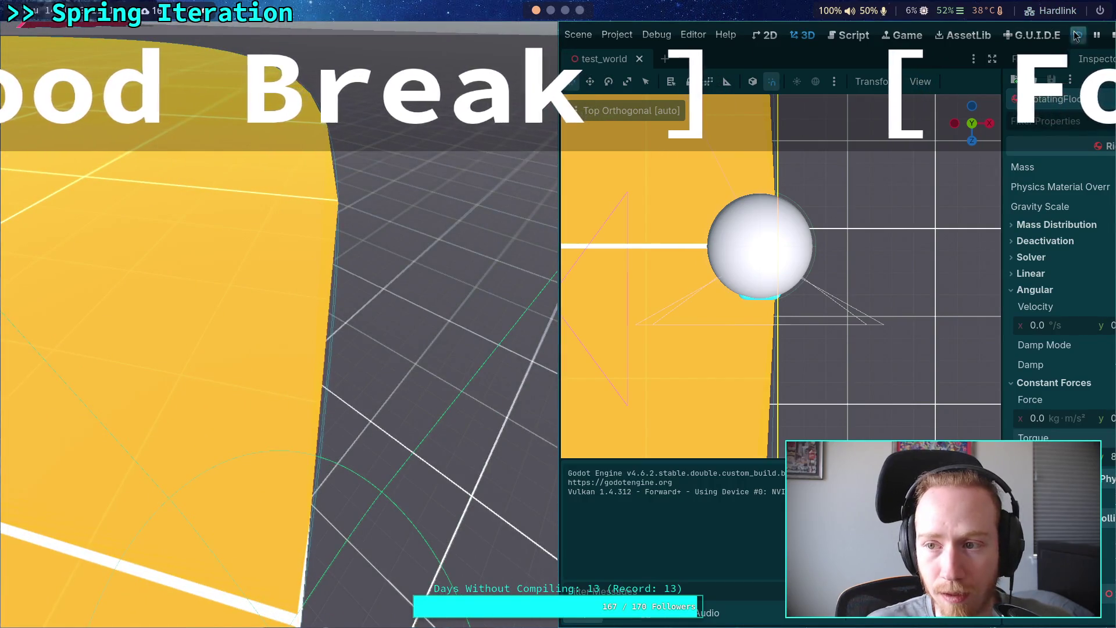
left_click(1111, 36)
left_click(98, 34)
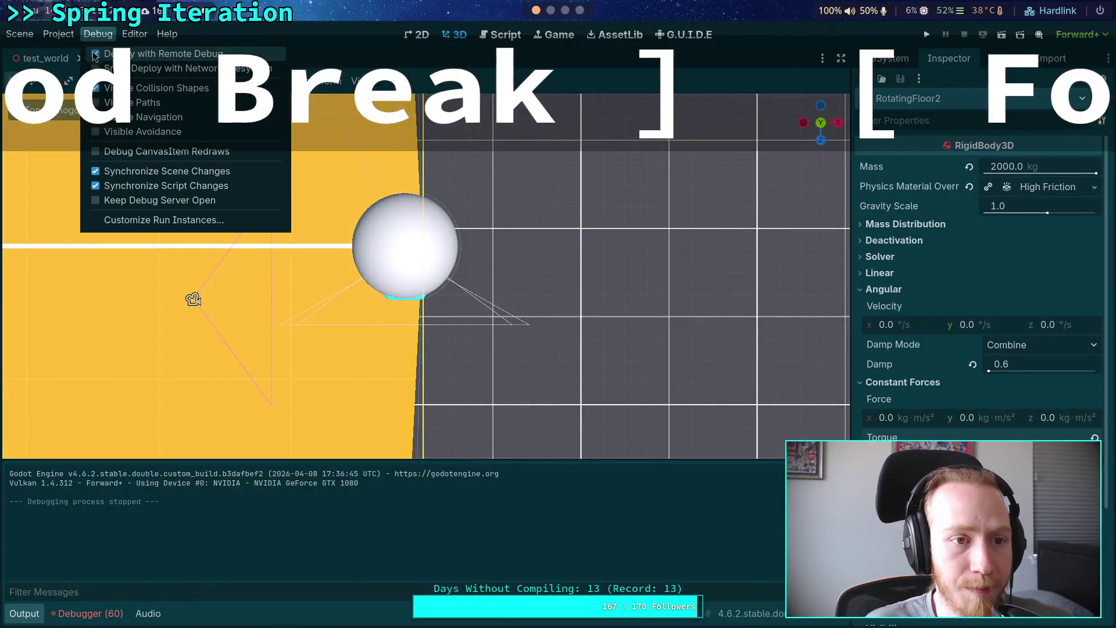
- Dismiss the Debug menu and run the test world scene again
left_click(884, 214)
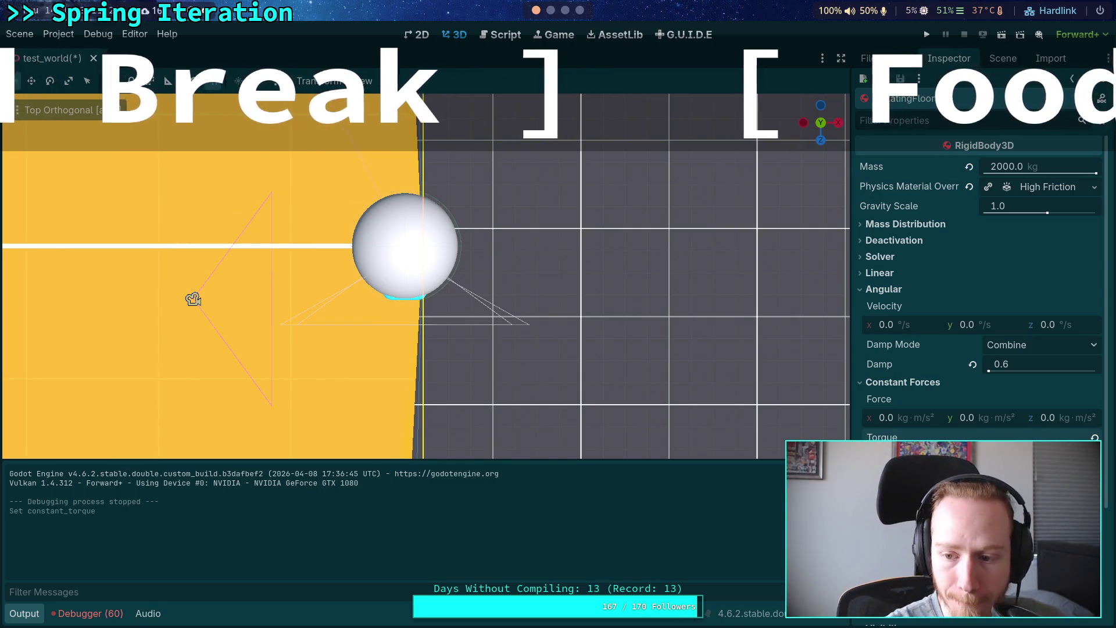
left_click(927, 30)
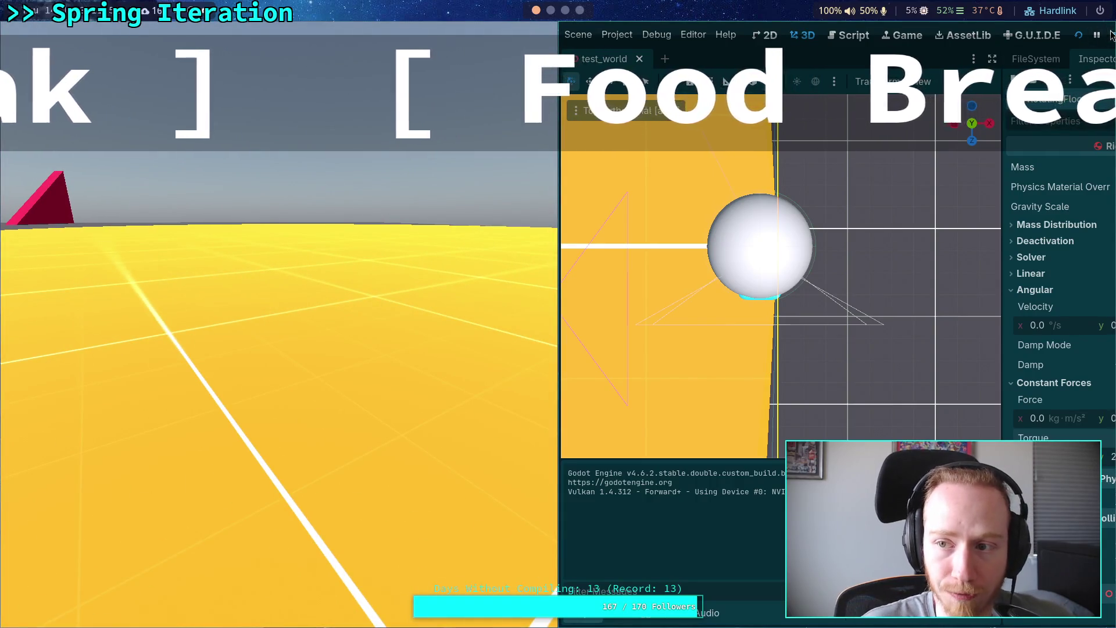
- Stop the game and drag the Player node to a new place in the Scene tree
left_click(1111, 36)
left_click(1004, 58)
mouse_move(898, 231)
left_mouse_down()
mouse_move(906, 250)
mouse_move(892, 271)
left_mouse_up()
- Save and playtest the scene, then stop it and select RotatingFloor2
left_click(928, 38)
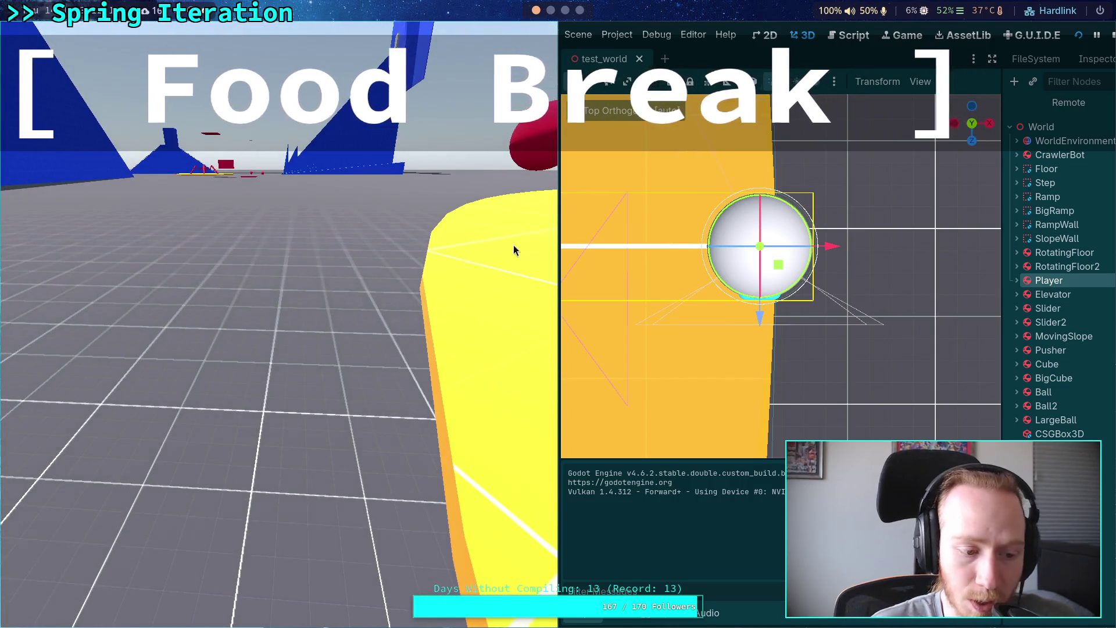
left_click(1111, 37)
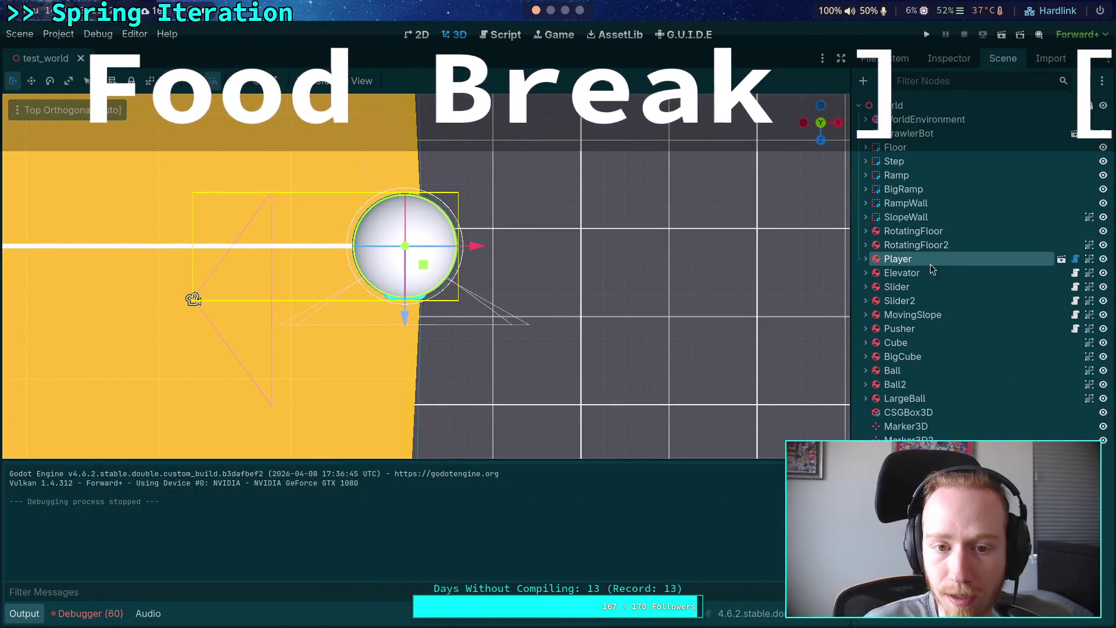
left_click(959, 251)
- Check RotatingFloor2's physics properties, then expand it and show its floor mesh's properties
left_click(953, 59)
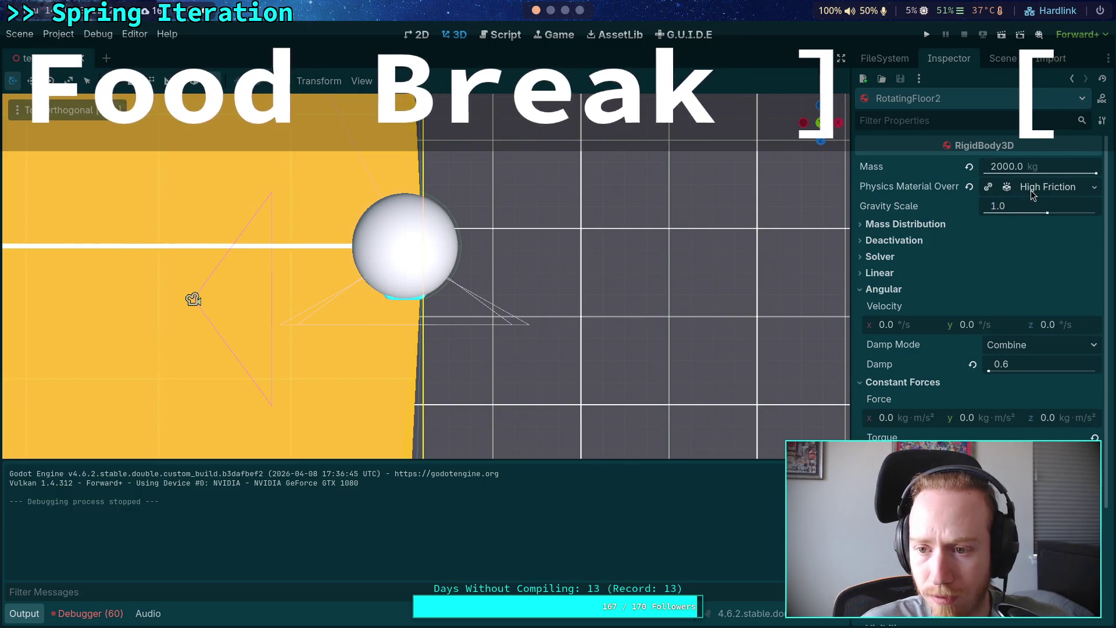
left_click(1003, 59)
left_click(865, 245)
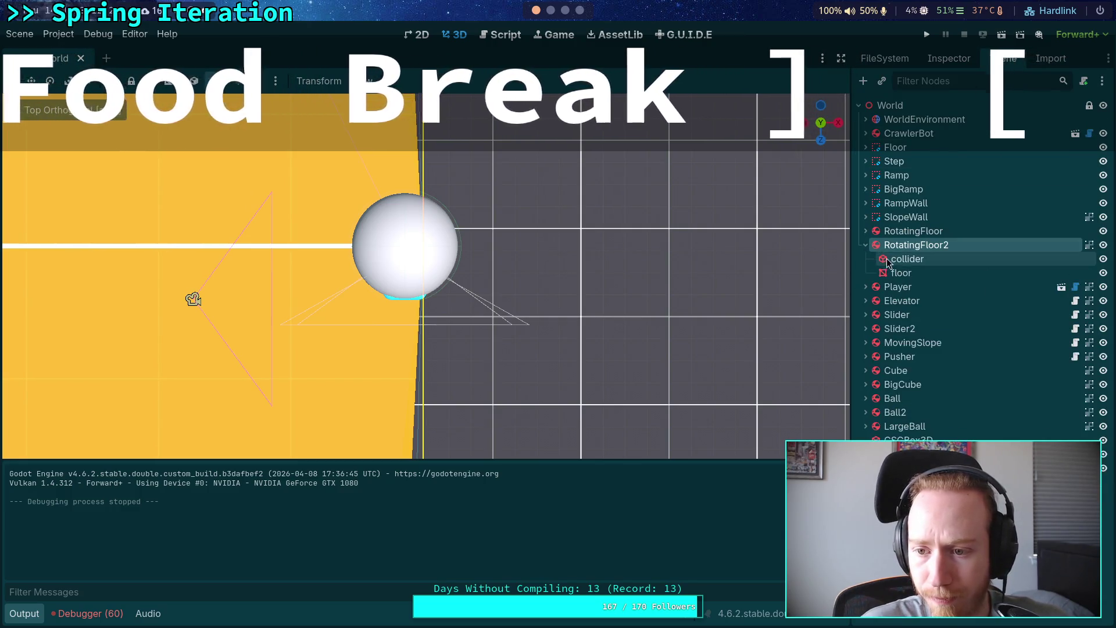
left_click(908, 272)
left_click(948, 59)
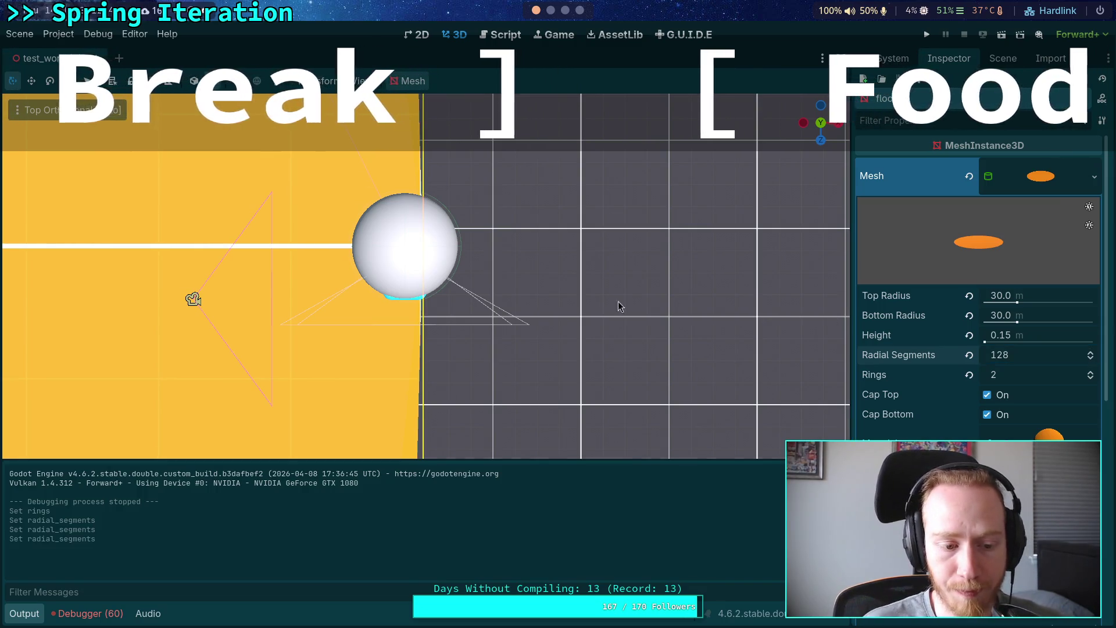
- Fly the camera toward the rotating floor's edge, then run the scene with F5 and stop it
right_click(527, 384)
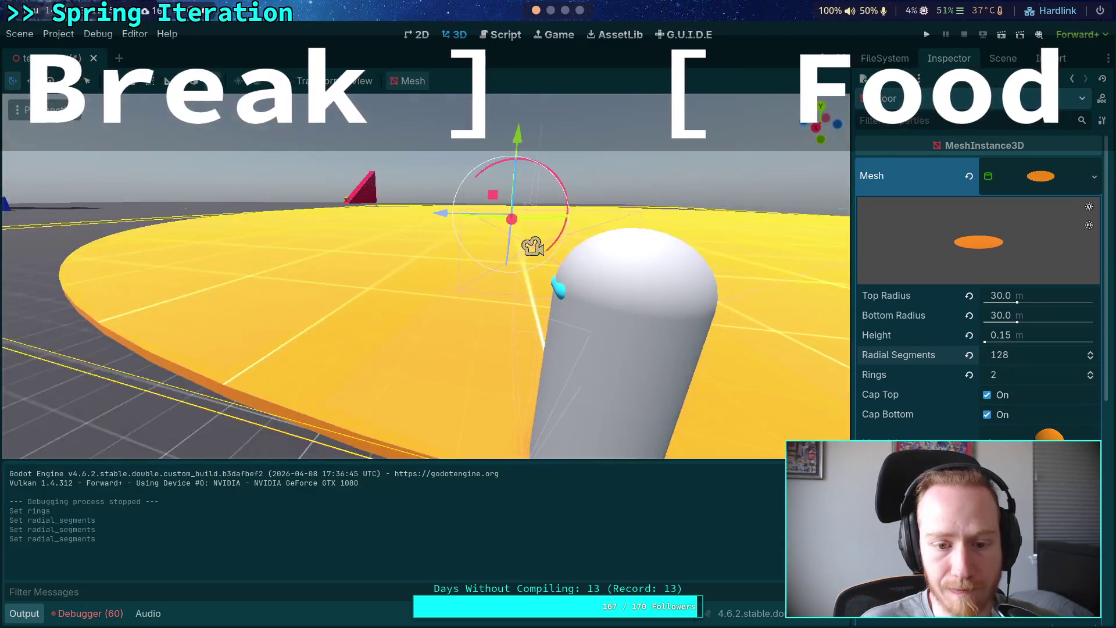
key("s")
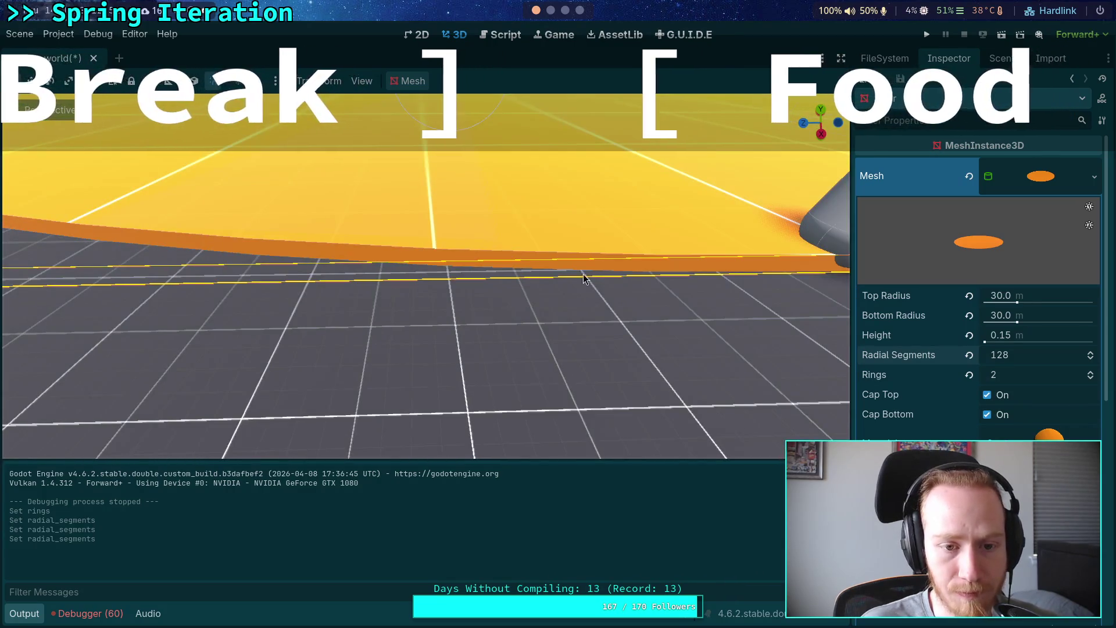
key("F5")
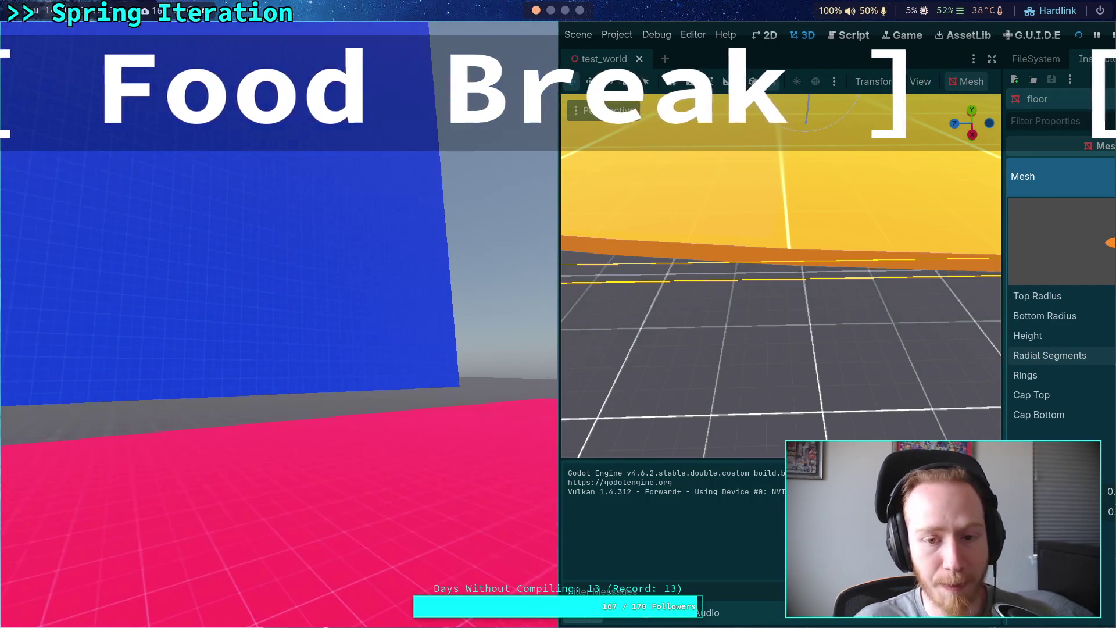
left_click(1113, 36)
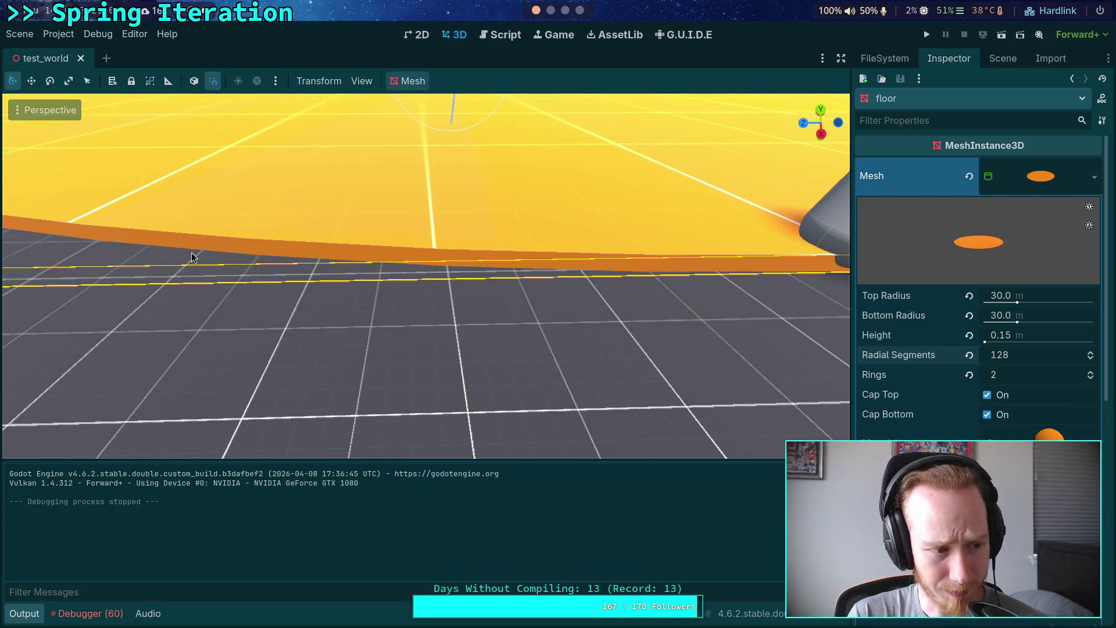
- Select the Player capsule and drag it beside the smaller yellow rotating floor
scroll(270, 329, "down", 3)
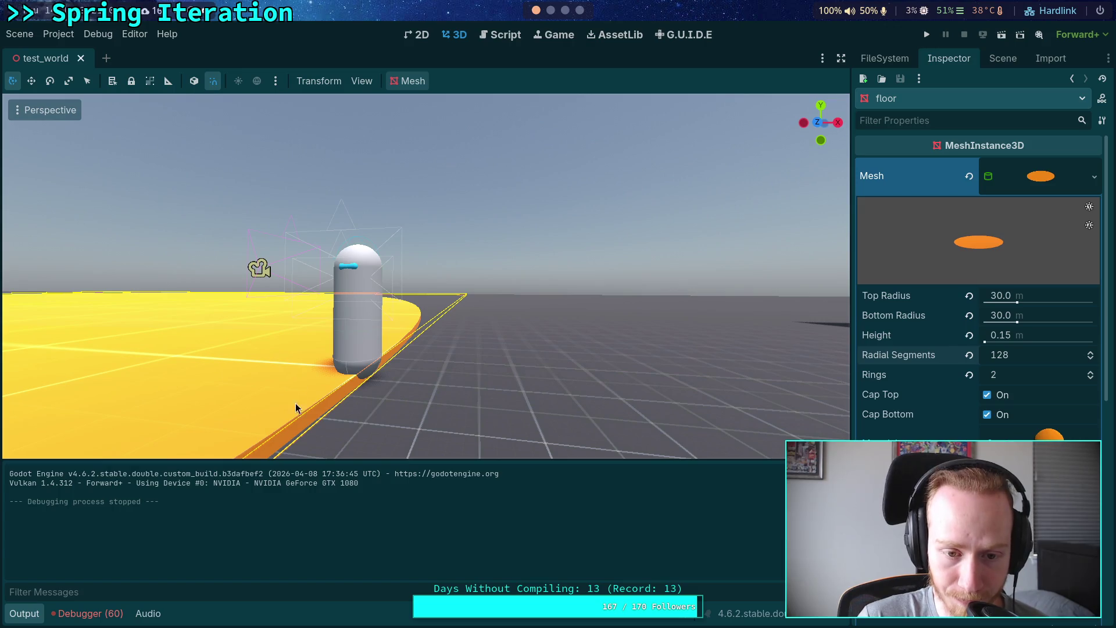
left_click(363, 350)
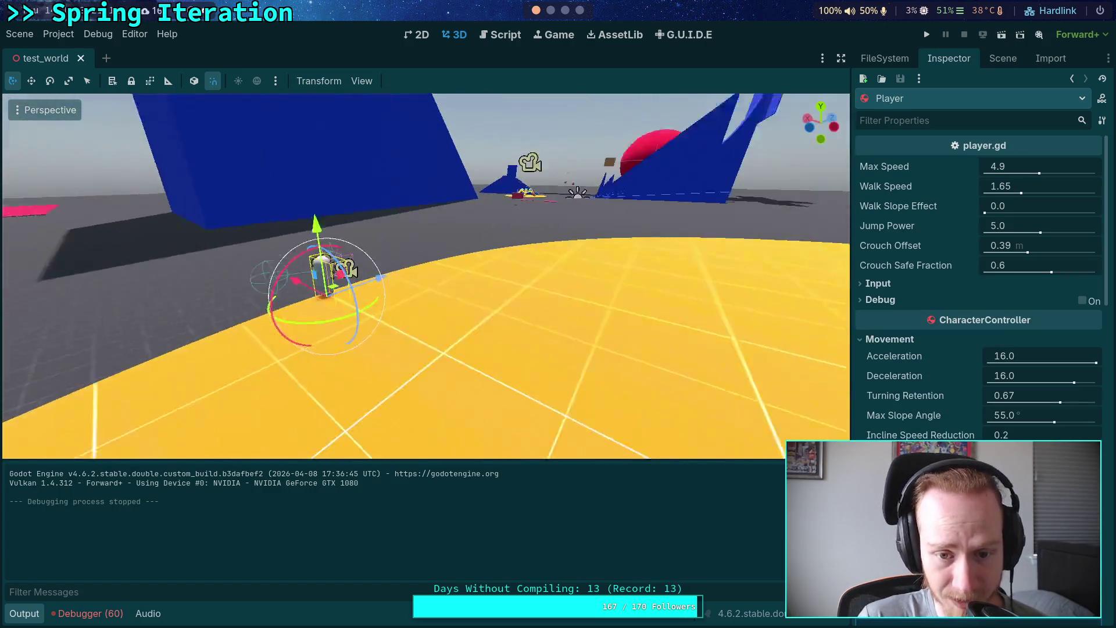
mouse_move(407, 401)
left_mouse_down()
mouse_move(453, 405)
mouse_move(299, 232)
mouse_move(292, 169)
mouse_move(340, 286)
mouse_move(320, 285)
left_mouse_up()
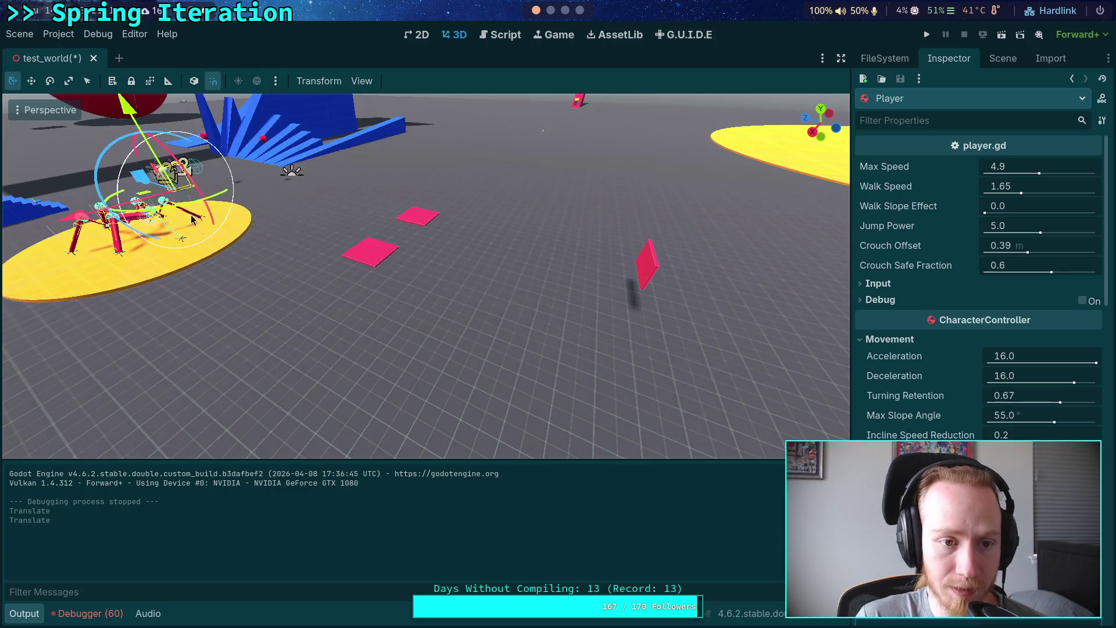
scroll(286, 243, "down", 5)
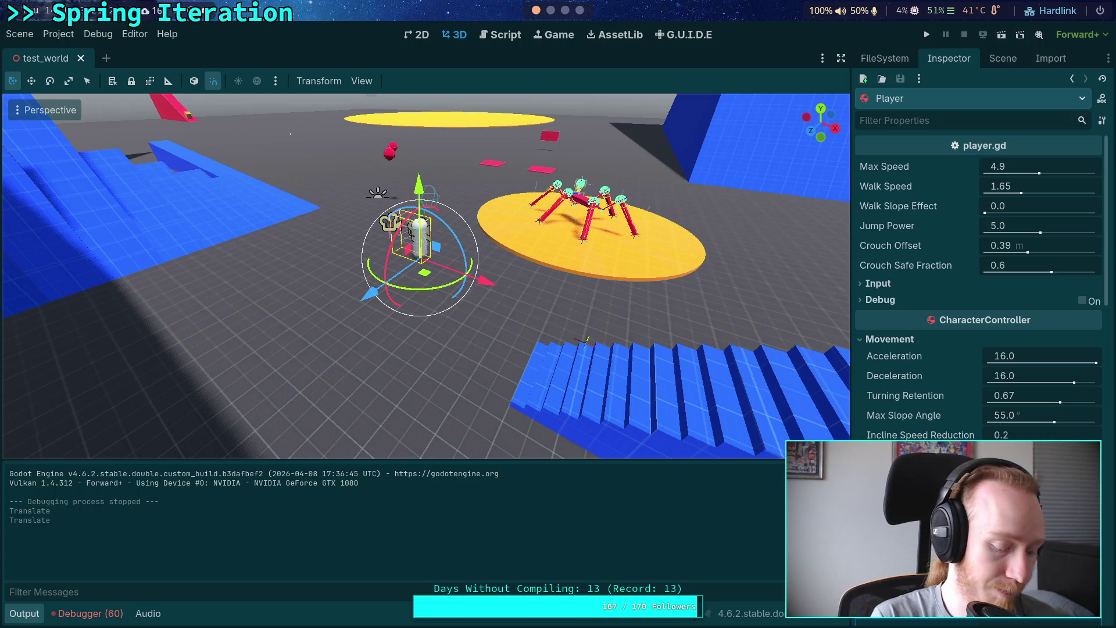
- Run git status in the terminal to confirm the change, then return to Godot
key("super+1")
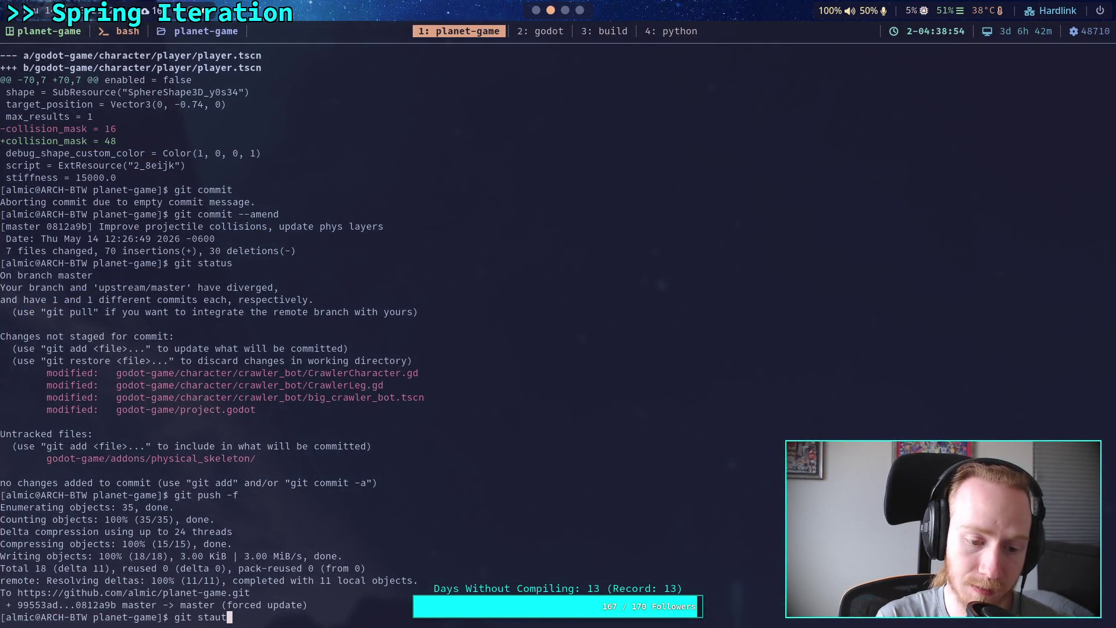
type("s")
key("Return")
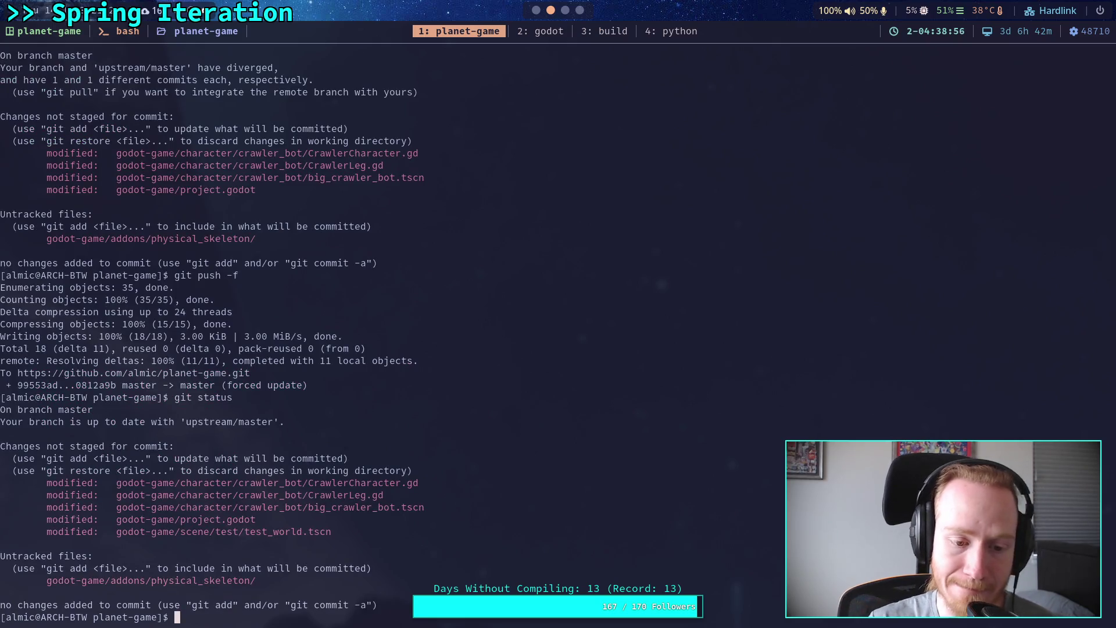
left_click(565, 10)
key("super+1")
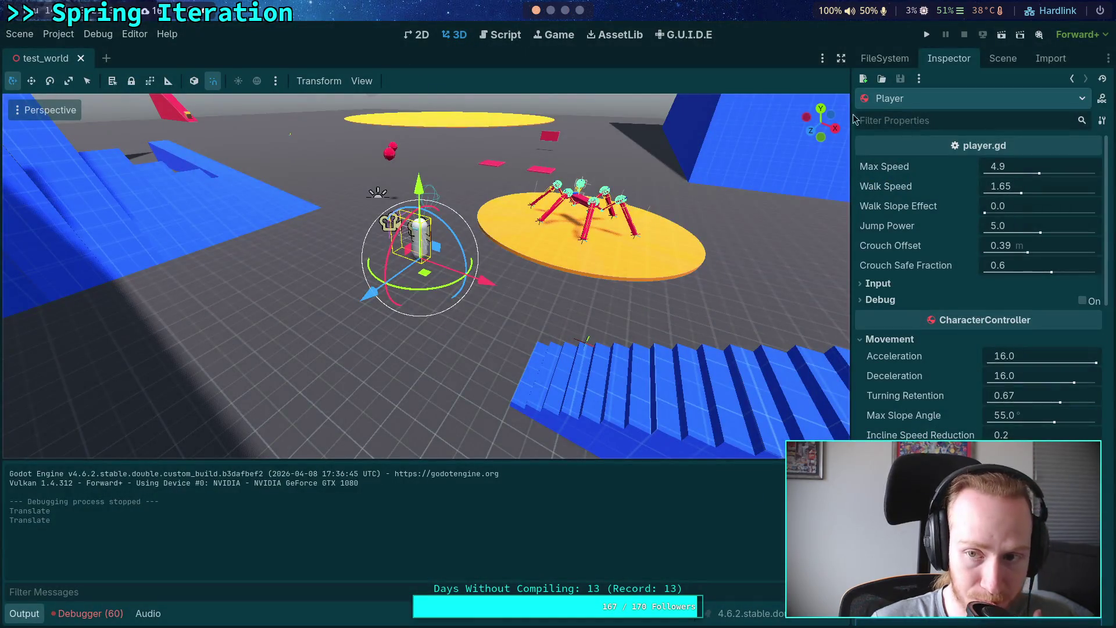
- Move Player higher in the scene tree and drag it across the world onto the pink platform
left_click(1003, 58)
left_click_drag(904, 288, 914, 130)
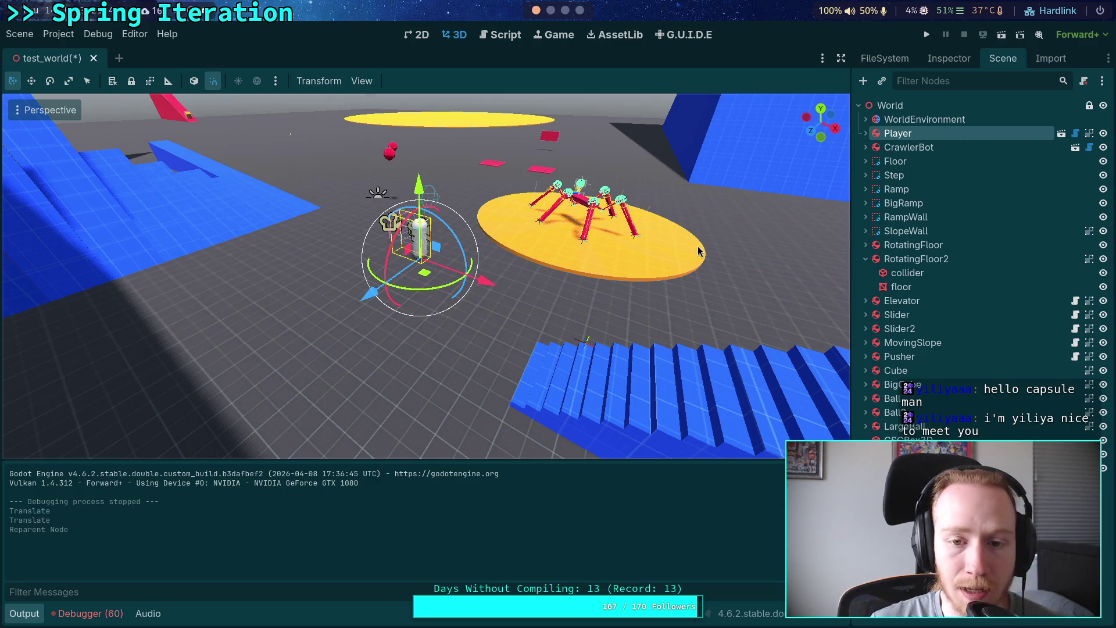
right_click(520, 315)
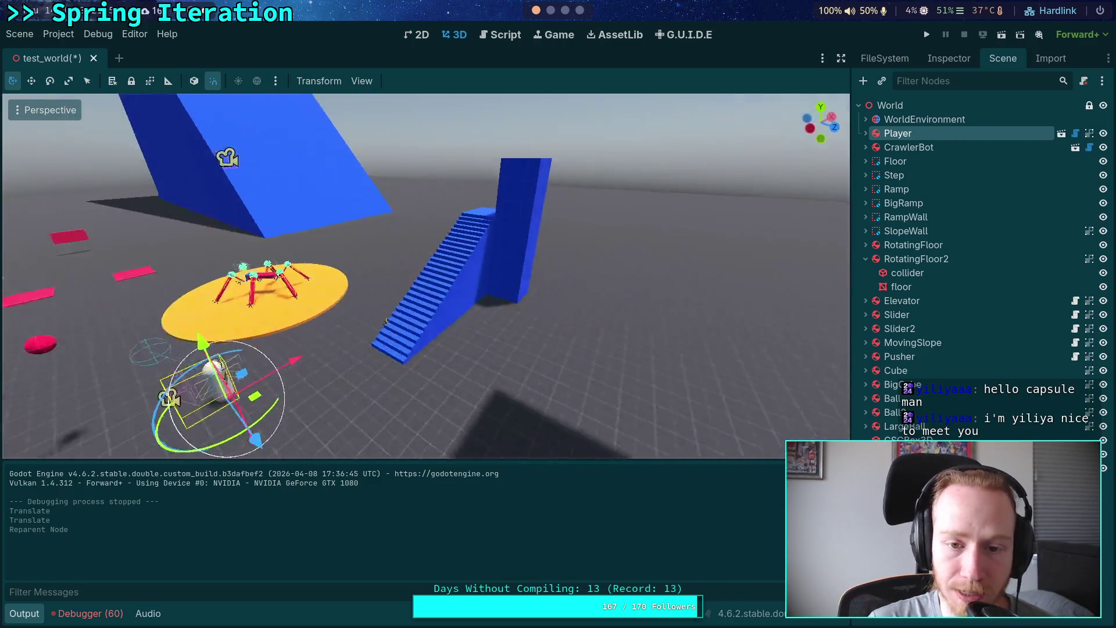
left_click_drag(387, 332, 455, 130)
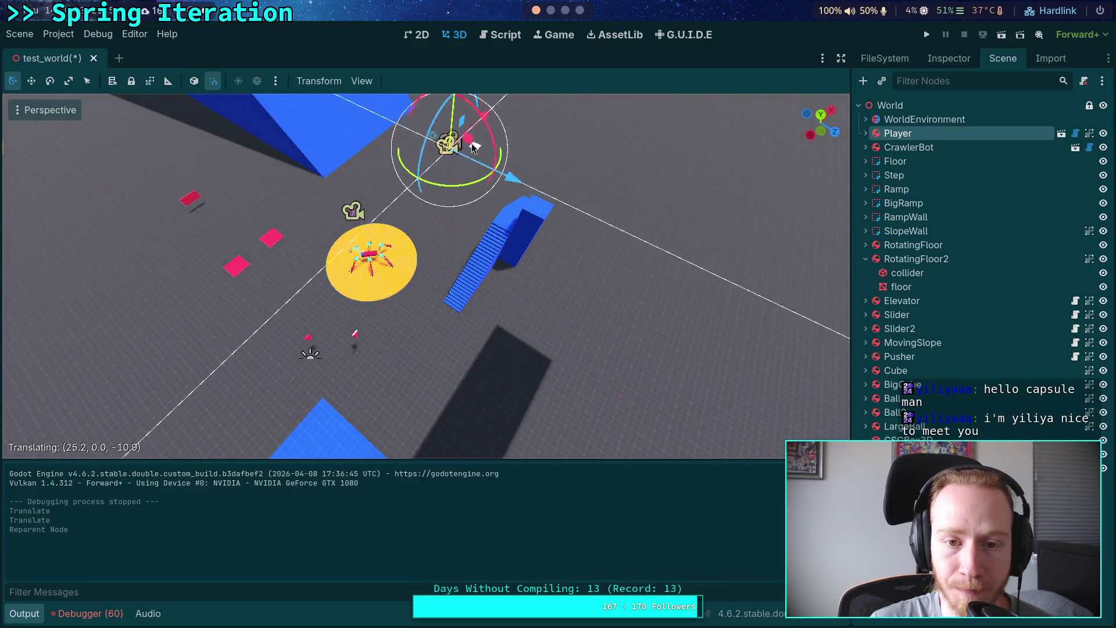
key("w")
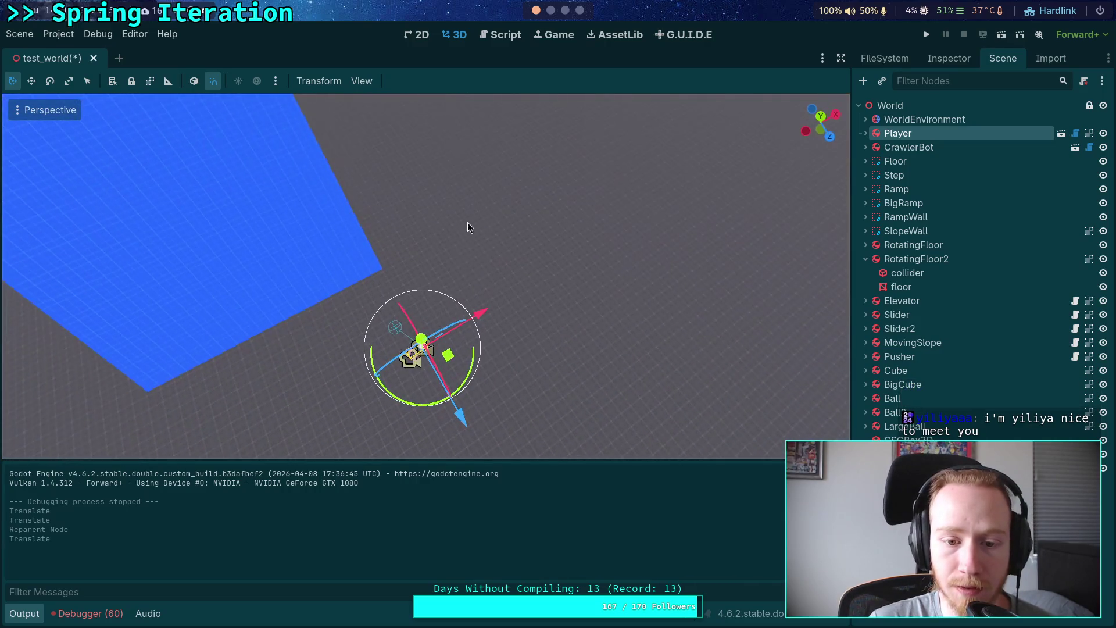
left_click_drag(449, 362, 491, 187)
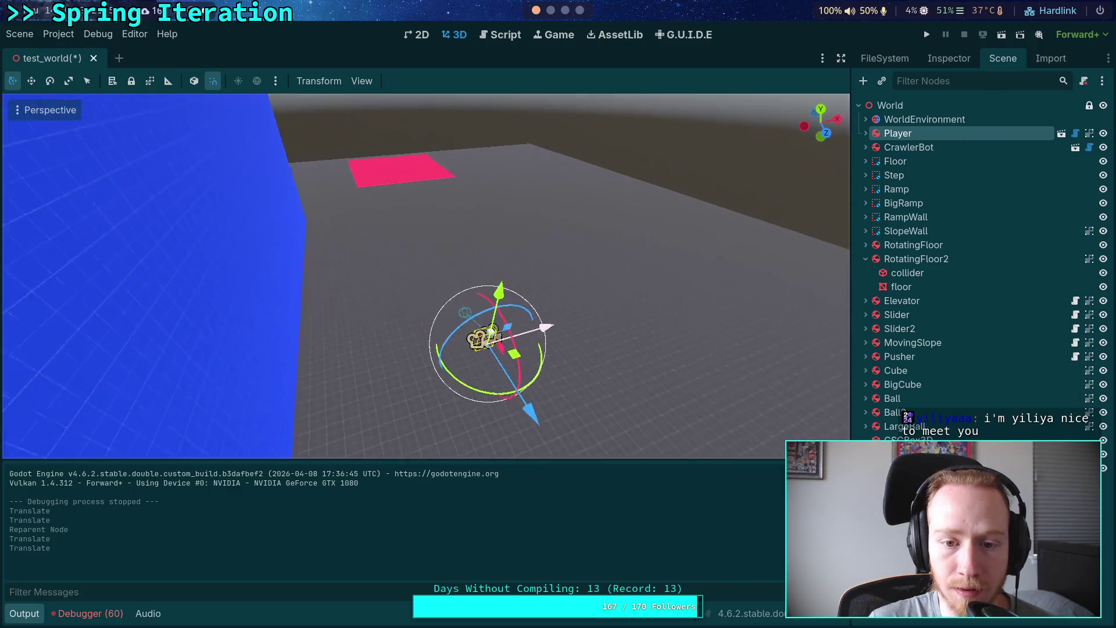
mouse_move(524, 381)
left_mouse_down()
mouse_move(439, 193)
mouse_move(459, 226)
left_mouse_up()
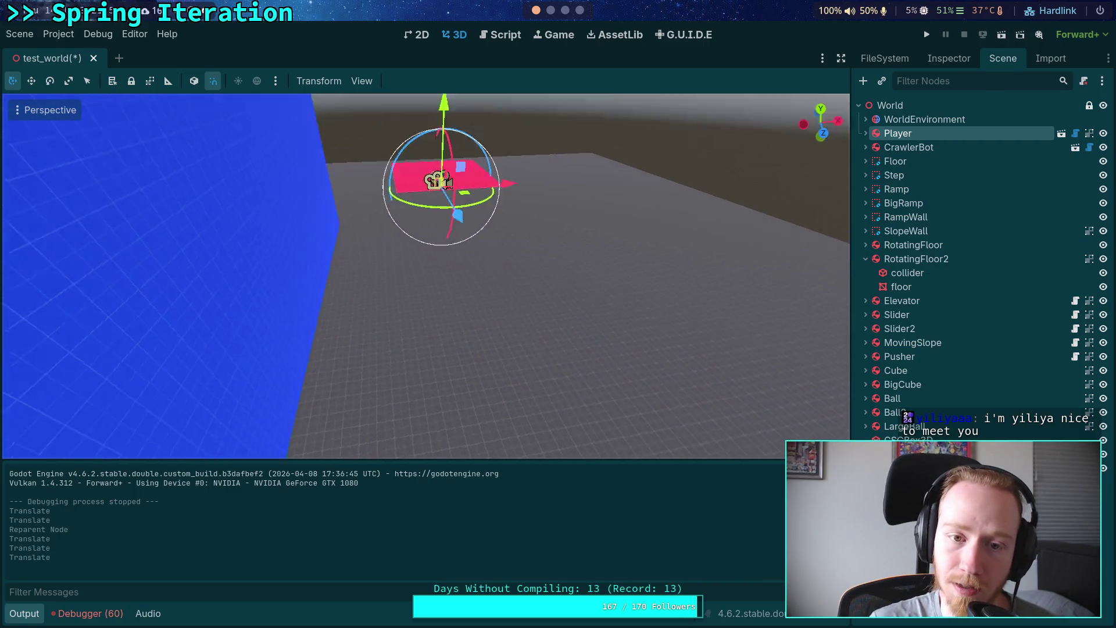
- Settle the Player on the pink Slider2 platform and place it beside Slider2 in the scene tree
key("f")
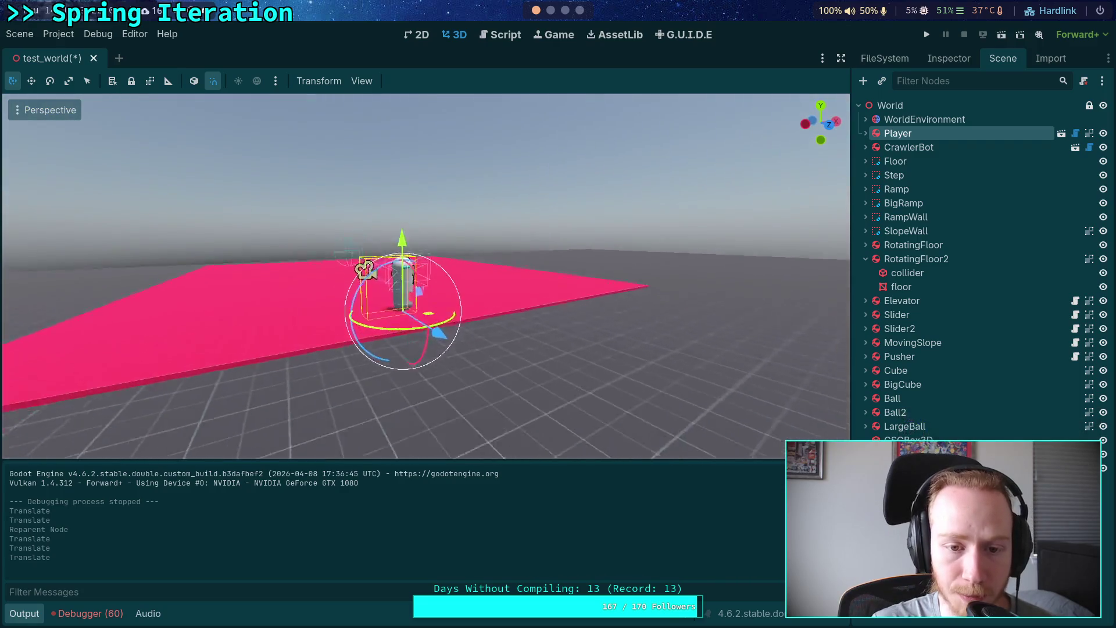
scroll(426, 276, "up", 5)
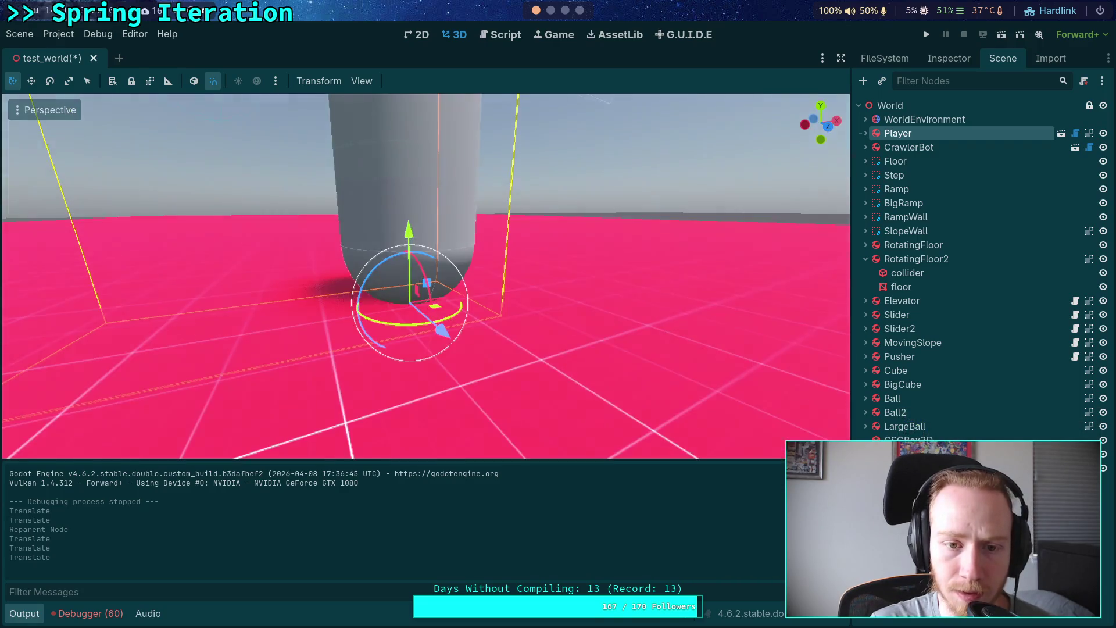
left_click_drag(409, 237, 409, 302)
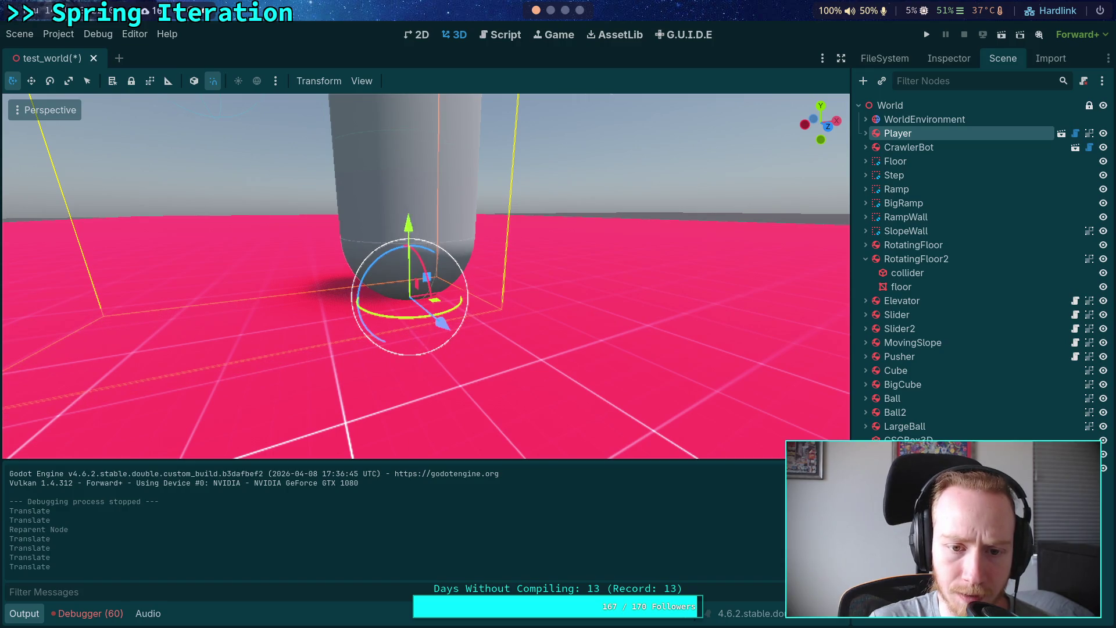
key("f")
scroll(442, 232, "down", 3)
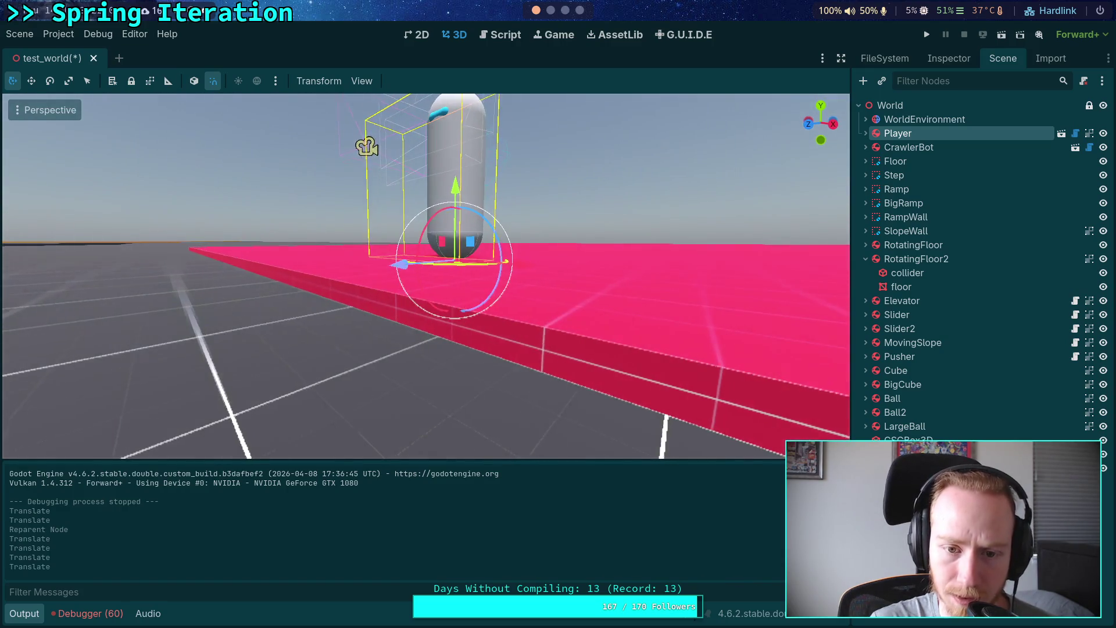
scroll(442, 221, "down", 2)
left_click_drag(442, 201, 443, 207)
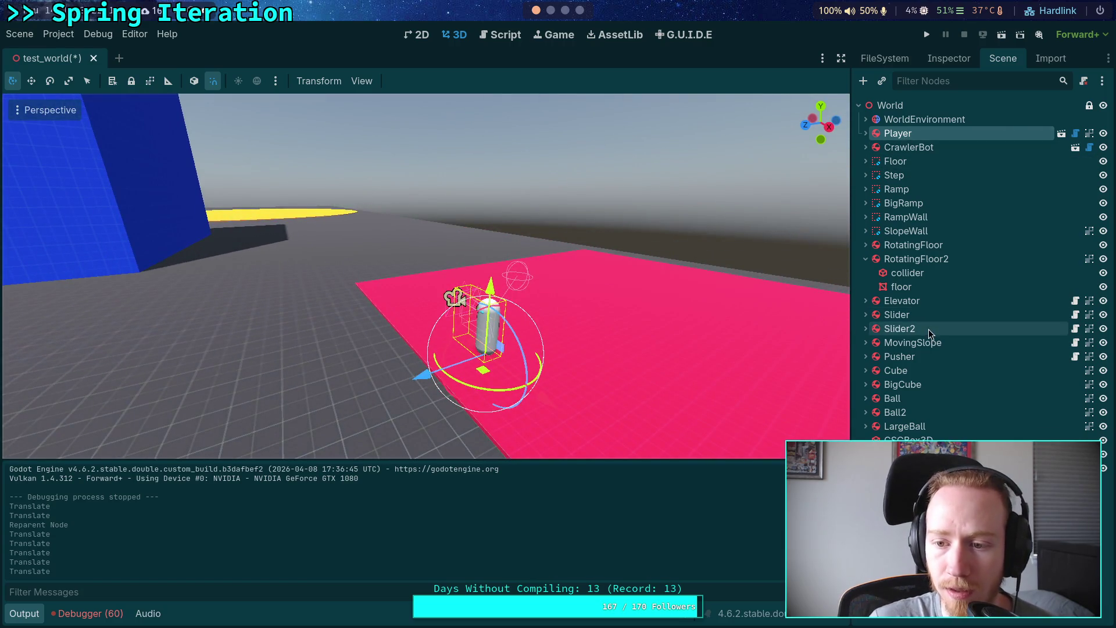
left_click(674, 384)
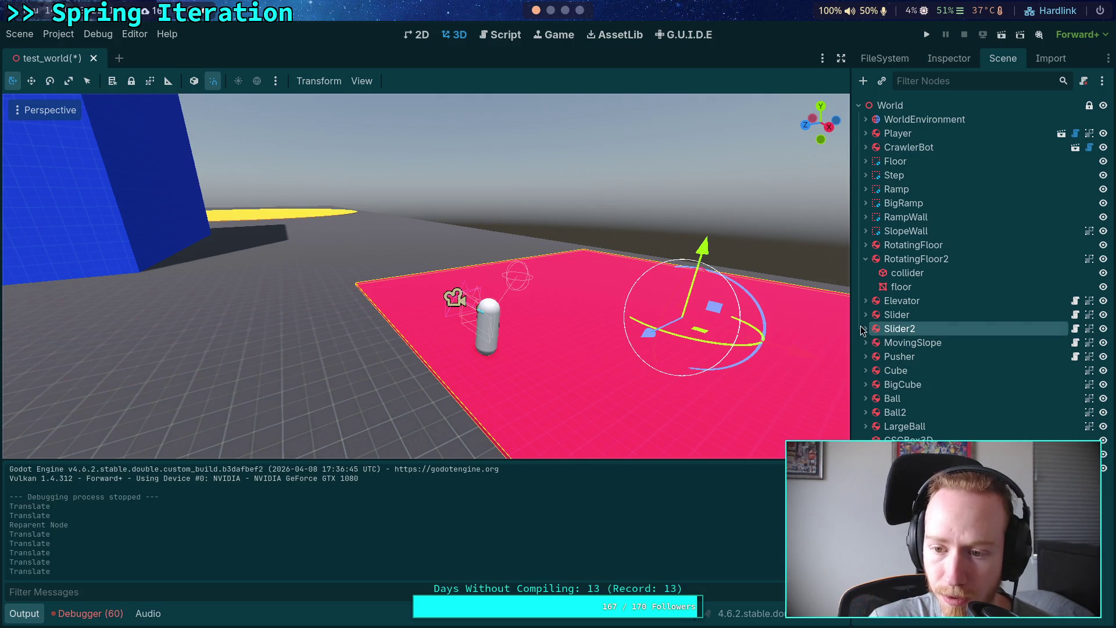
mouse_move(899, 133)
left_mouse_down()
mouse_move(914, 142)
mouse_move(903, 324)
left_mouse_up()
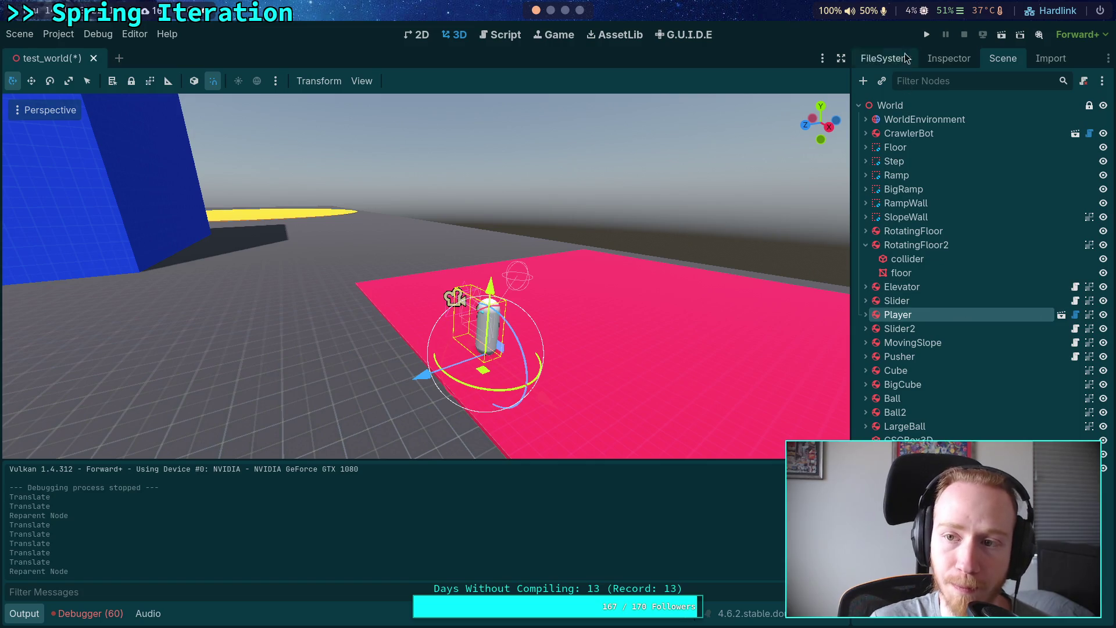
- Save and playtest the Player on the pink platform twice, then stop and deselect the Player
left_click(927, 33)
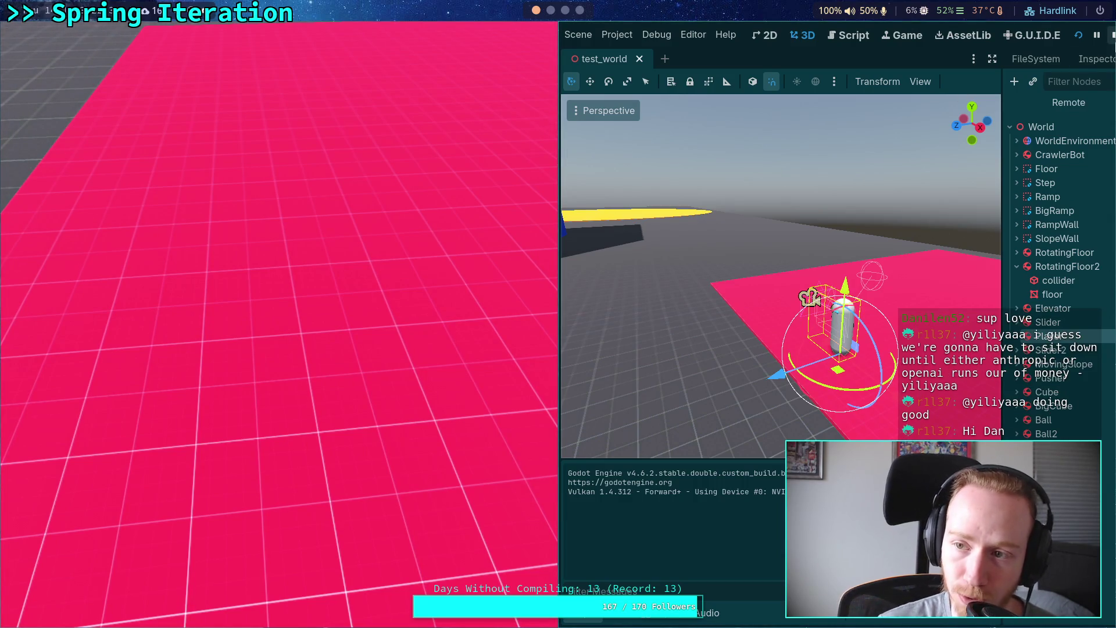
key("F8")
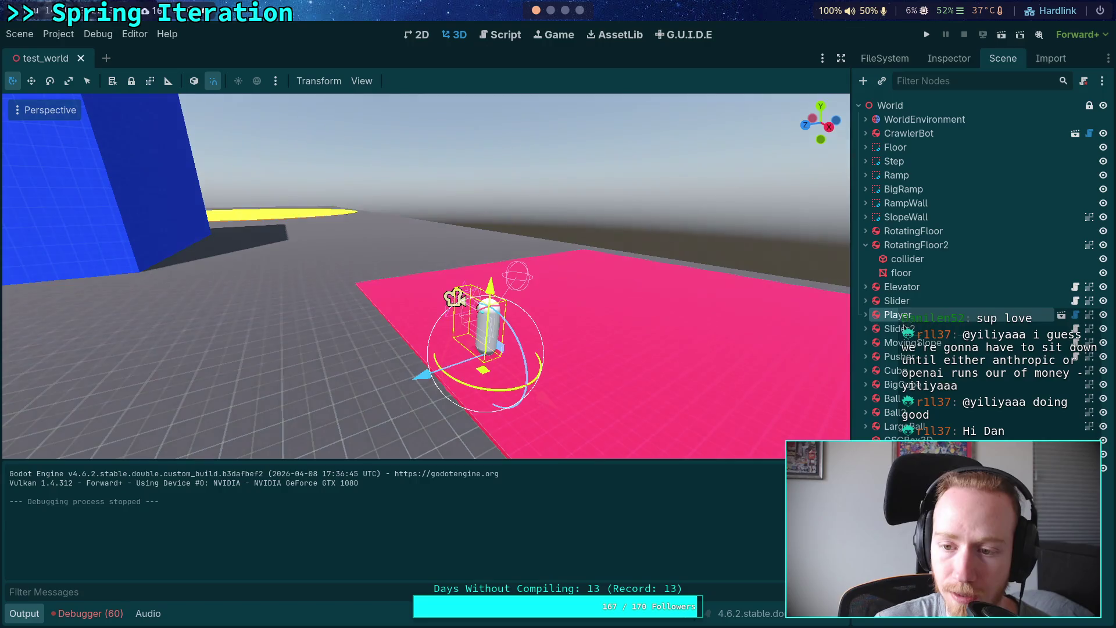
left_click(926, 34)
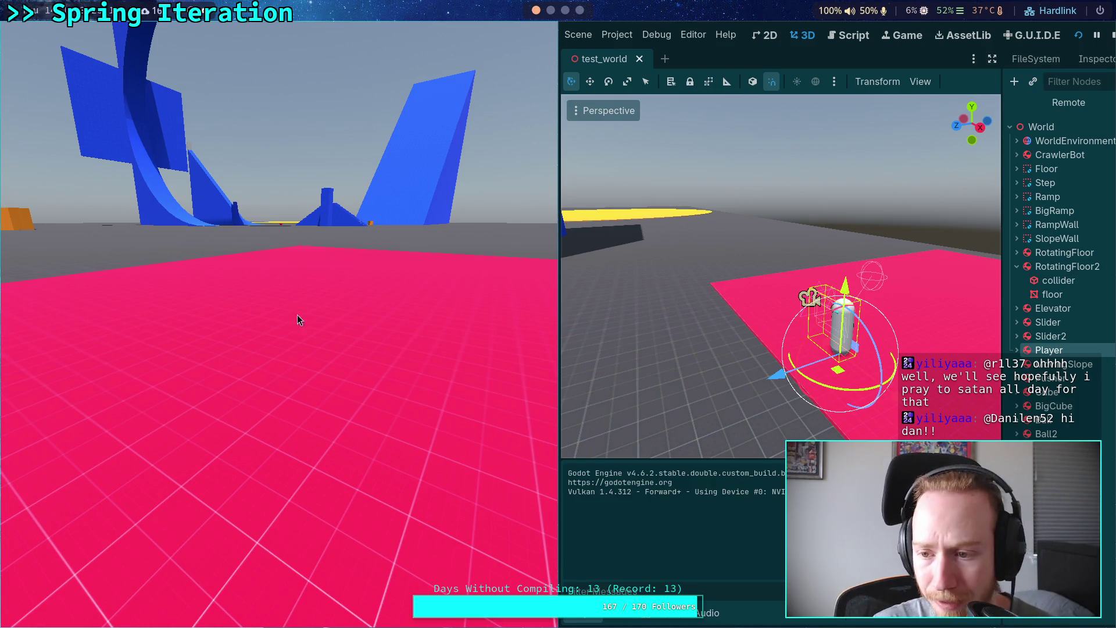
left_click(1111, 36)
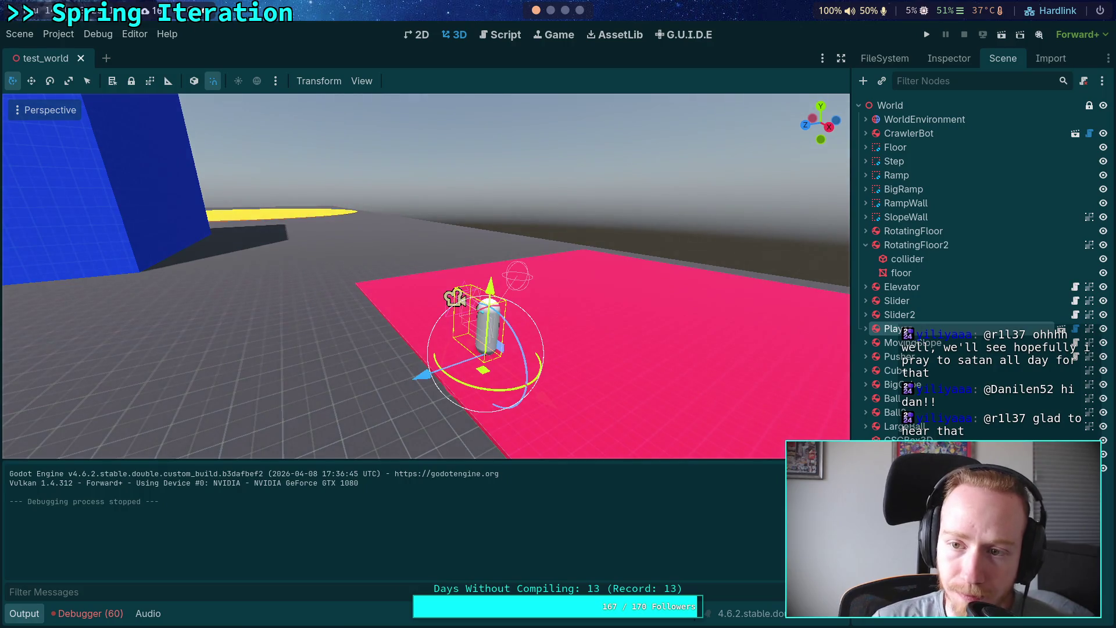
key("Escape")
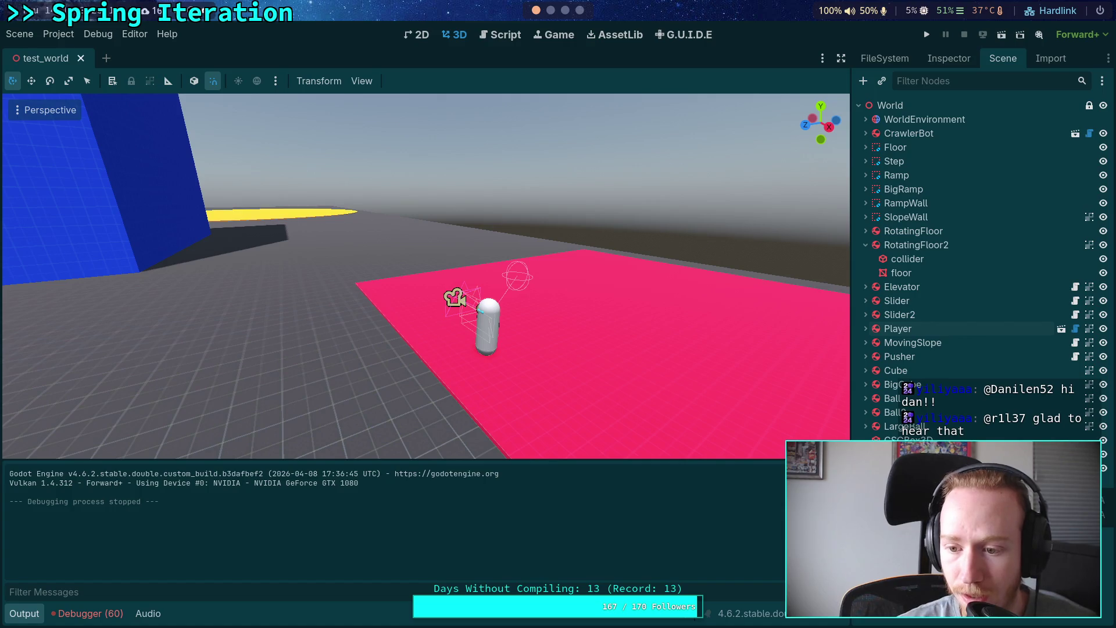
- Add a DynamicWorld Node3D above the platforms and move CrawlerBot and Player below LargeBall
key("ctrl+a")
double_click(474, 219)
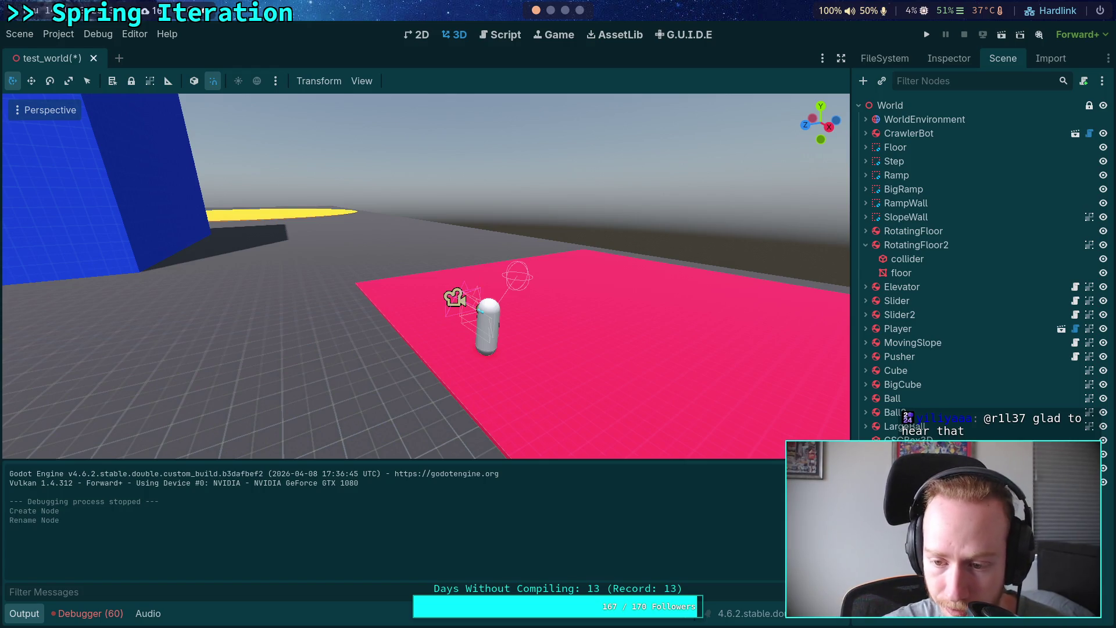
mouse_move(896, 453)
left_mouse_down()
mouse_move(893, 131)
mouse_move(893, 238)
left_mouse_up()
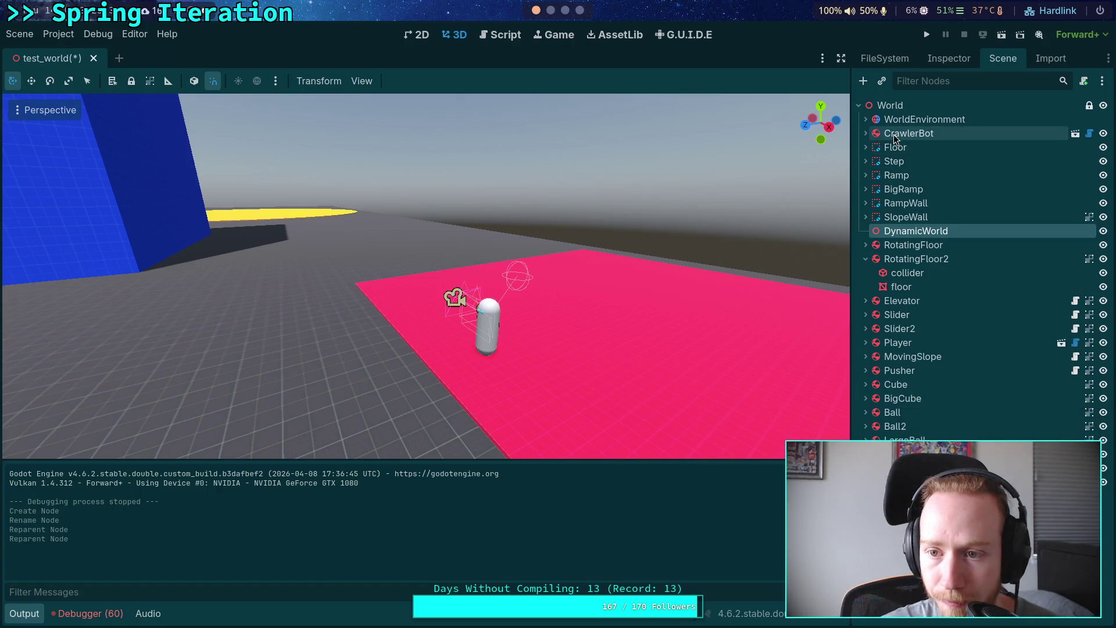
mouse_move(895, 136)
left_mouse_down()
mouse_move(894, 436)
mouse_move(900, 340)
left_mouse_up()
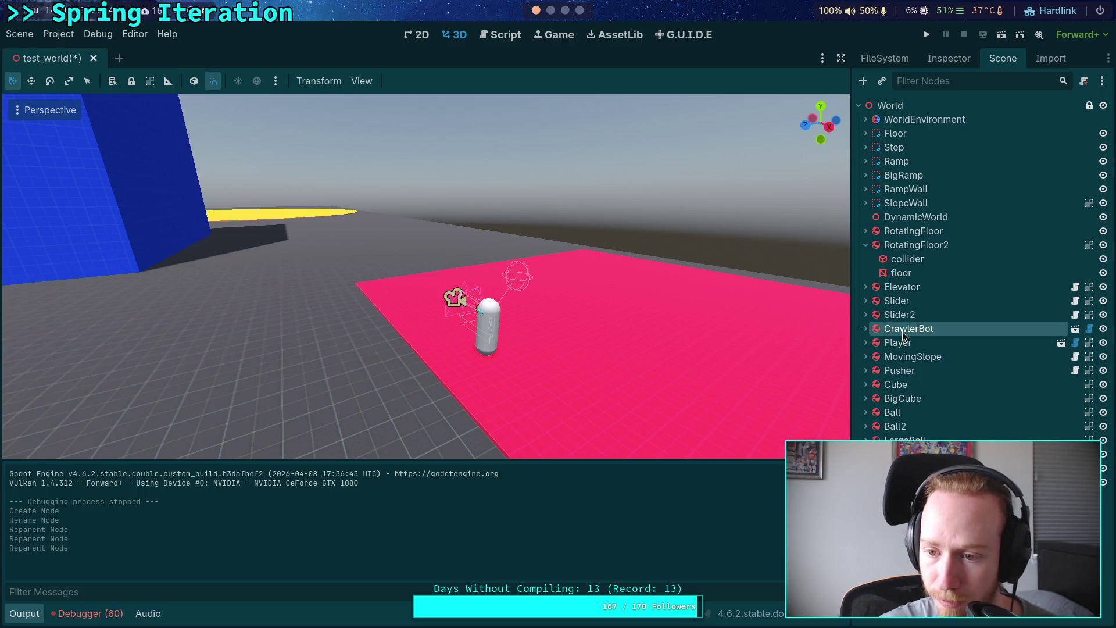
left_click_drag(909, 329, 907, 445)
left_click(899, 329)
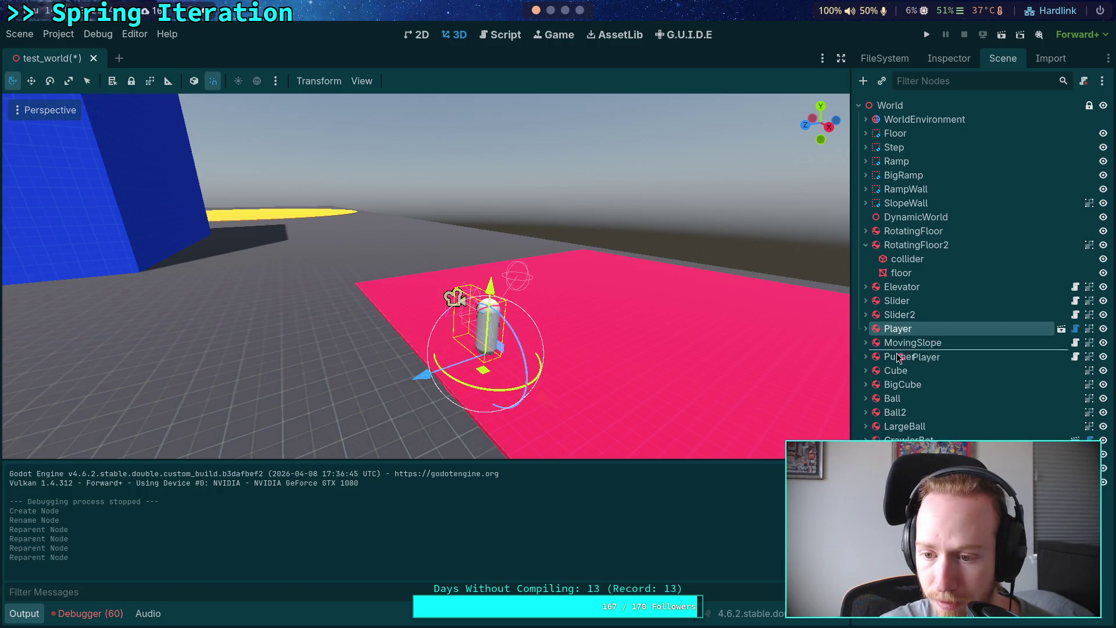
left_click_drag(898, 328, 901, 445)
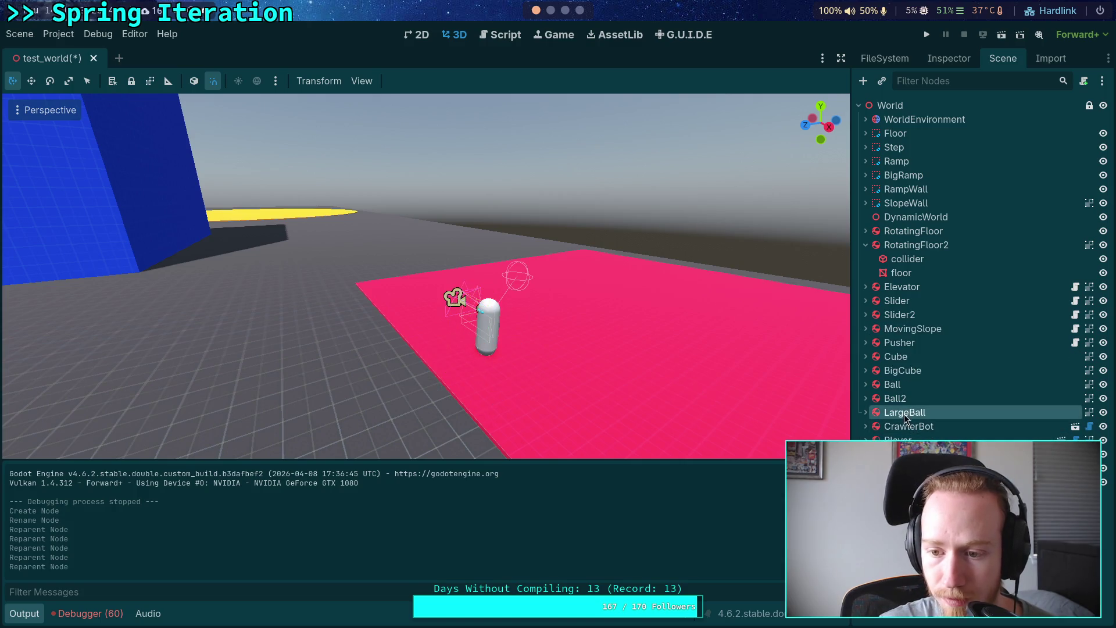
- Put the nodes from RotatingFloor through LargeBall inside DynamicWorld and collapse it
left_click(866, 245)
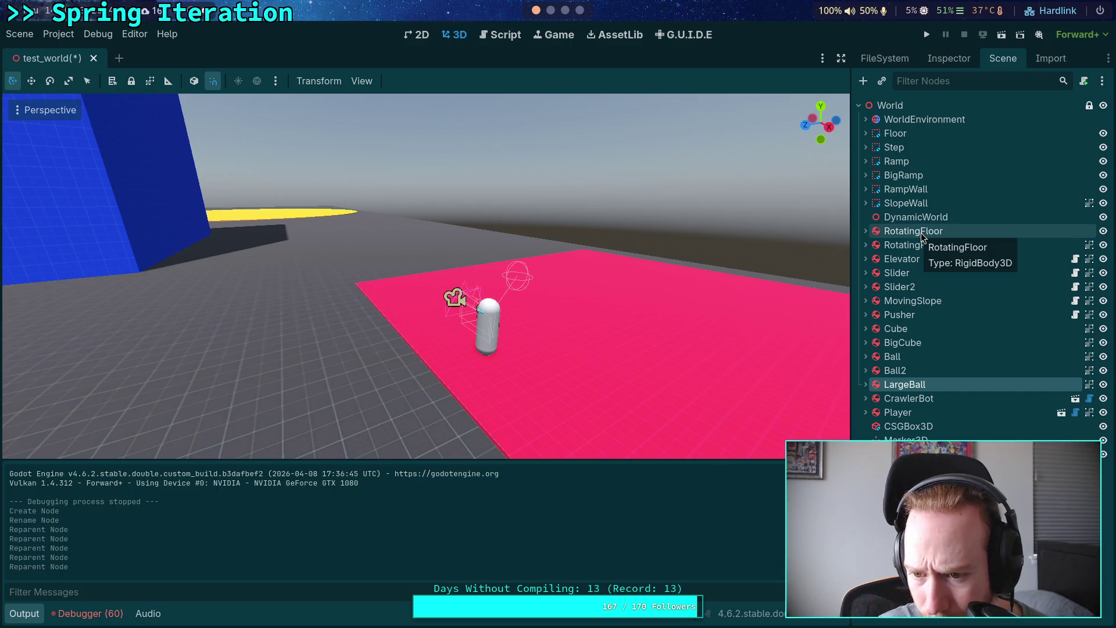
left_click(899, 234, "shift")
left_click_drag(890, 231, 898, 218)
left_click(888, 218)
left_click(865, 218)
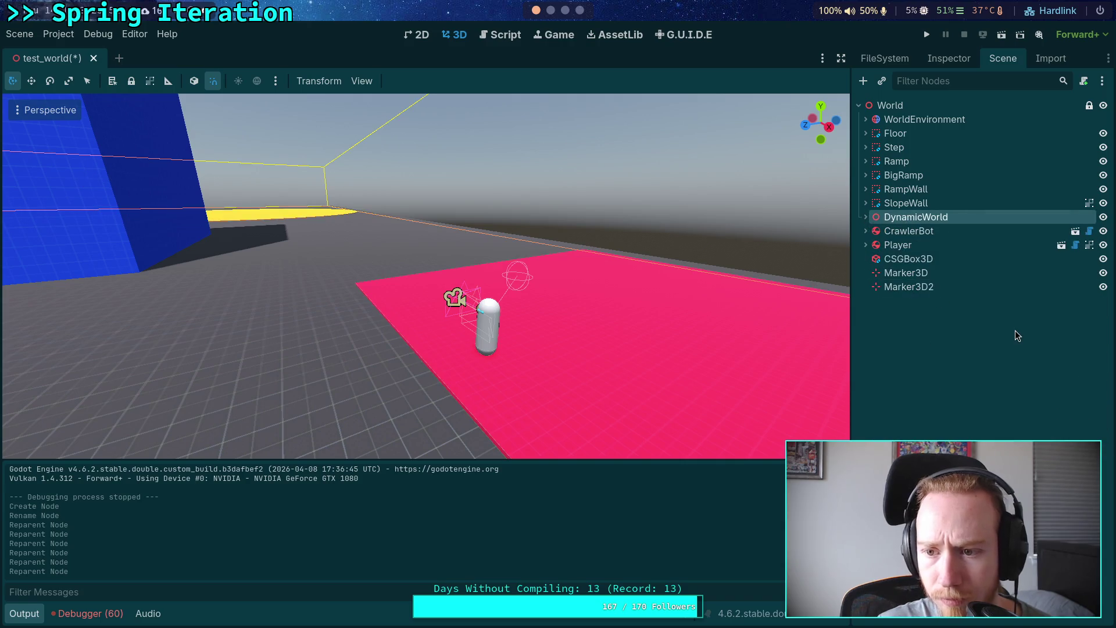
left_click(1018, 336)
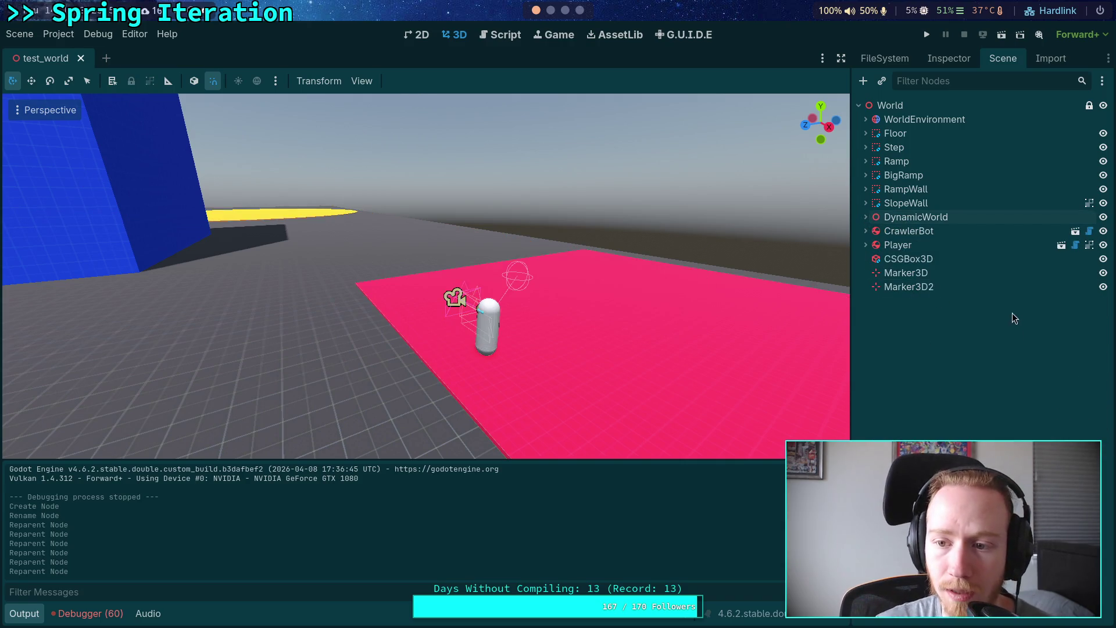
- Add a Node3D named Characters under World below DynamicWorld, save, and run the game
right_click(941, 327)
left_click(910, 330)
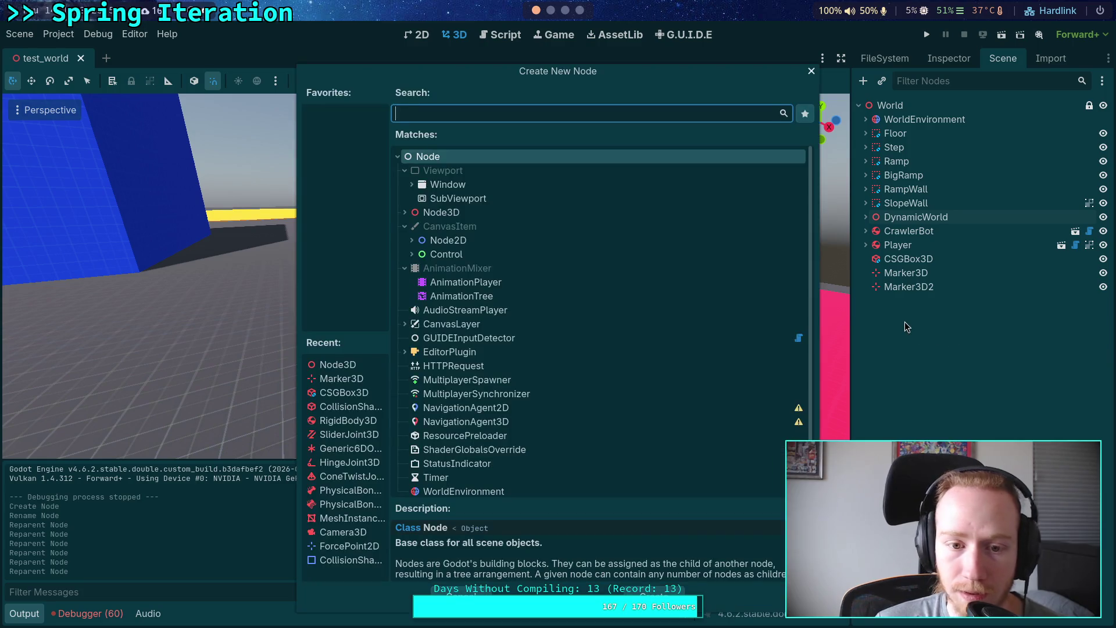
double_click(515, 214)
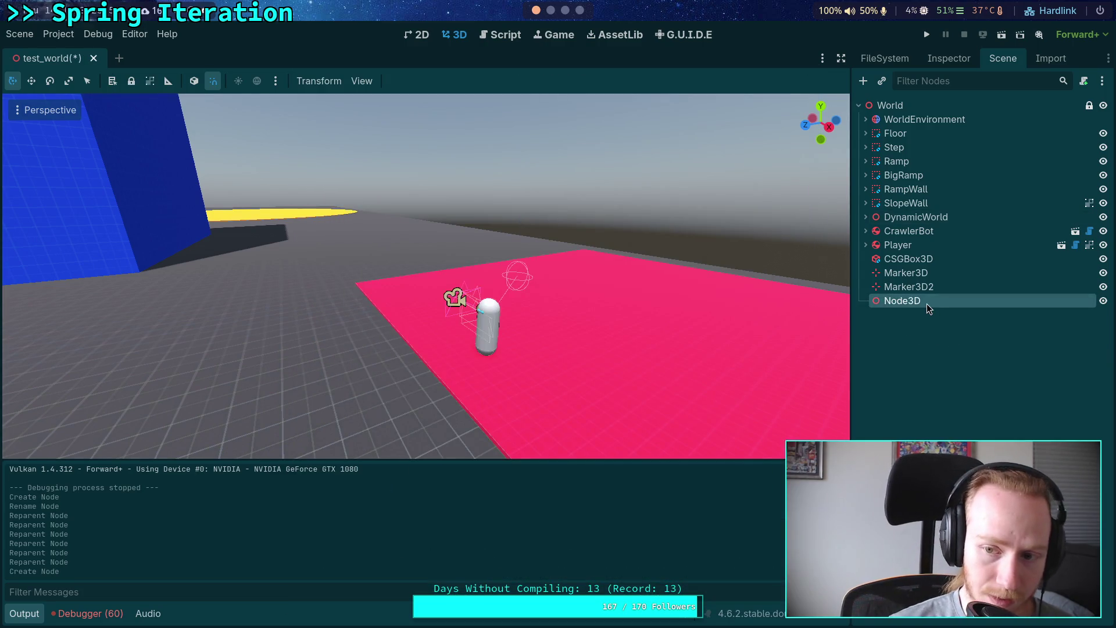
left_click(929, 309)
type("Characte")
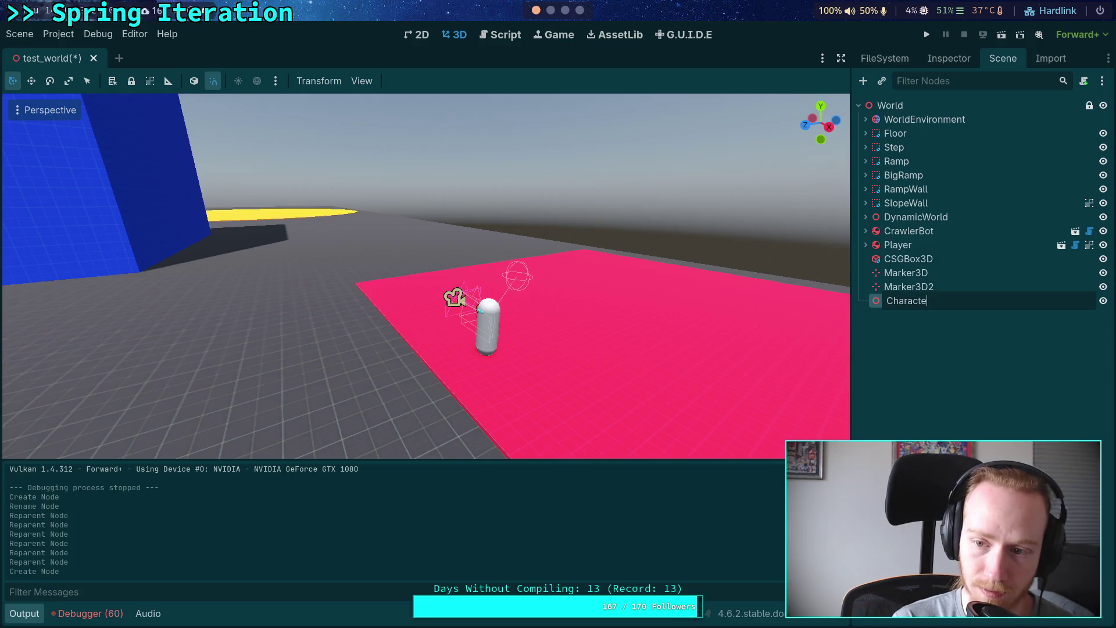
type("rs")
key("Return")
left_click_drag(885, 301, 910, 232)
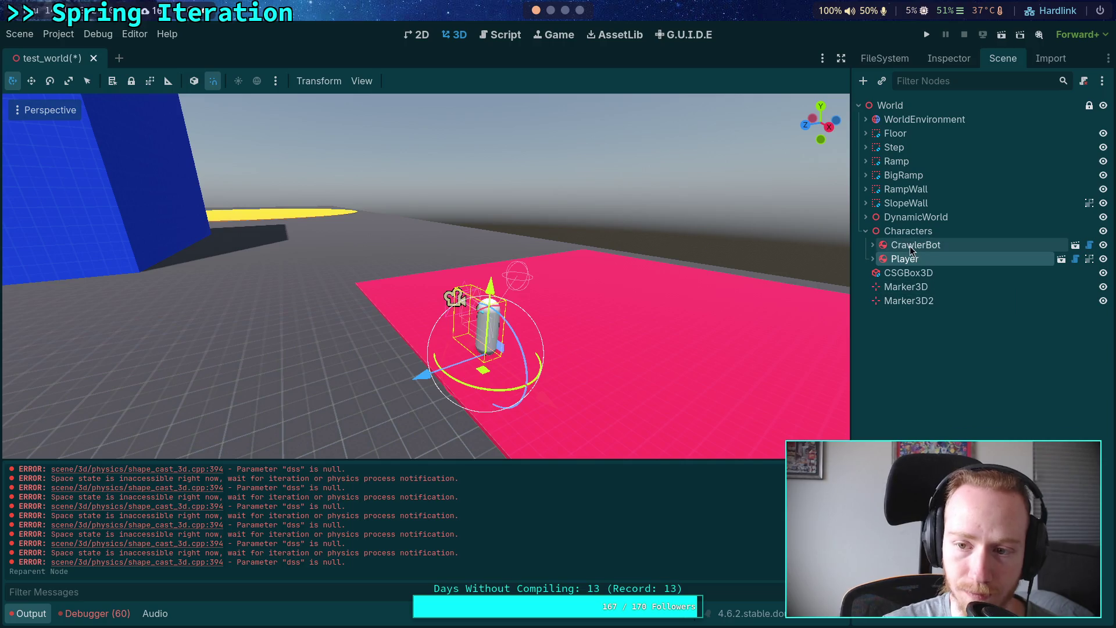
key("ctrl+s")
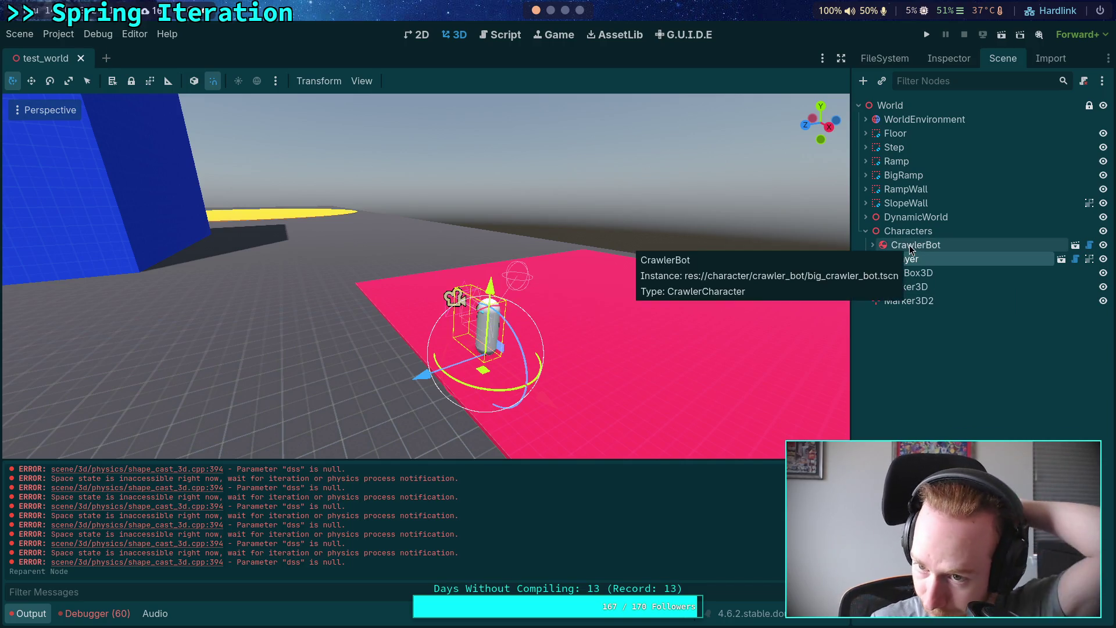
left_click(927, 35)
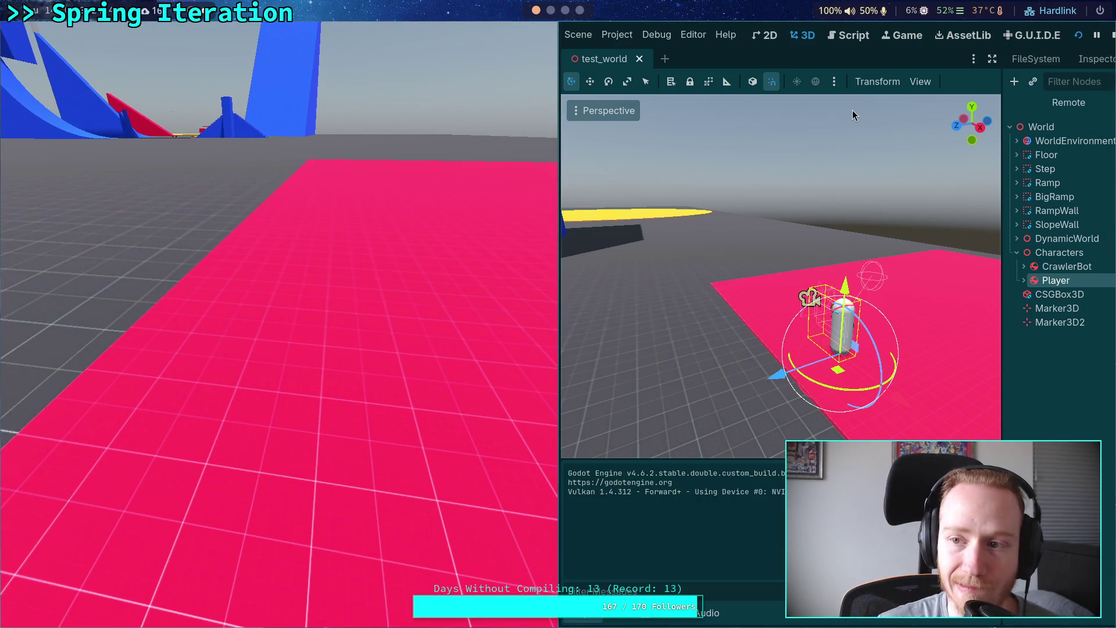
key("F8")
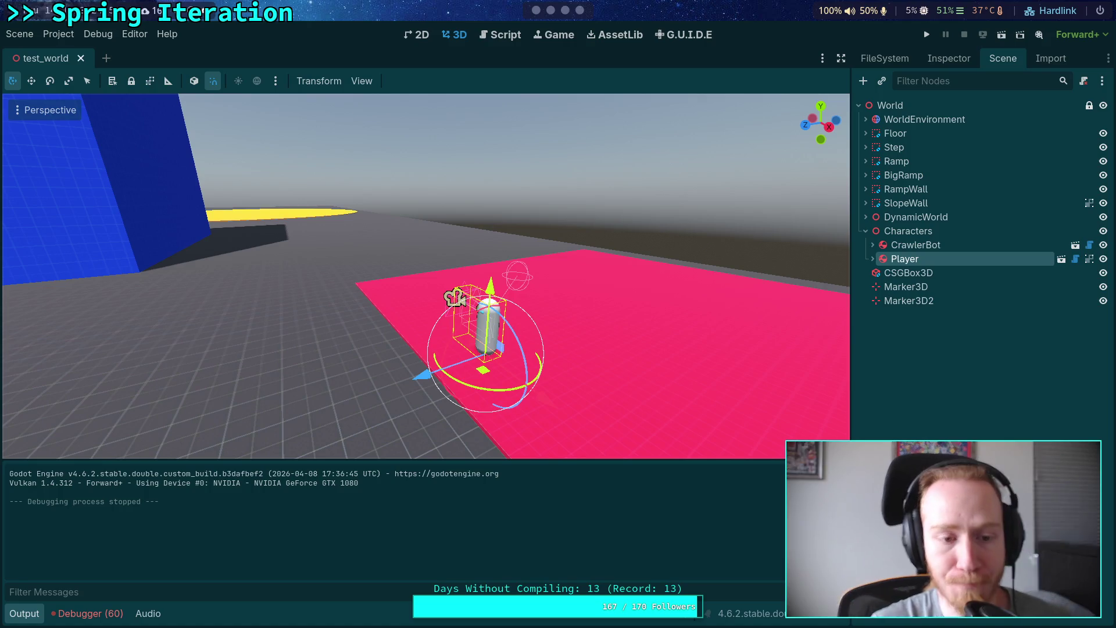
- Pull CSGBox3D, Marker3D and Marker3D2 out of Characters and delete all three
left_click(907, 276)
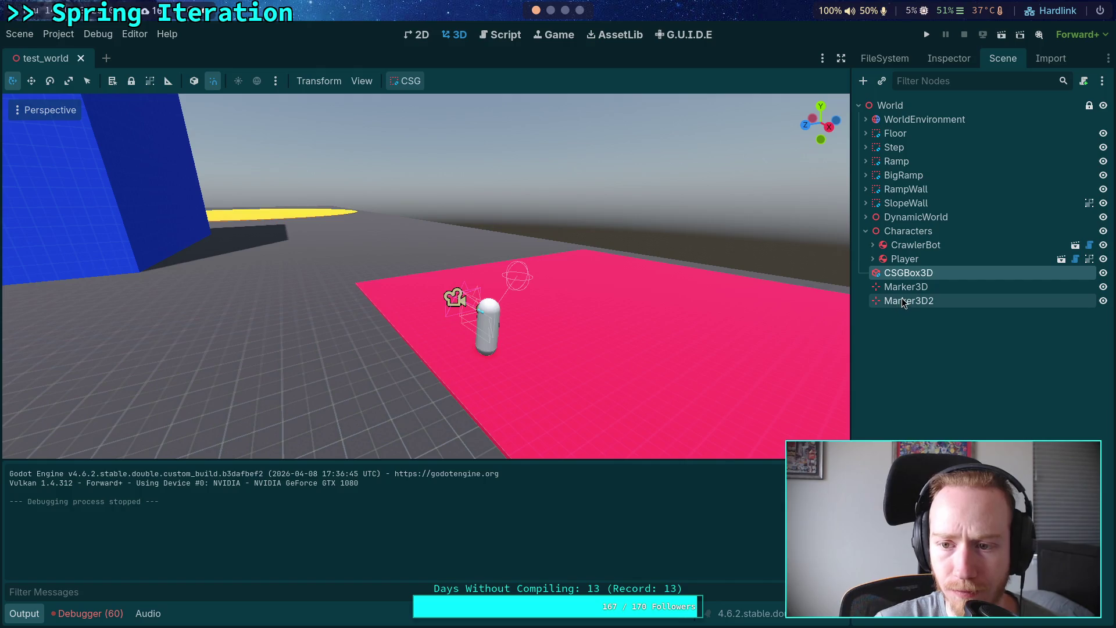
left_click(900, 302, "shift")
left_click_drag(900, 301, 909, 211)
left_click(912, 220)
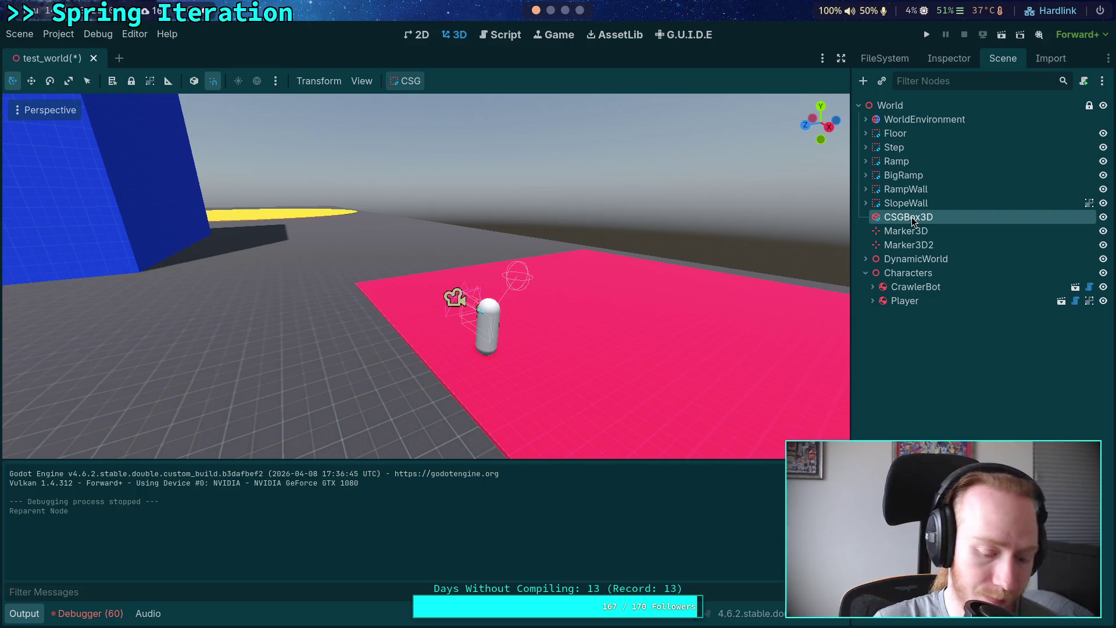
key("Delete")
key("Return")
left_click(908, 230, "shift")
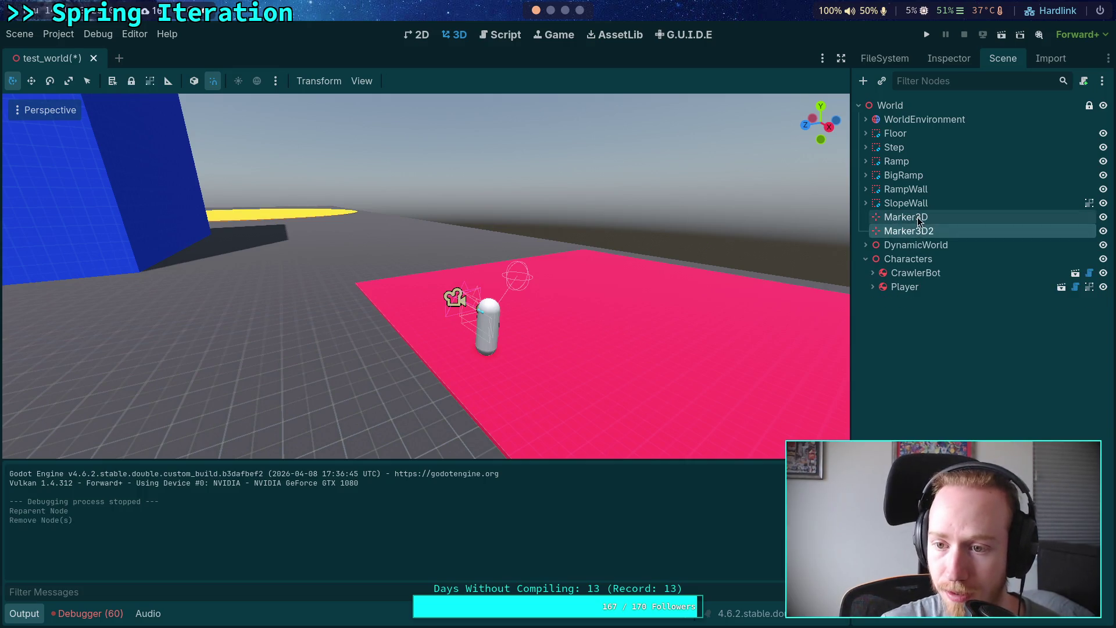
key("Delete")
key("Return")
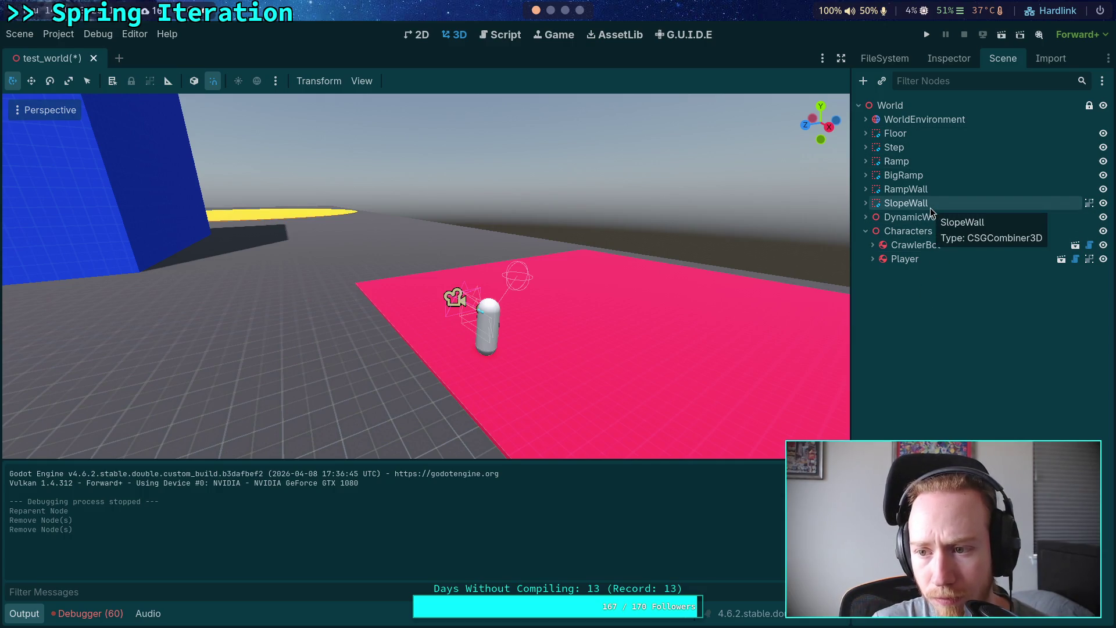
- Select and deselect RampWall, then turn the view toward the blue wall
left_click(913, 189)
left_click(956, 323)
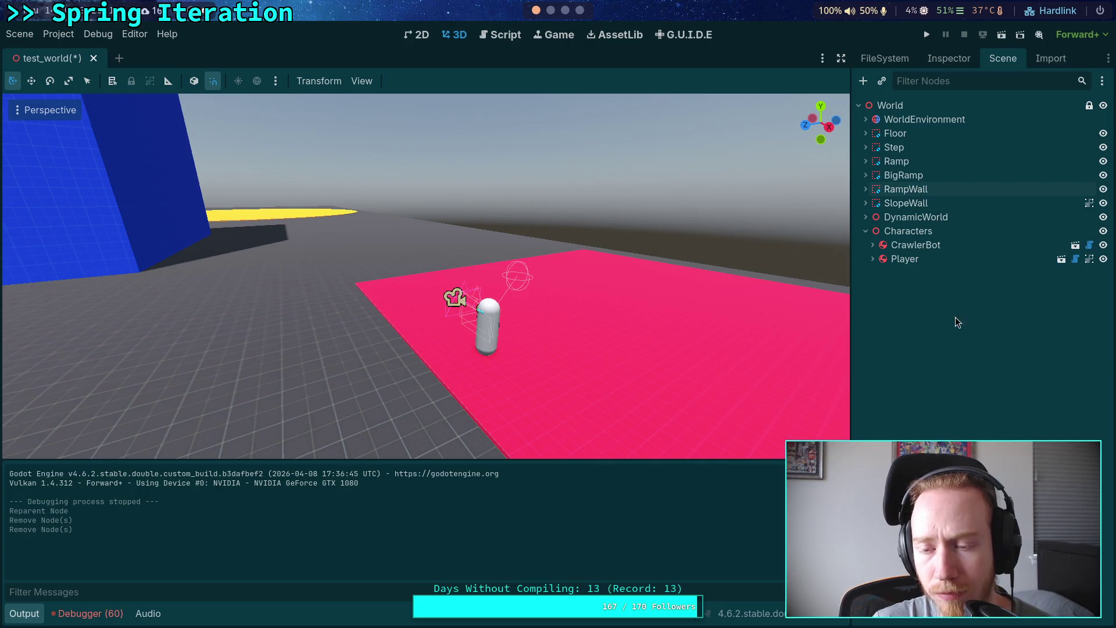
left_click_drag(558, 286, 540, 274)
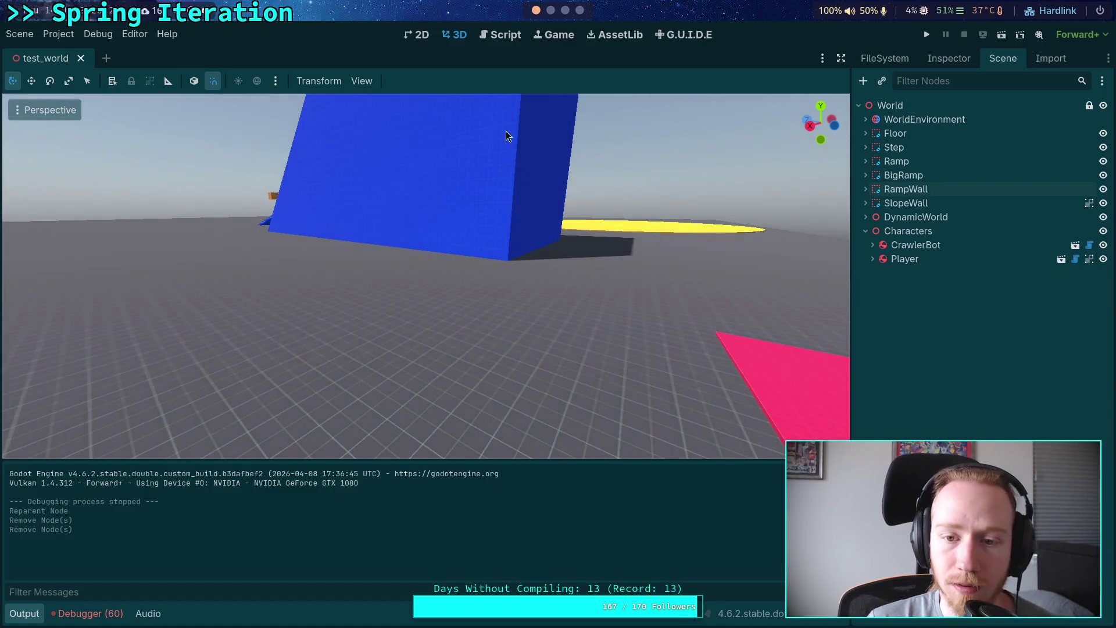
- Drag the Player just beside the CrawlerBot's yellow disc, then run the game to test it
mouse_move(591, 147)
left_mouse_down()
mouse_move(637, 153)
mouse_move(599, 142)
left_mouse_up()
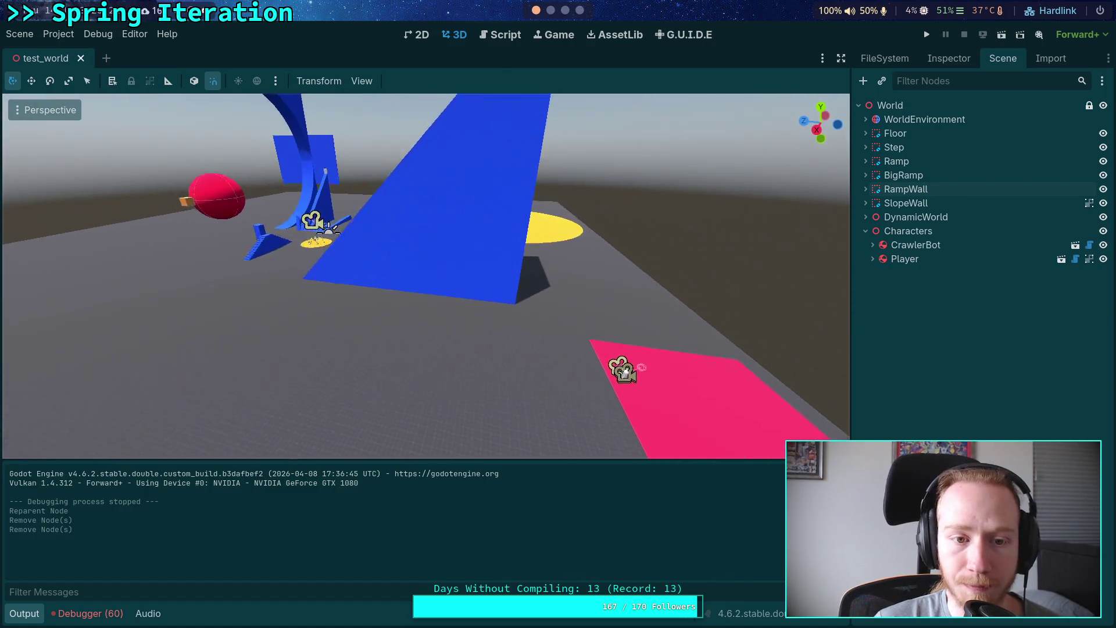
left_click_drag(657, 332, 672, 335)
mouse_move(609, 372)
left_mouse_down()
mouse_move(249, 219)
mouse_move(296, 241)
left_mouse_up()
key("f")
scroll(424, 276, "up", 3)
key("w")
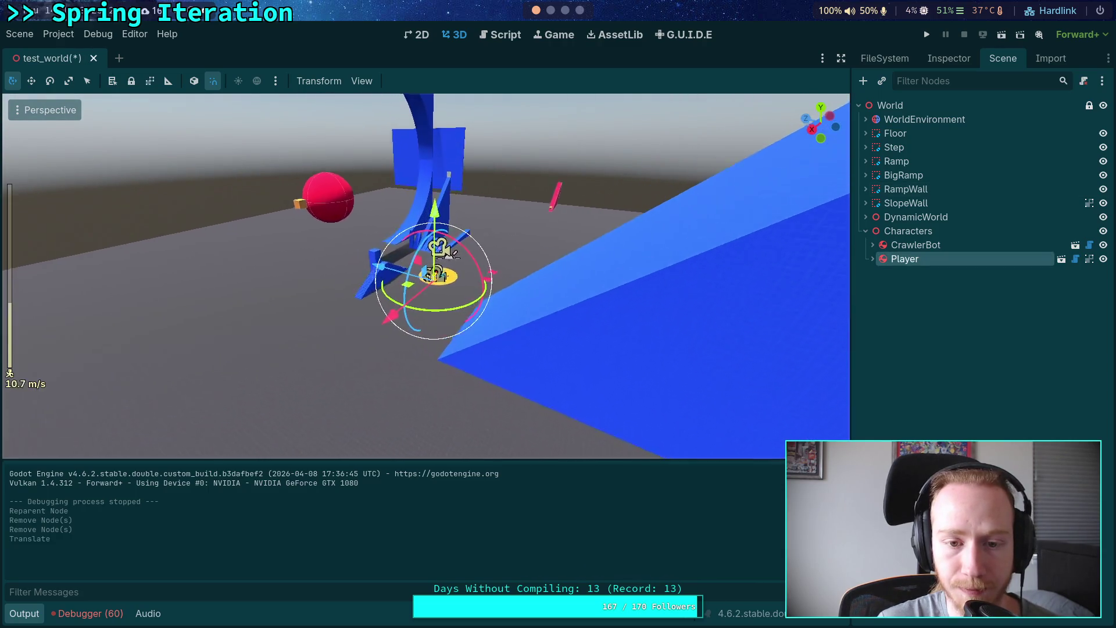
mouse_move(509, 349)
left_mouse_down()
mouse_move(360, 352)
mouse_move(314, 314)
mouse_move(323, 271)
left_mouse_up()
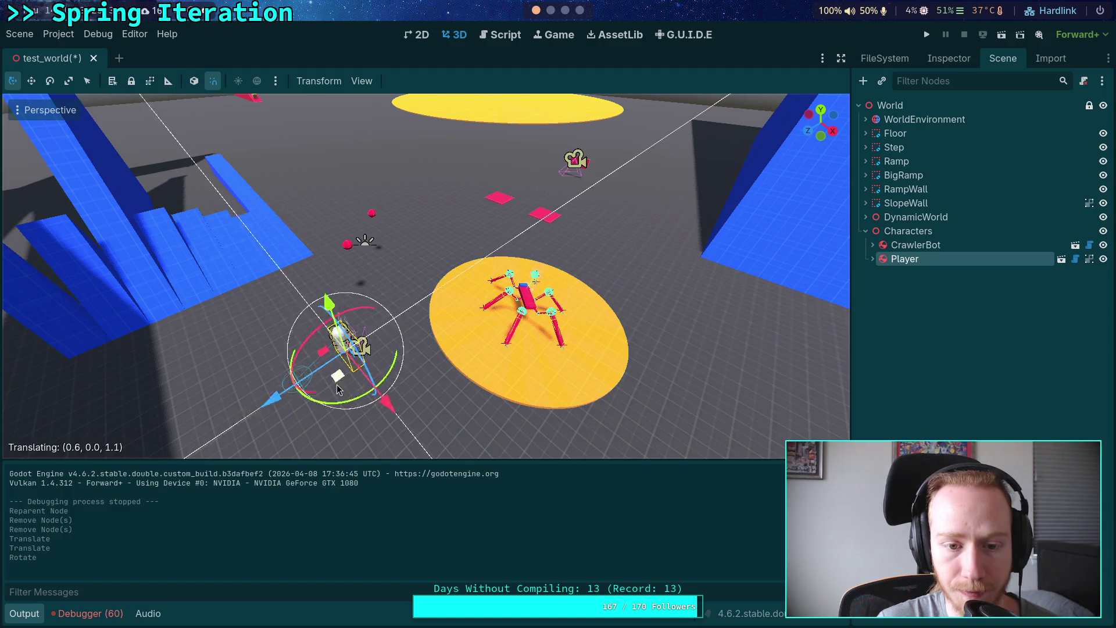
left_click_drag(338, 389, 314, 403)
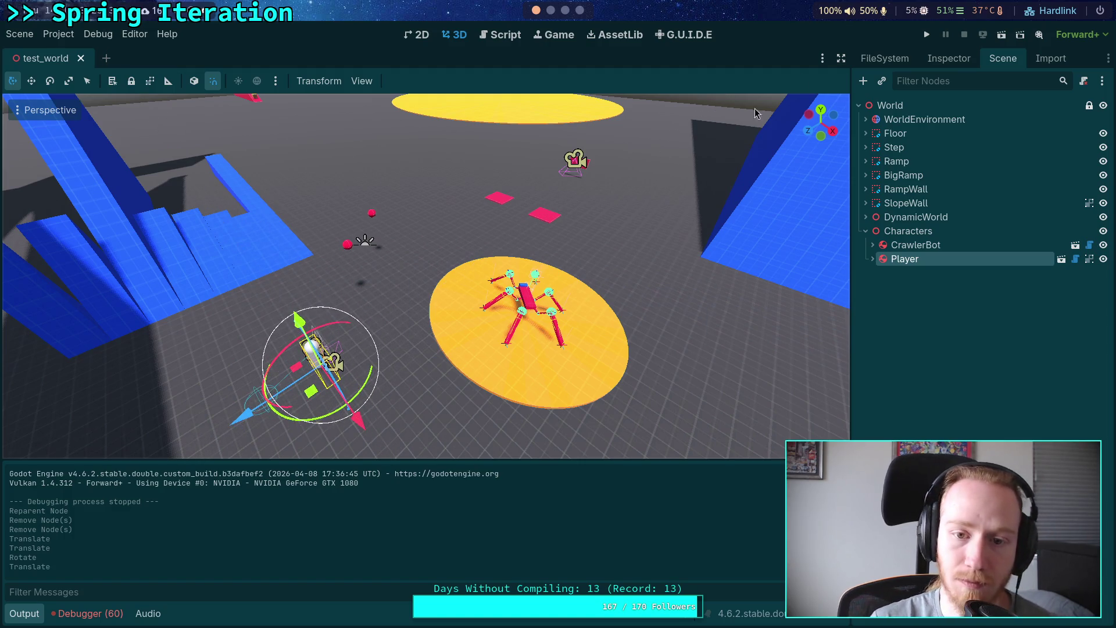
left_click(931, 36)
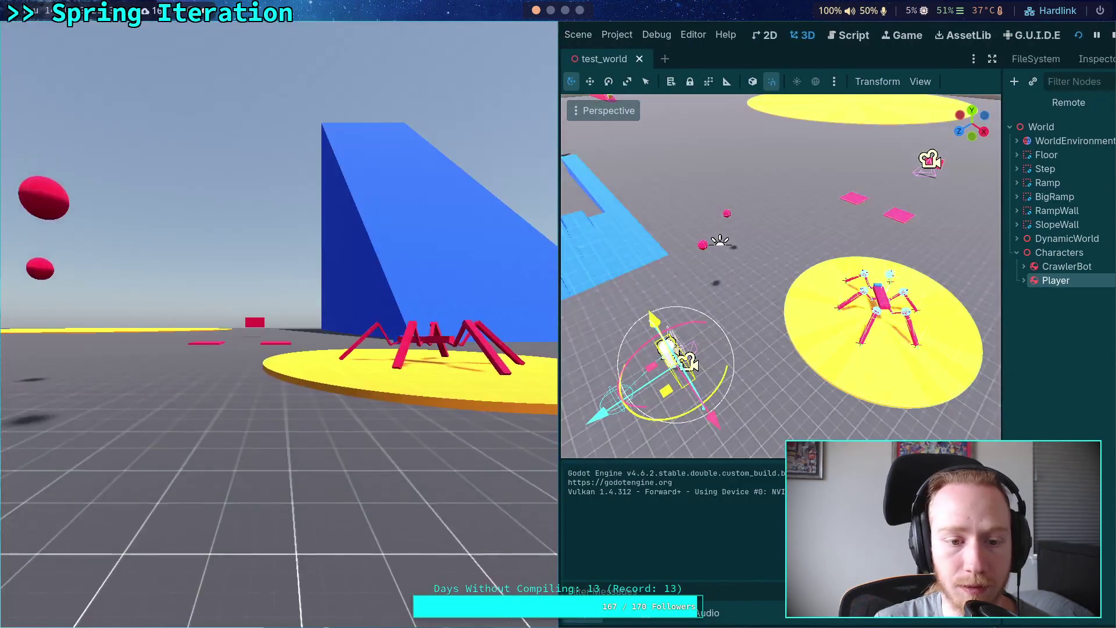
- Walk the player forward across the grey grid toward the crawler on the yellow disc
key("w")
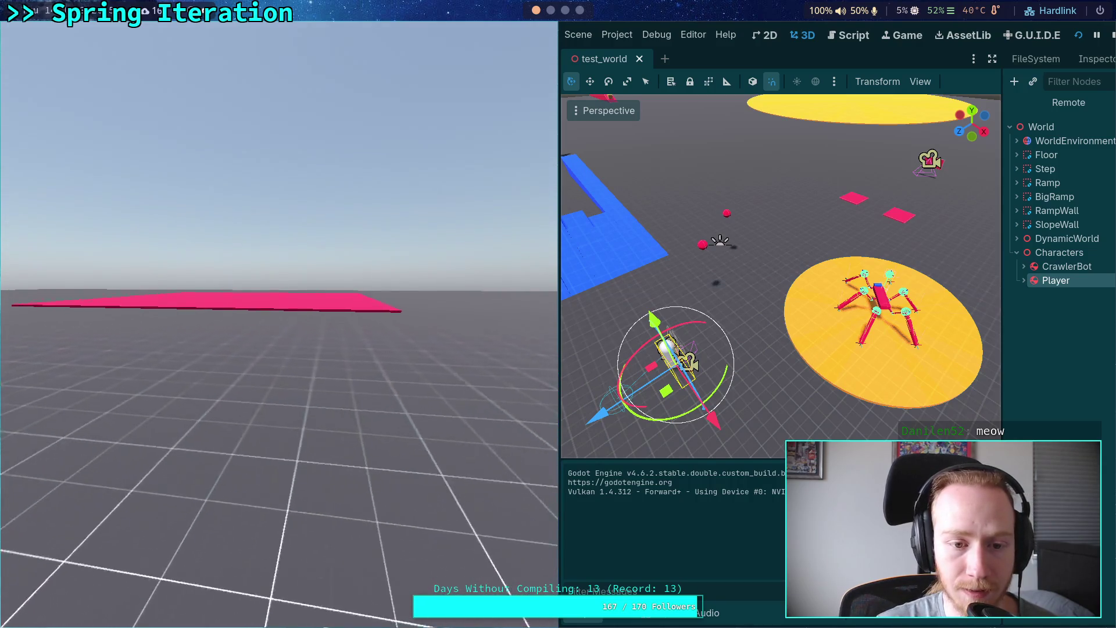
- Walk the player forward onto the pink platform, then stop the running game
key("w")
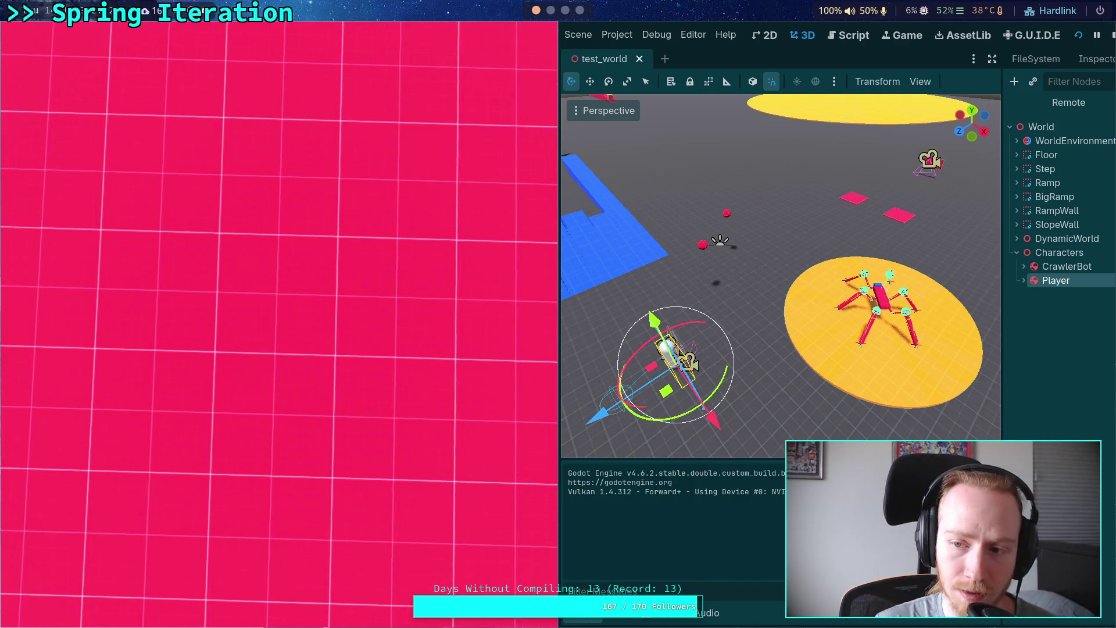
left_click(1109, 36)
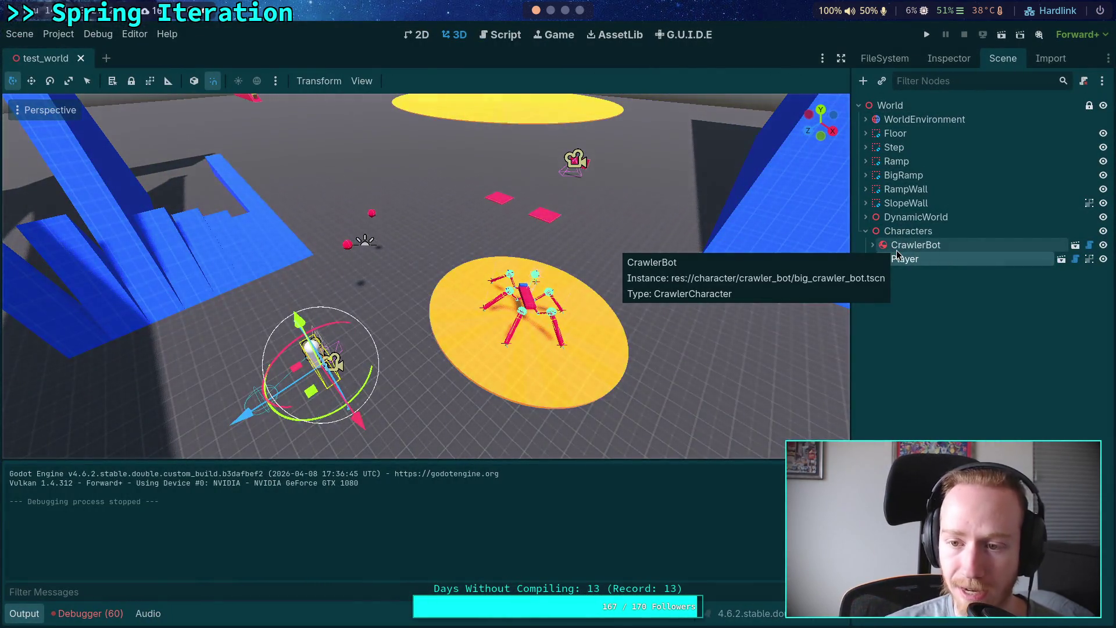
- Move RotatingFloor through LargeBall out of DynamicWorld directly under World
left_click(866, 217)
left_click(902, 232)
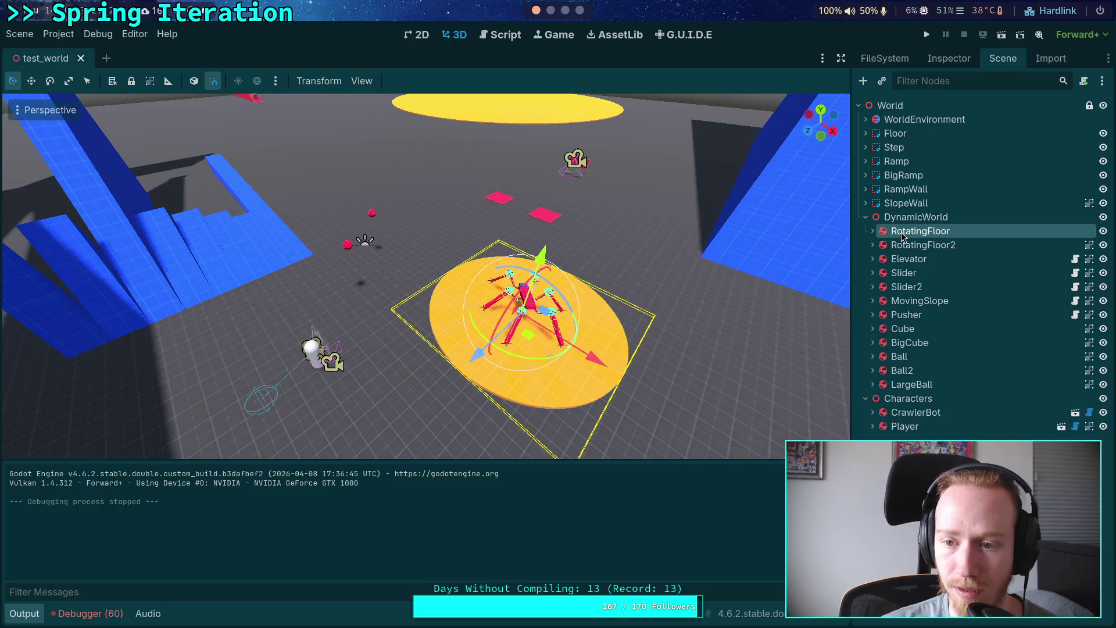
left_click(912, 384, "shift")
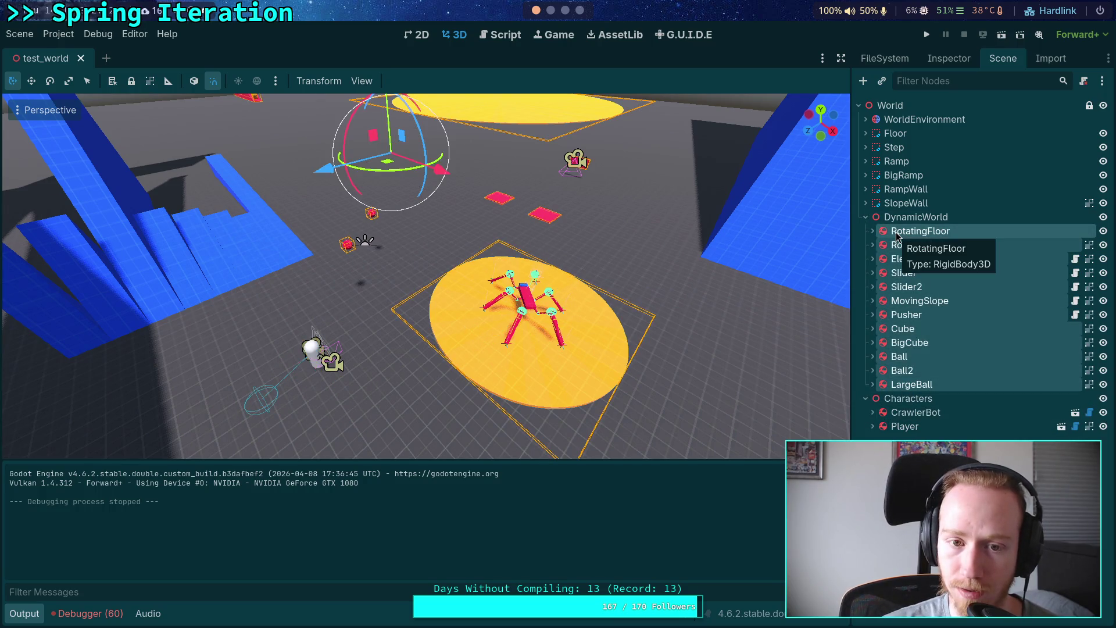
left_click_drag(897, 235, 895, 216)
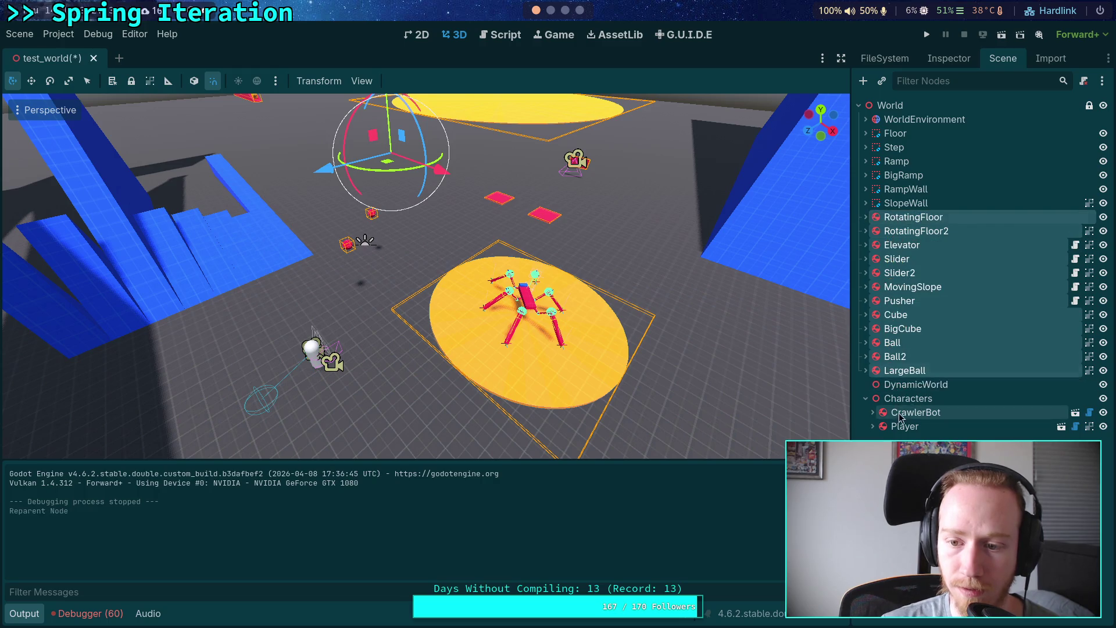
- Move CrawlerBot and Player out of Characters under World and run the game
left_click(902, 430, "shift")
left_click_drag(902, 430, 893, 398)
left_click(927, 34)
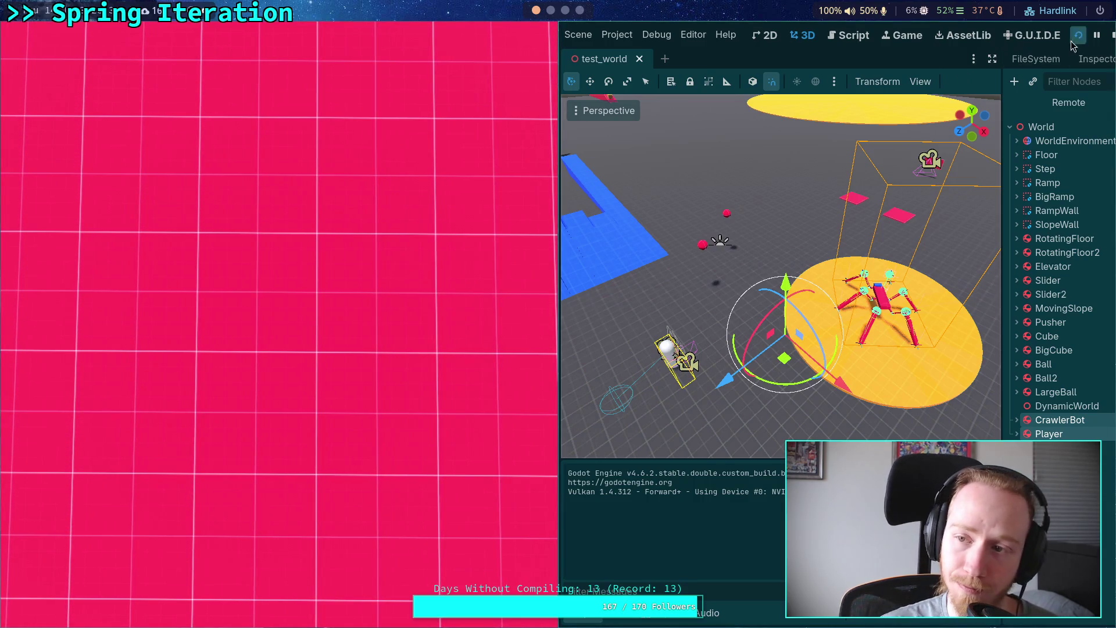
- Stop the playtest and select the Player node in the Scene dock
left_click(1113, 38)
left_click(909, 414)
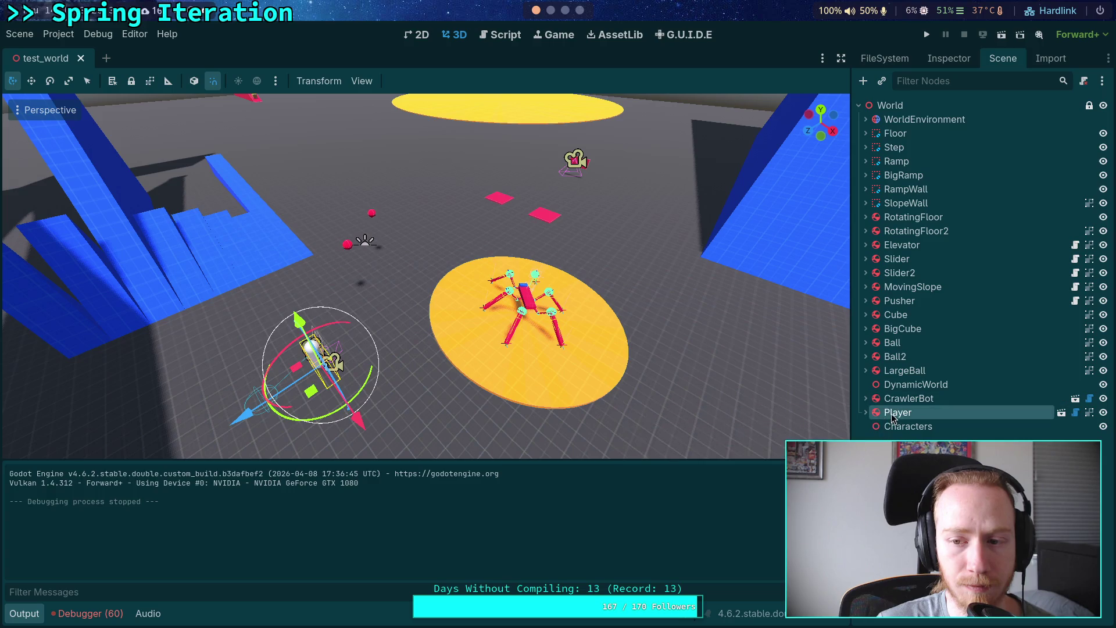
- Drag the Player onto the distant pink patch and run the game from there
right_click(554, 359)
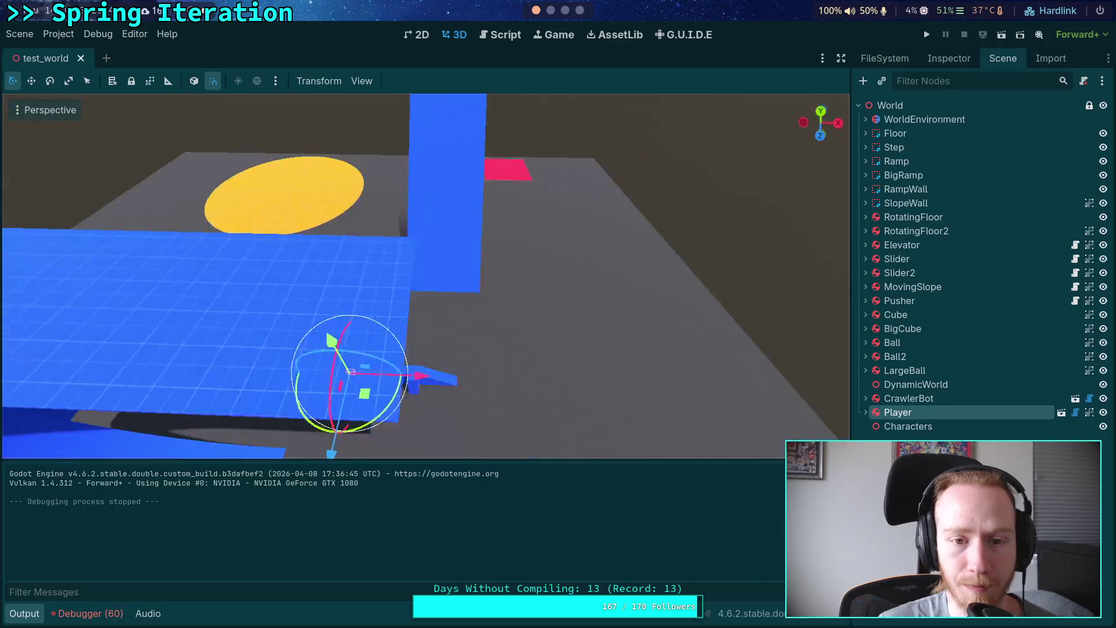
left_click_drag(328, 370, 552, 180)
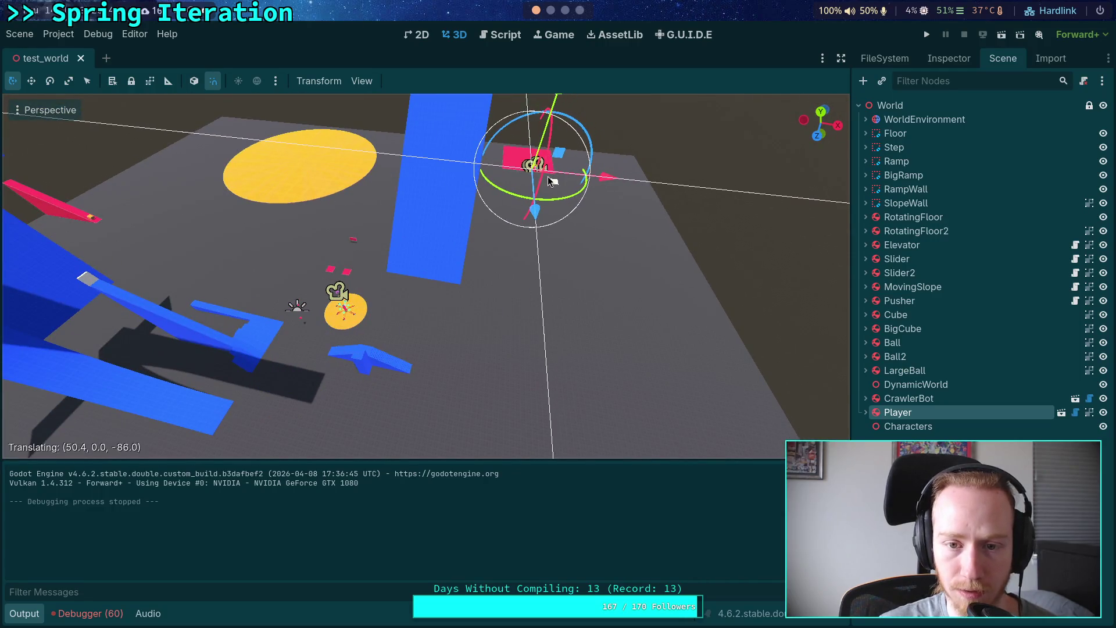
left_click(928, 35)
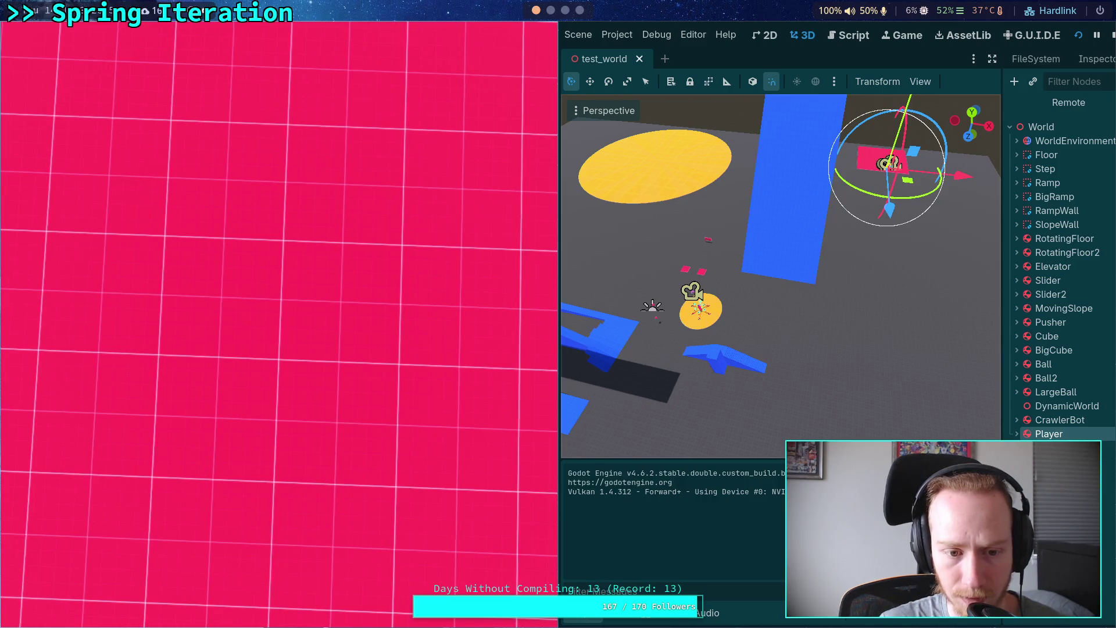
- Stop and relaunch the game twice more to test the new starting position
left_click(1112, 39)
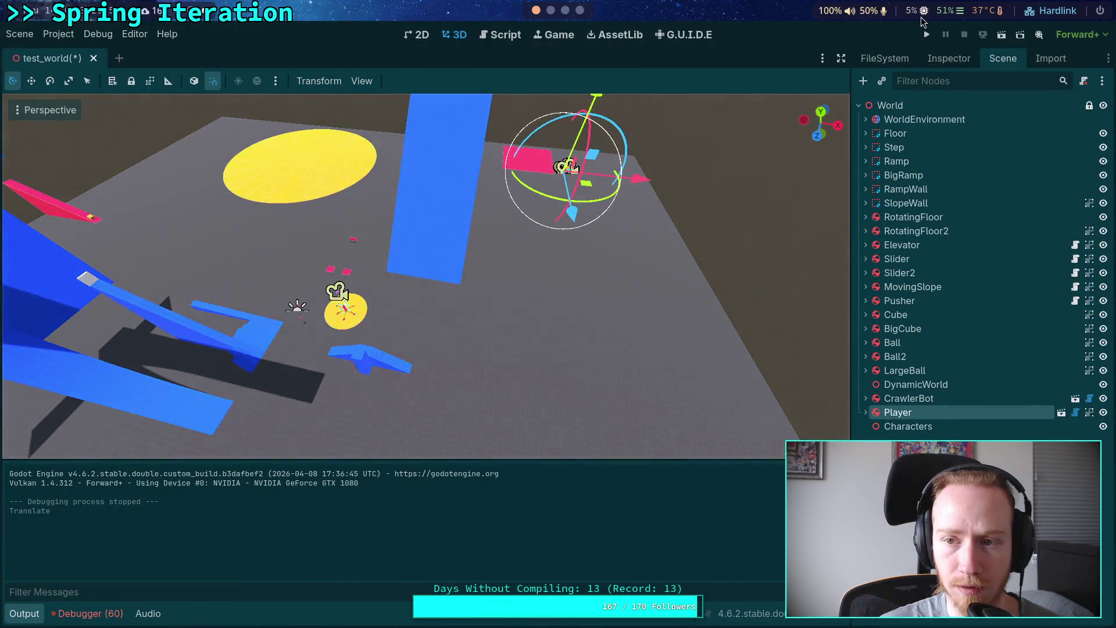
left_click(927, 35)
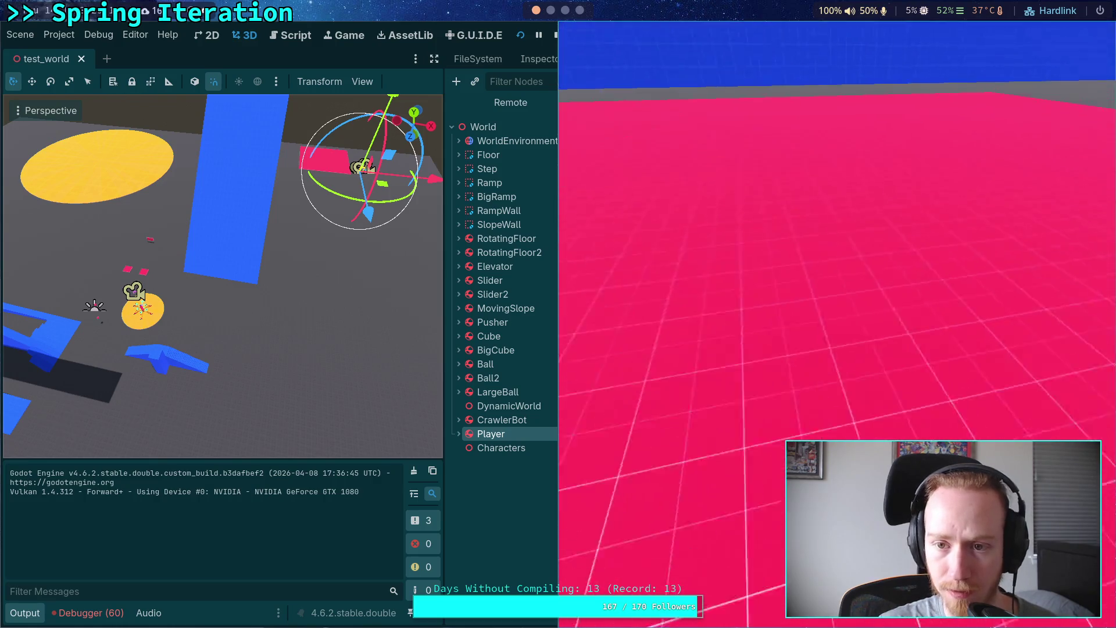
left_click(547, 37)
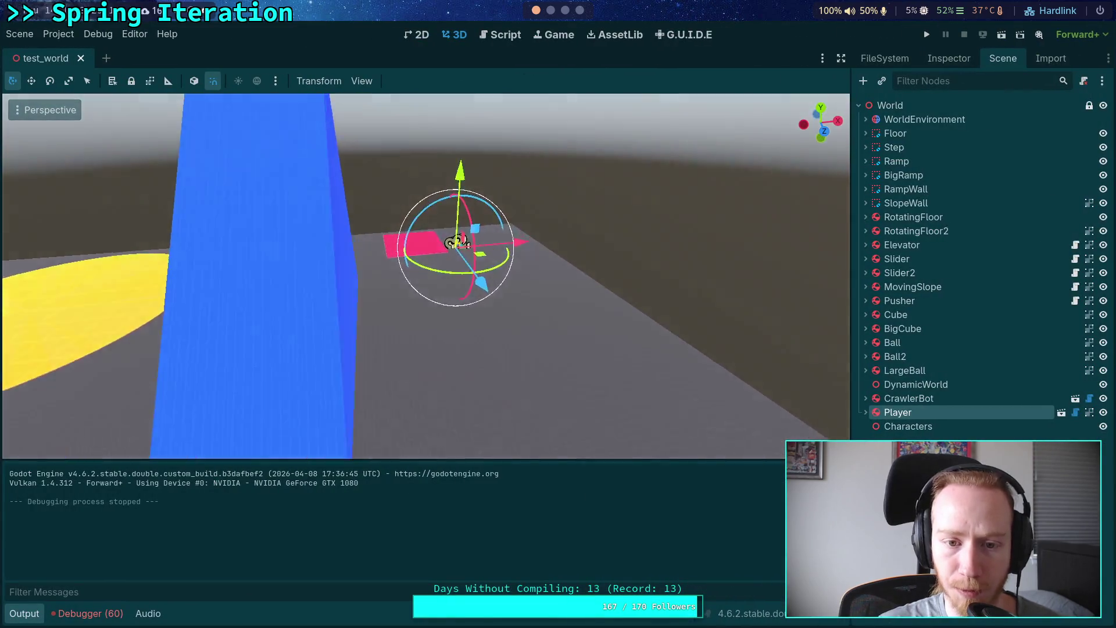
scroll(553, 251, "up", 3)
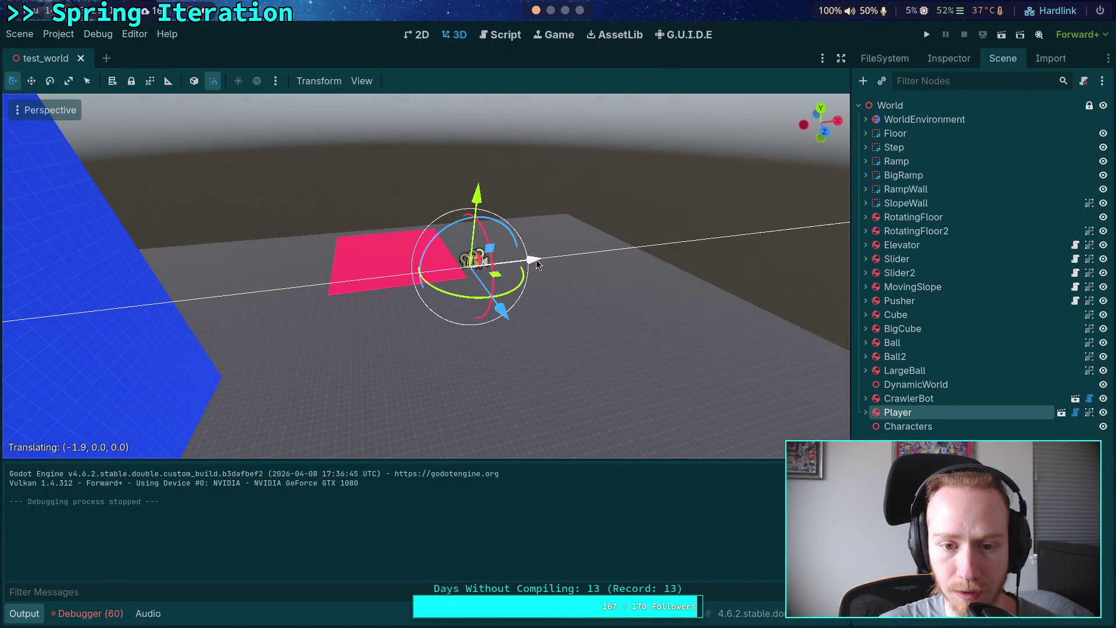
left_click(927, 34)
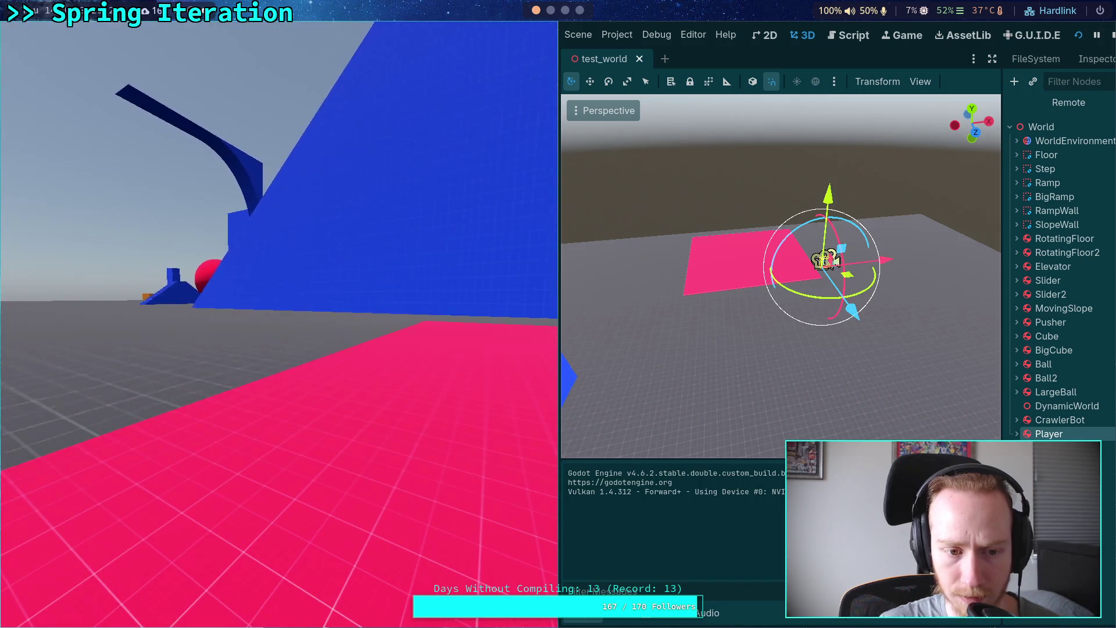
left_click(1109, 36)
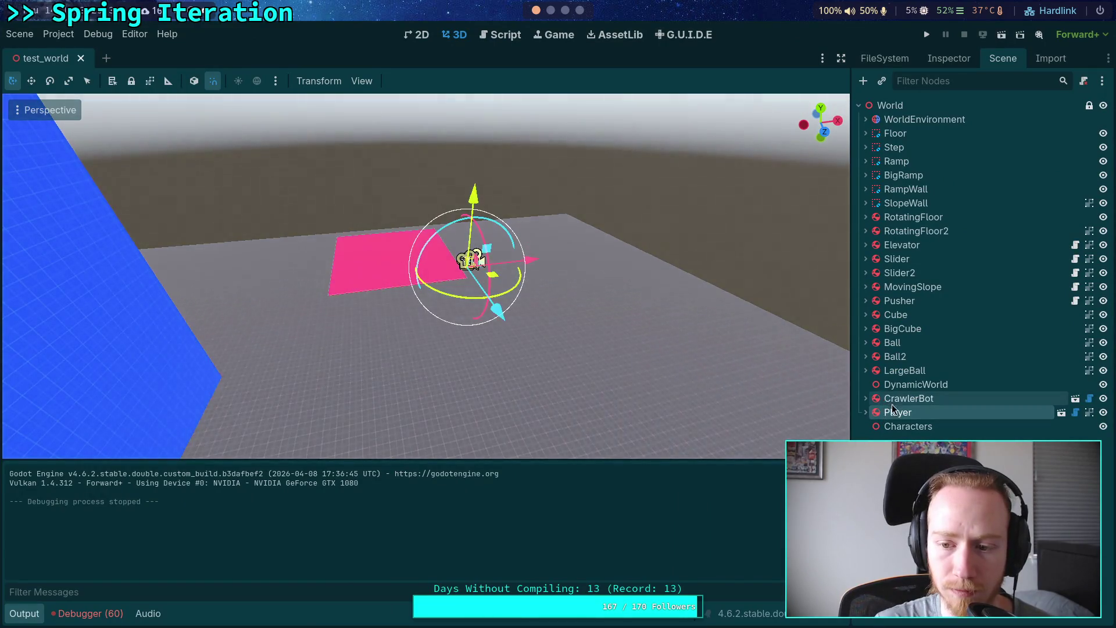
- Move Slider2 into DynamicWorld and the Player into Characters
left_click(908, 288)
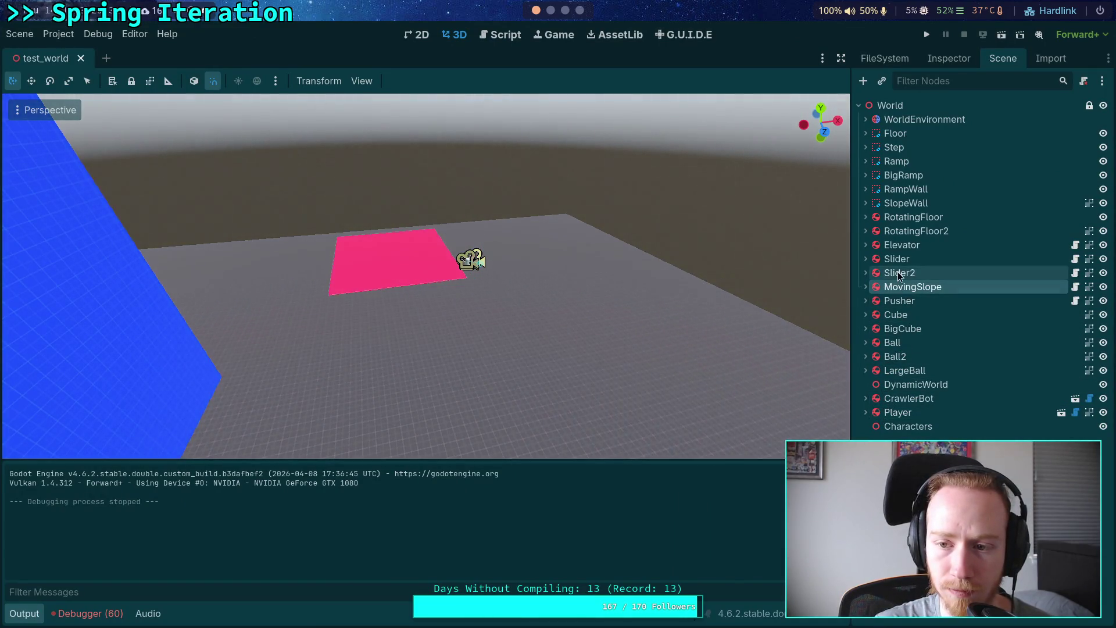
left_click(901, 274)
left_click_drag(903, 381, 907, 385)
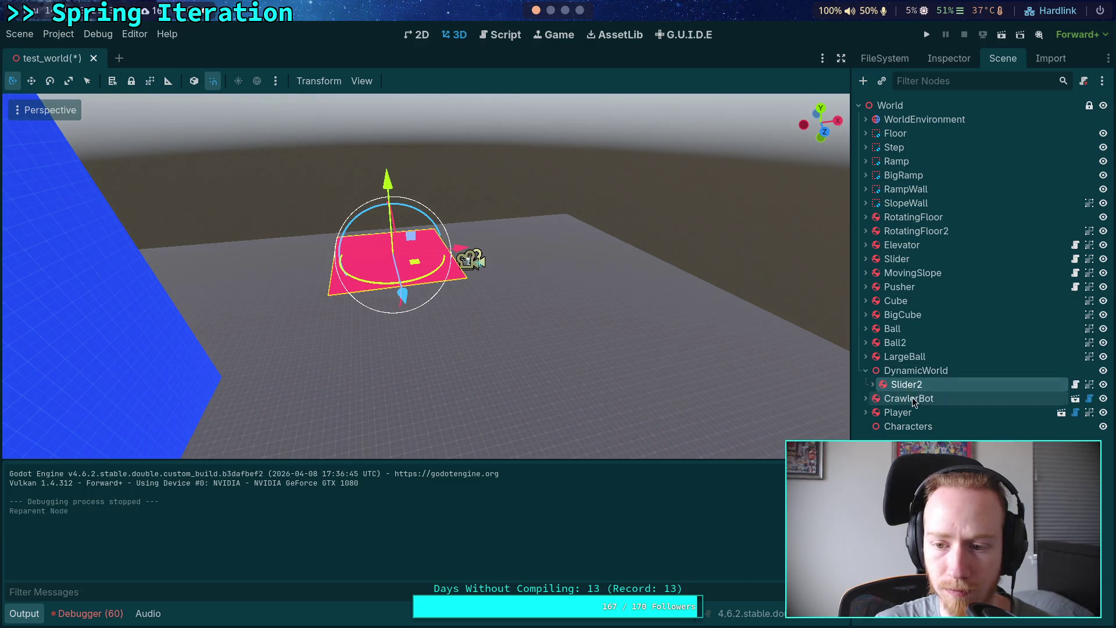
left_click(898, 414)
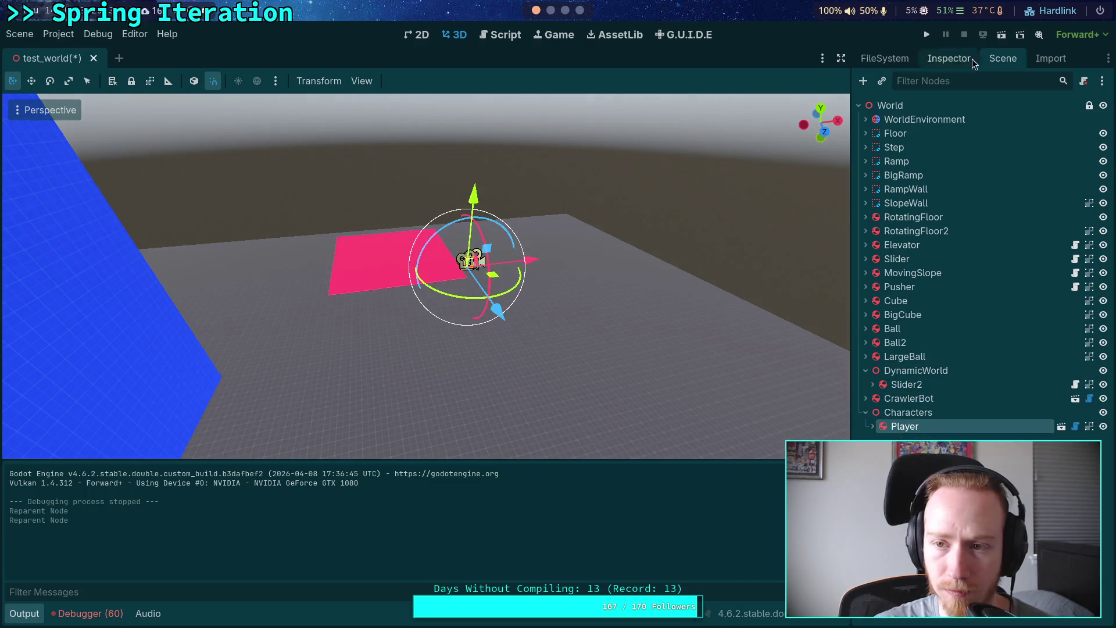
- Playtest the regrouped scene several times, saving with Ctrl+S, and stop it with F8
left_click(927, 35)
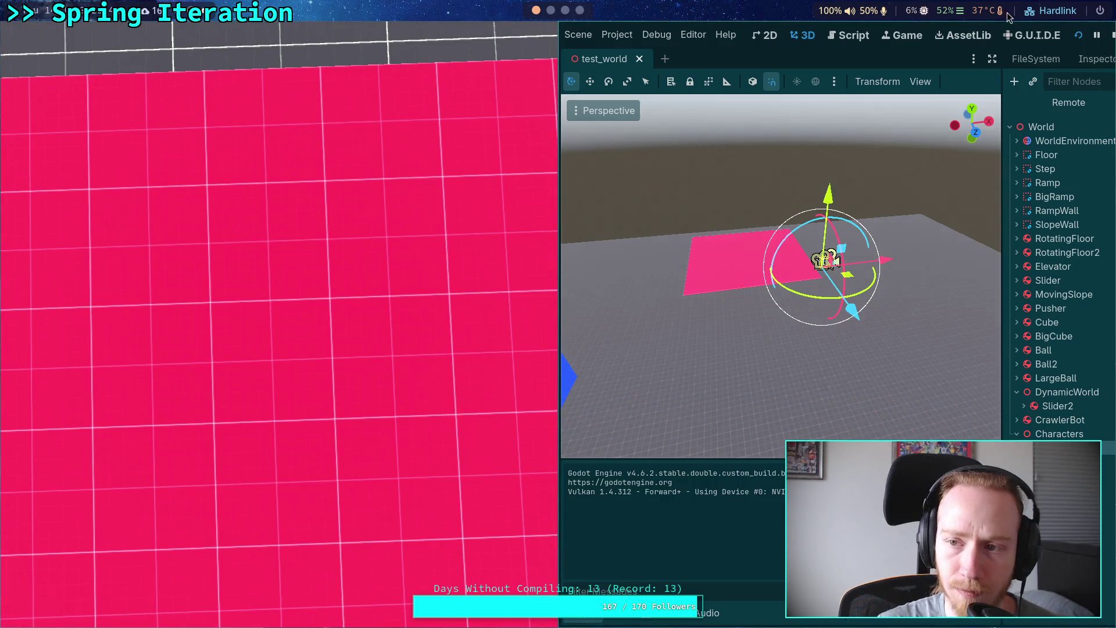
left_click(1111, 36)
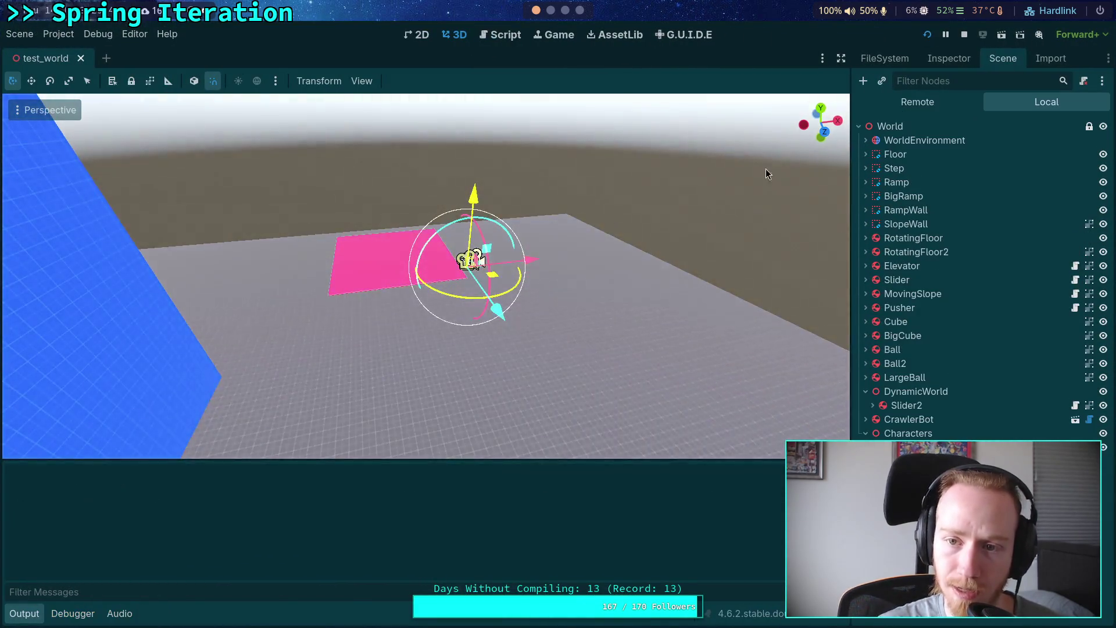
key("F5")
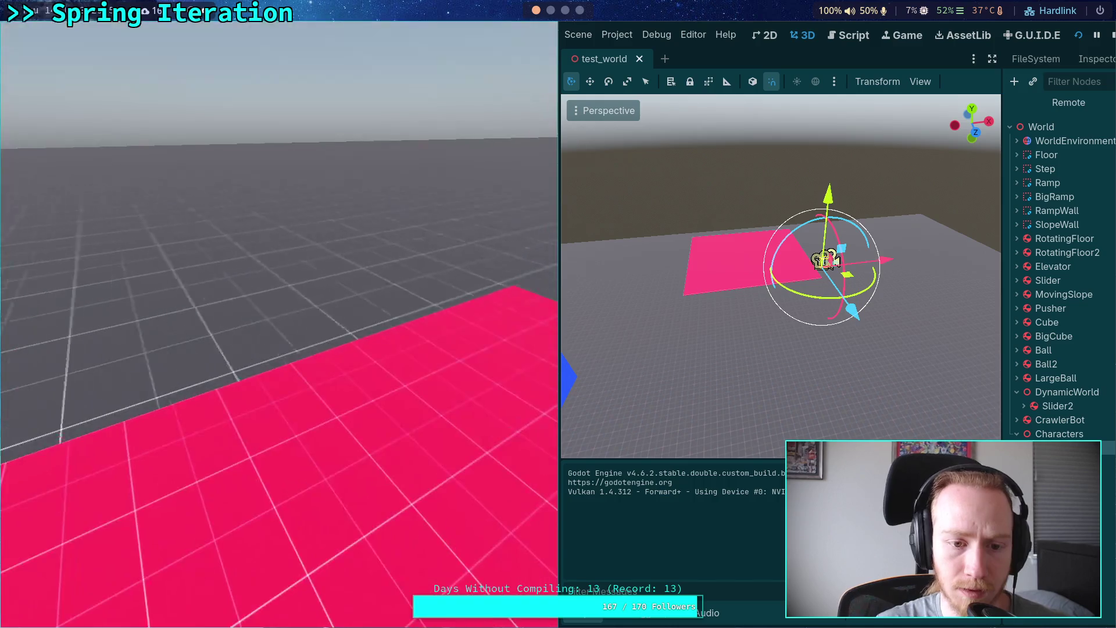
left_click(1113, 36)
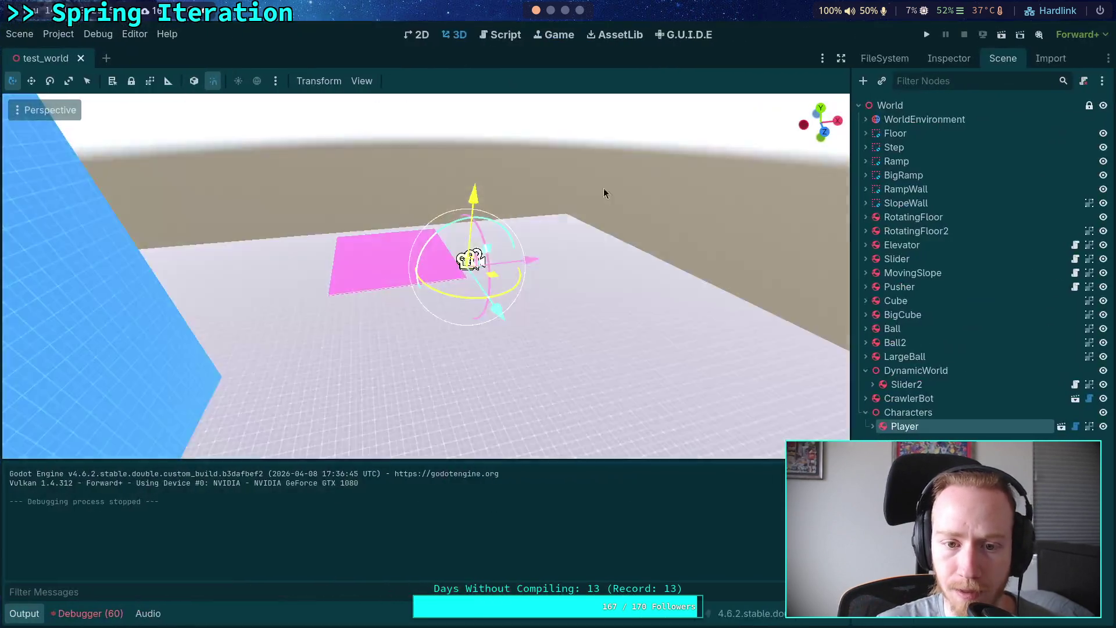
key("ctrl+s")
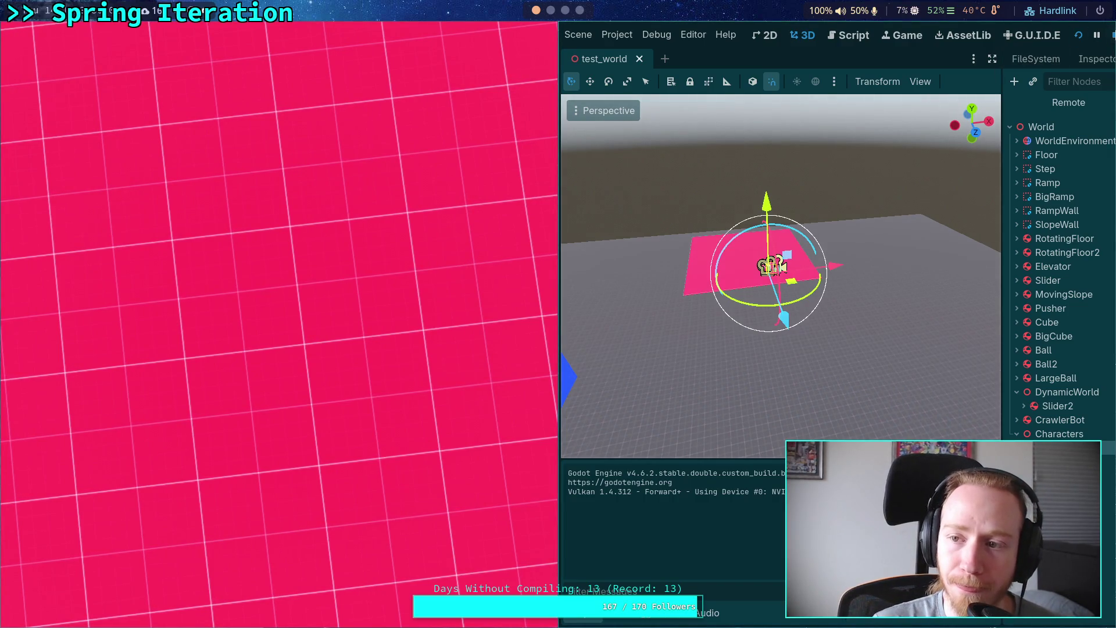
key("F5")
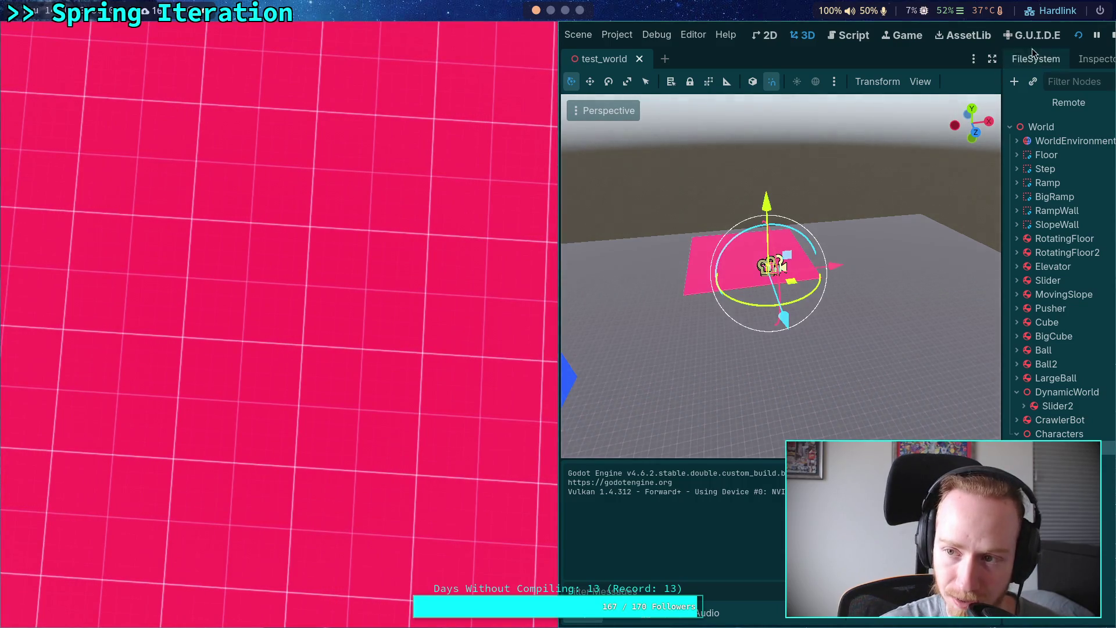
key("F8")
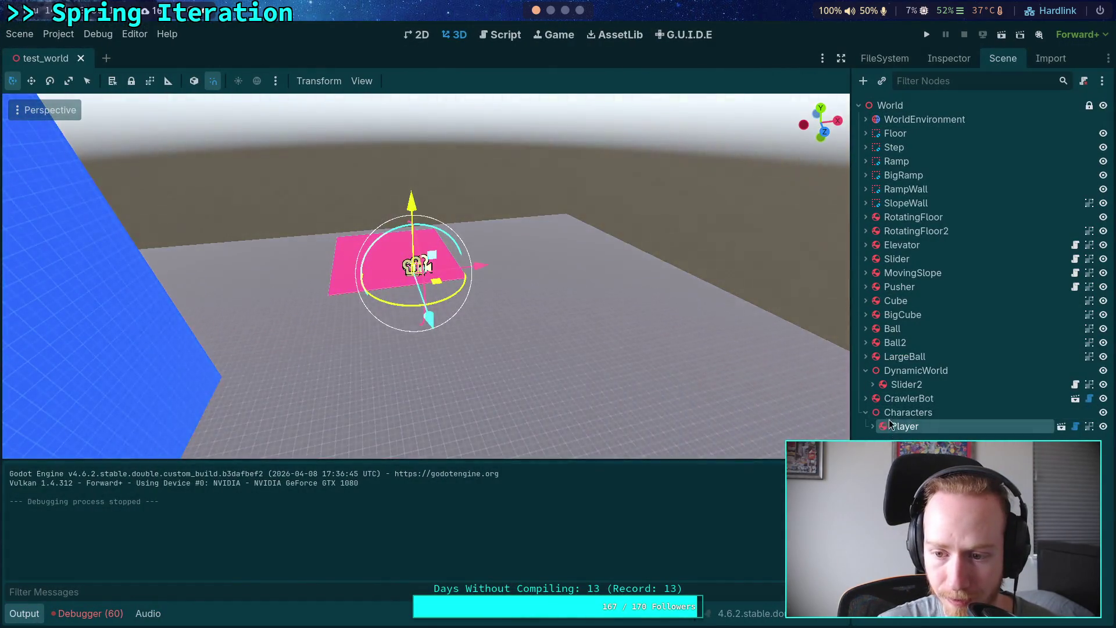
- Move Player out of Characters and Slider2 out of DynamicWorld to World's top level, then playtest
left_click_drag(905, 426, 888, 411)
left_click(927, 35)
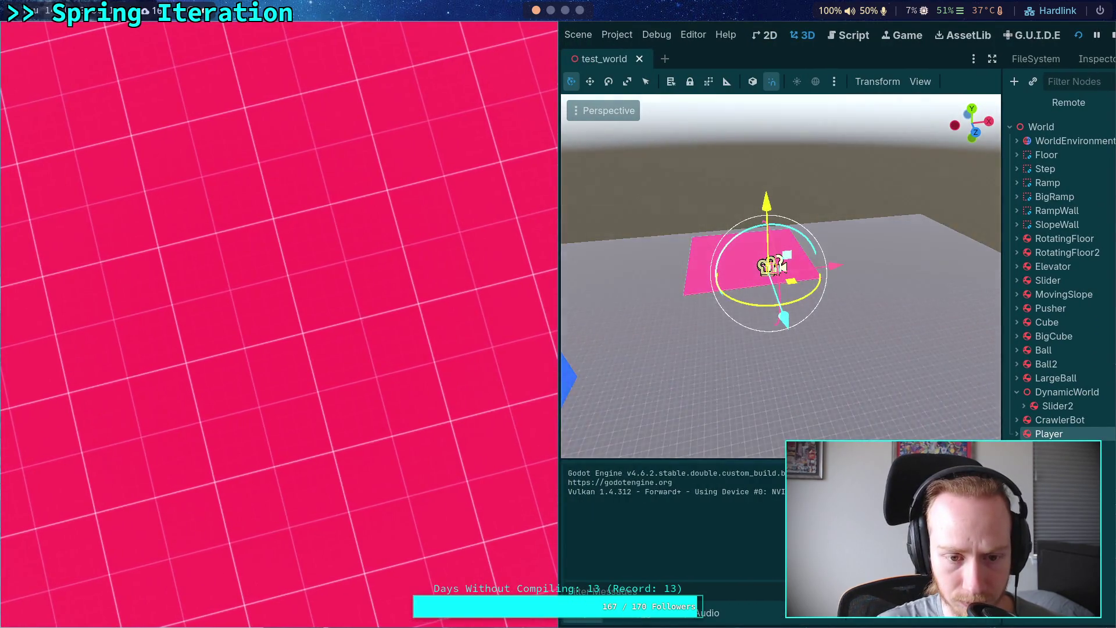
left_click(1108, 39)
left_click_drag(906, 384, 903, 366)
left_click(927, 34)
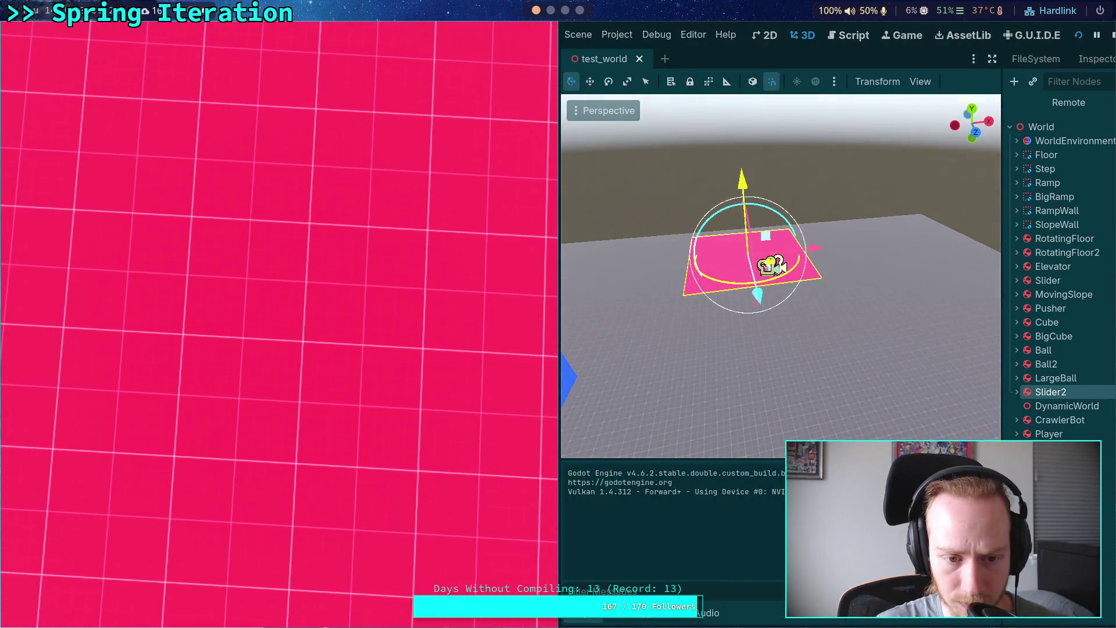
left_click(1109, 36)
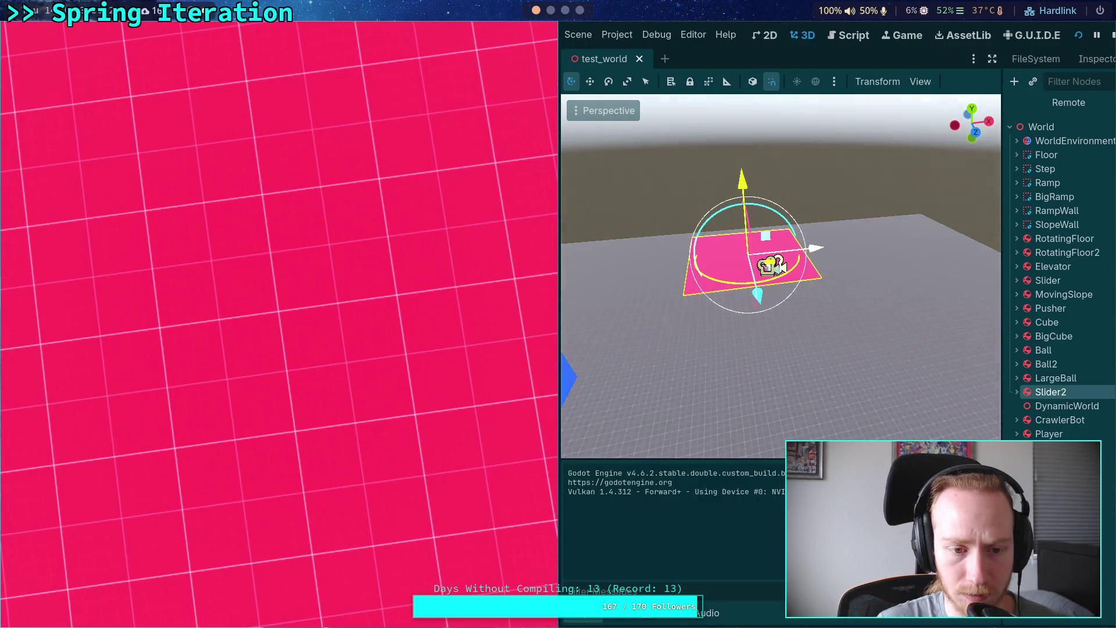
left_click(1111, 36)
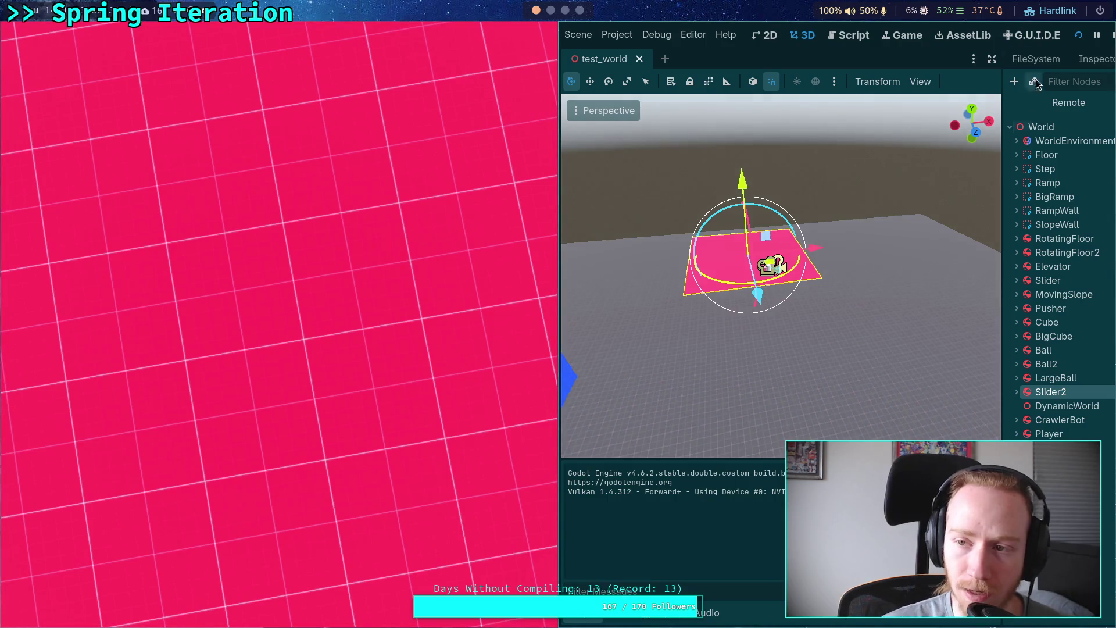
left_click(1112, 36)
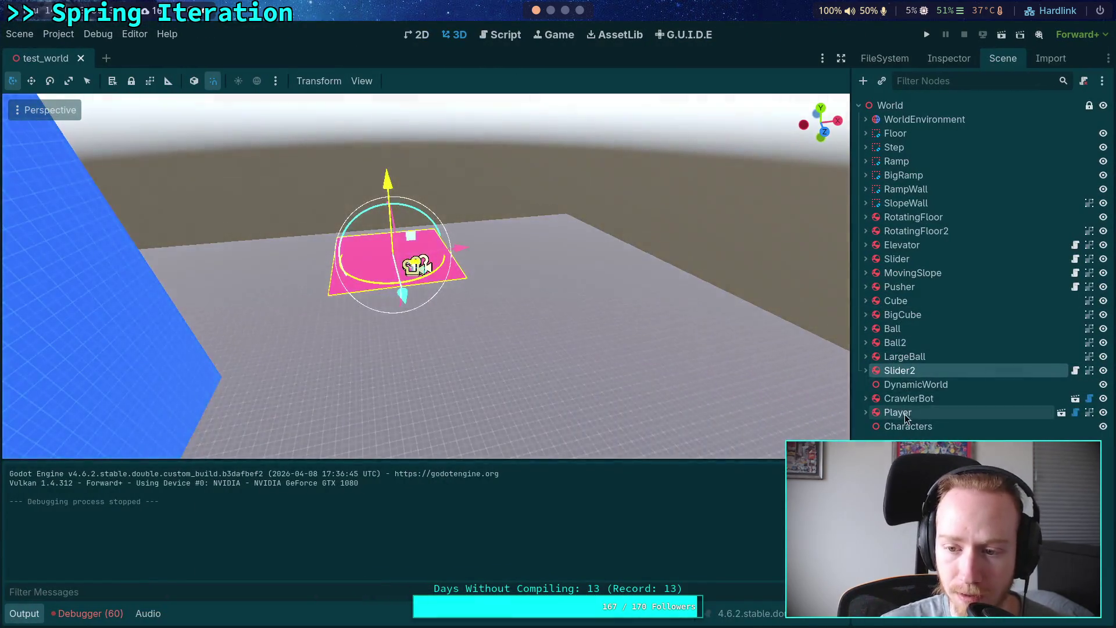
- Reorder Player above Slider2 in the tree and playtest twice
left_click_drag(900, 413, 895, 369)
left_click(927, 35)
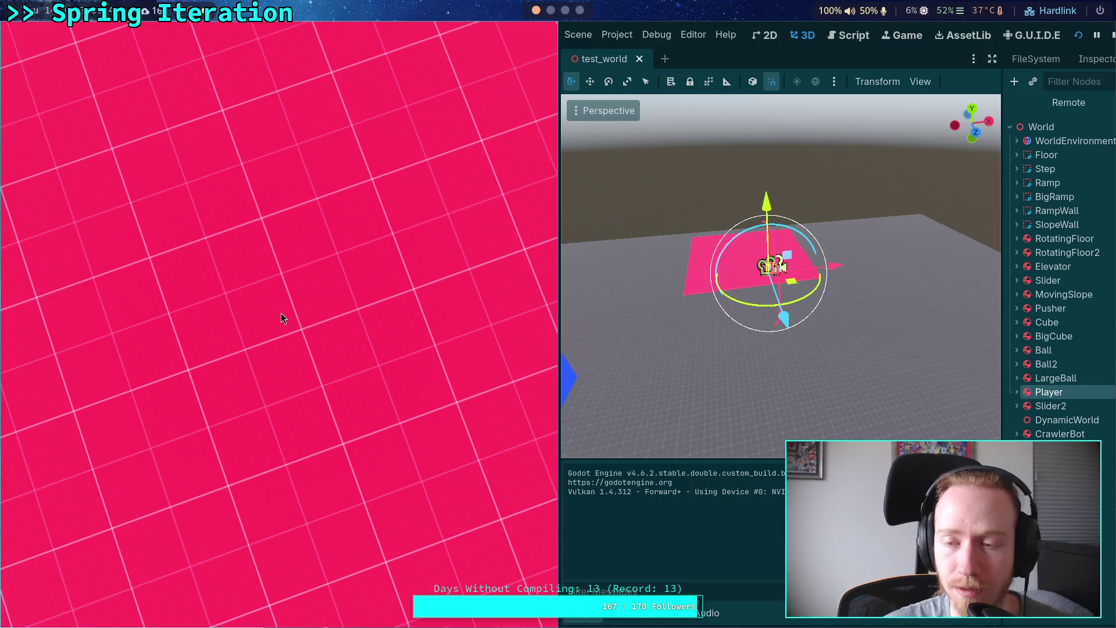
left_click(1113, 36)
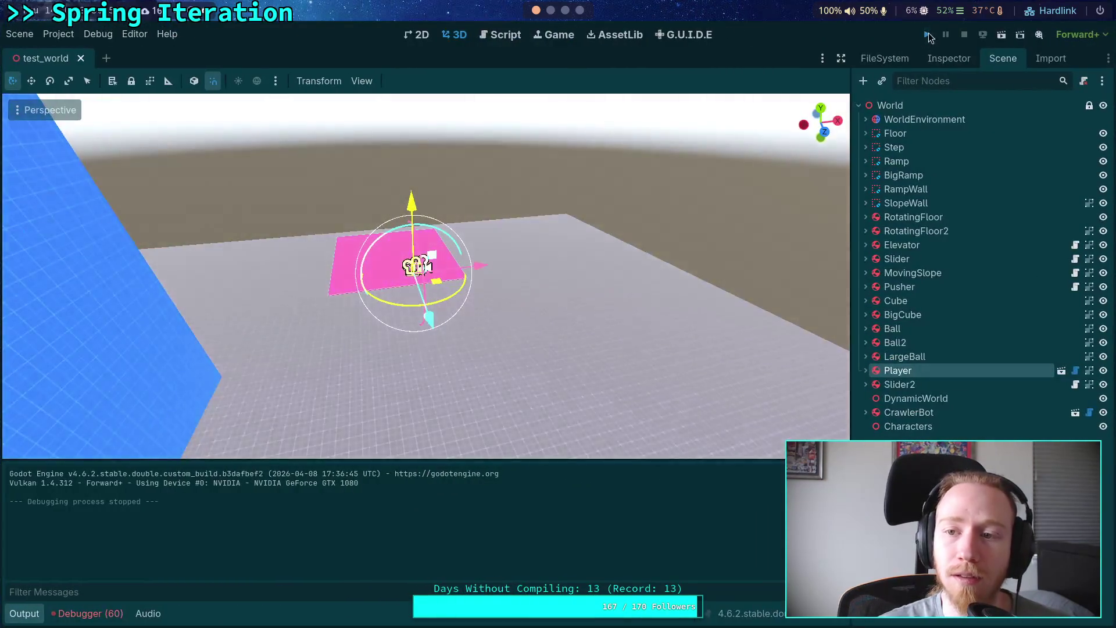
key("F5")
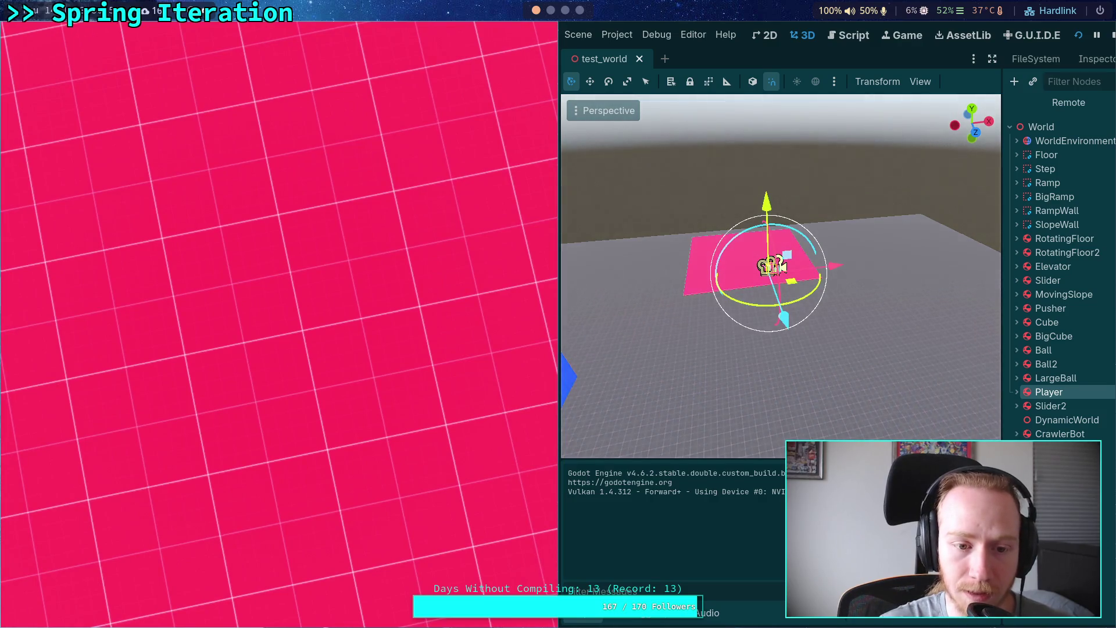
left_click(1112, 35)
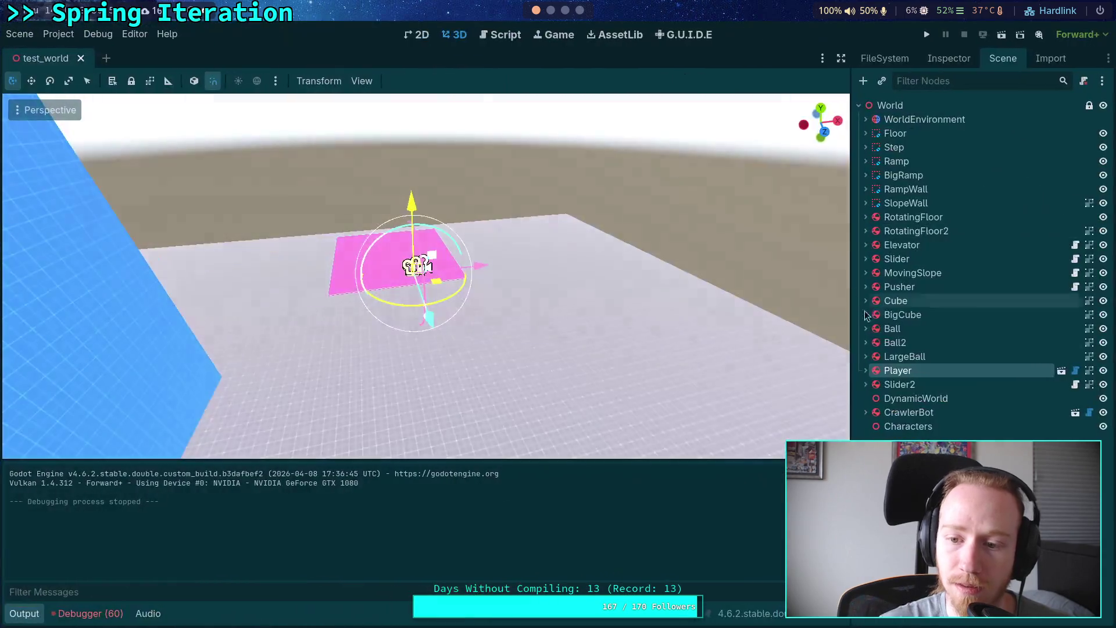
- Move Player back below Slider2, playtest, then nest Player under Characters with CrawlerBot
left_click_drag(896, 370, 904, 390)
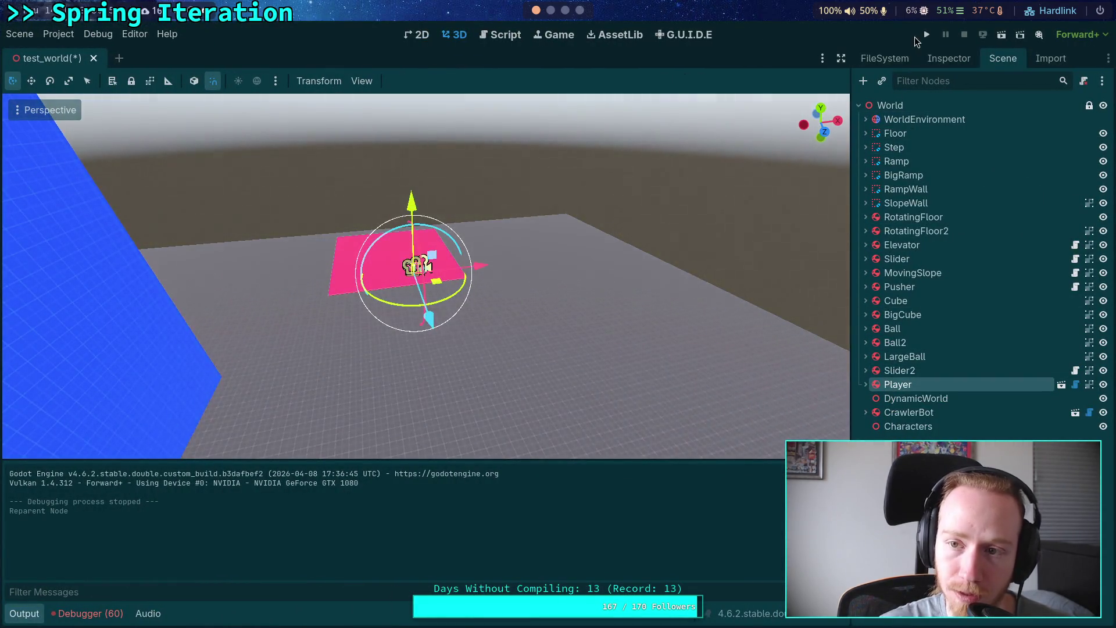
left_click(927, 35)
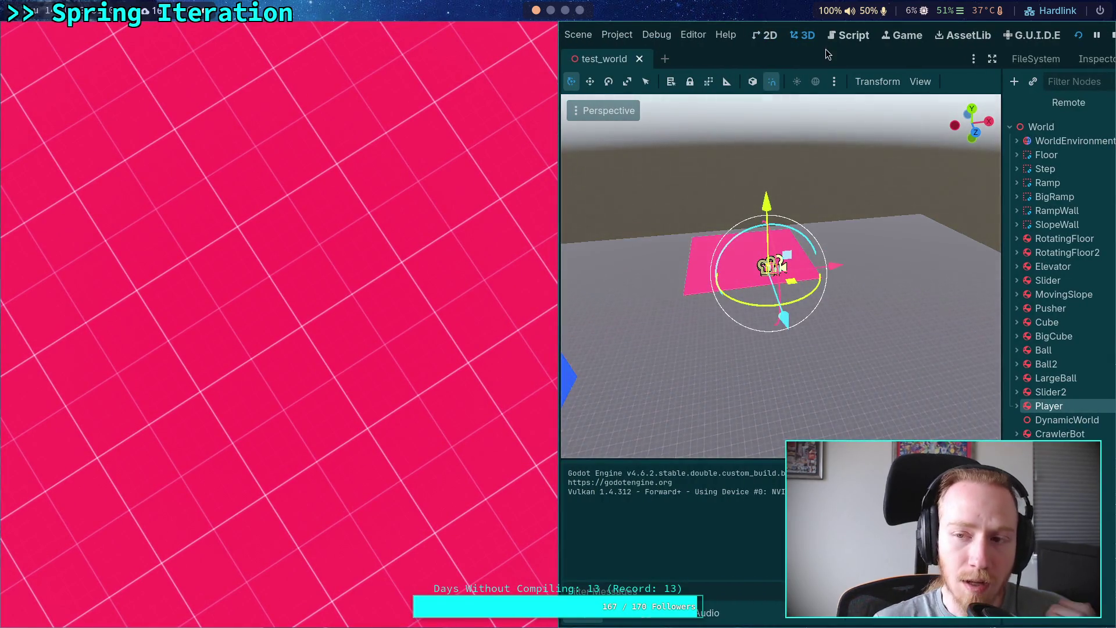
left_click(1112, 35)
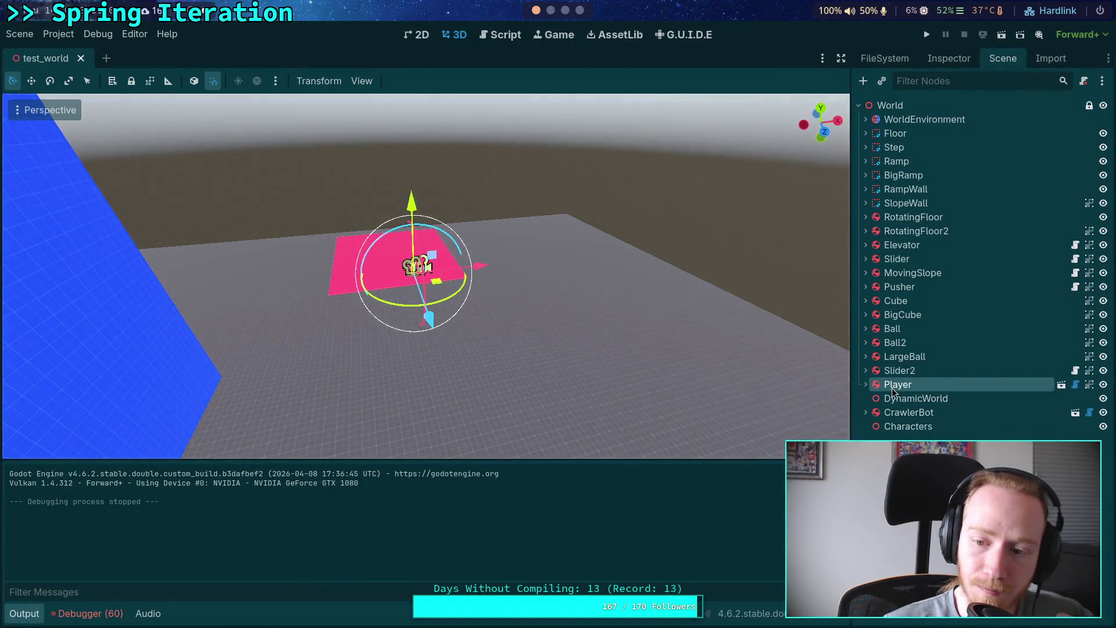
left_click(892, 416)
mouse_move(898, 387)
left_mouse_down()
mouse_move(907, 420)
mouse_move(916, 411)
left_mouse_up()
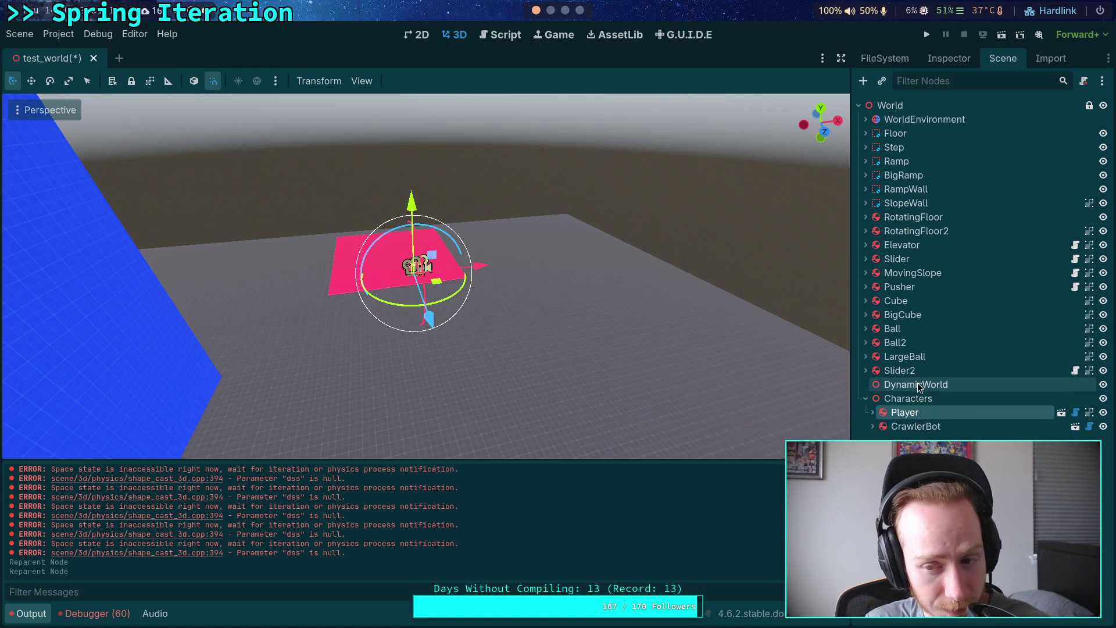
- Put Slider2 under DynamicWorld and place DynamicWorld below the Characters group
left_click_drag(900, 371, 919, 385)
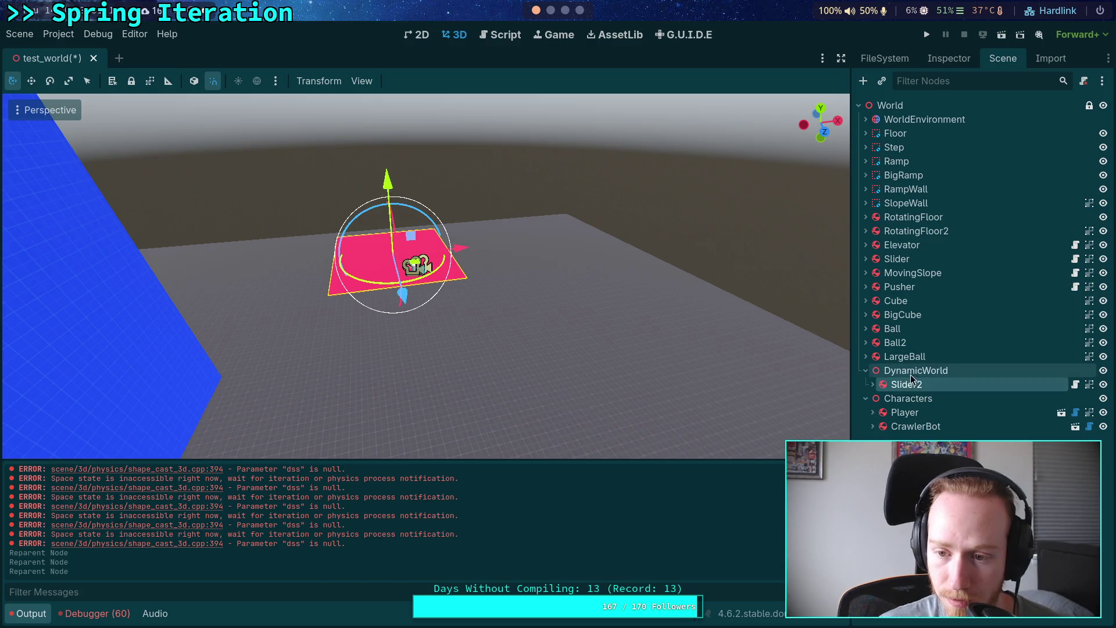
left_click(915, 370)
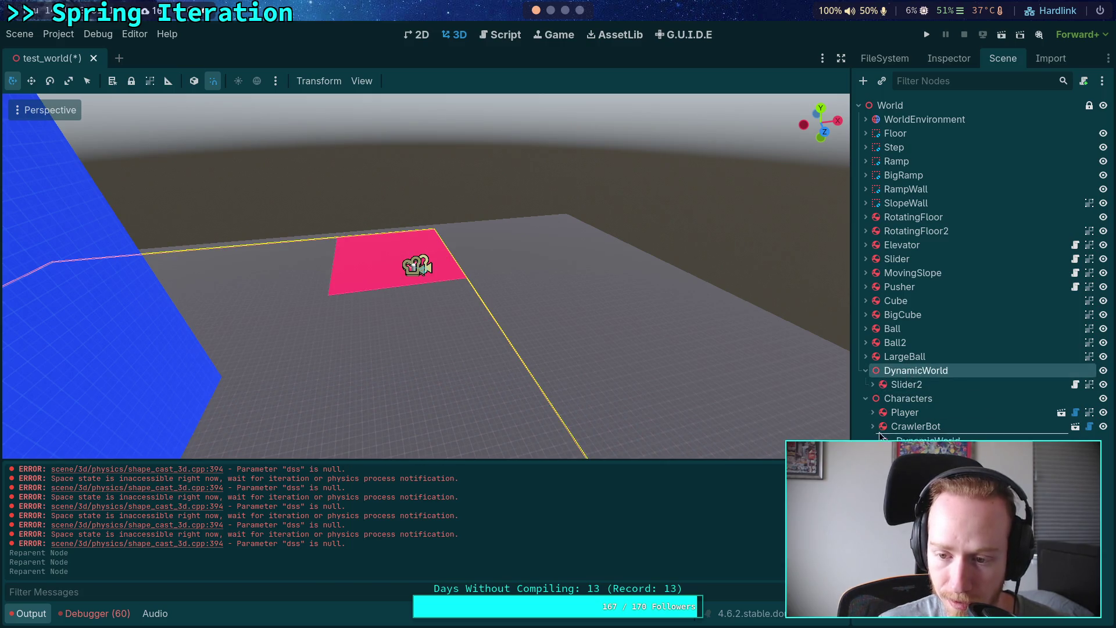
left_click_drag(869, 436, 883, 365)
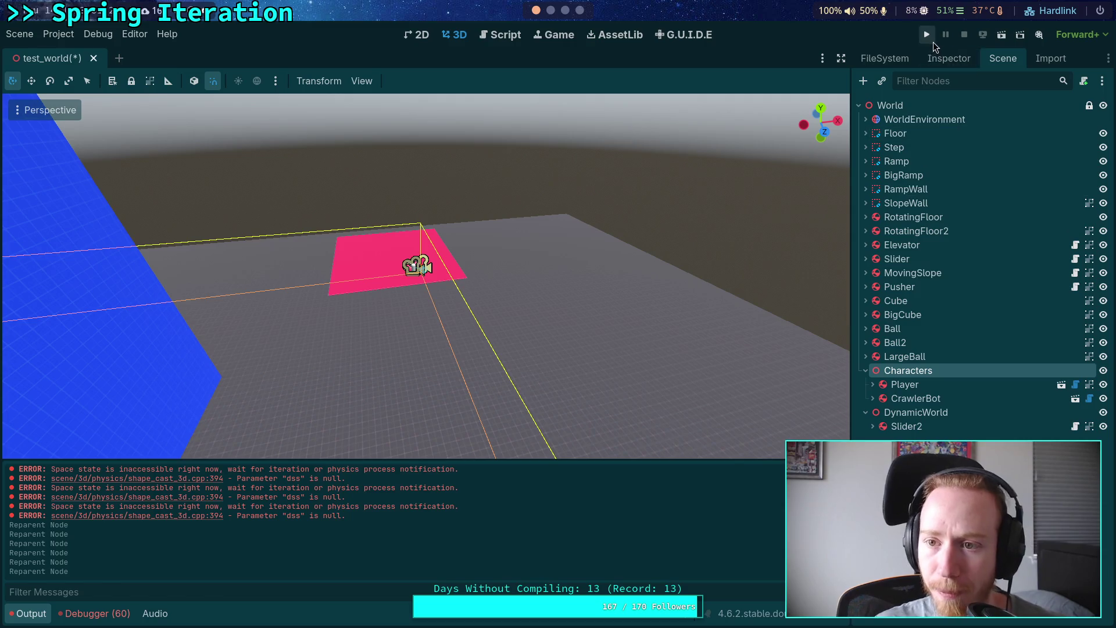
- Playtest the new grouping three times, stopping the game after each run
left_click(928, 36)
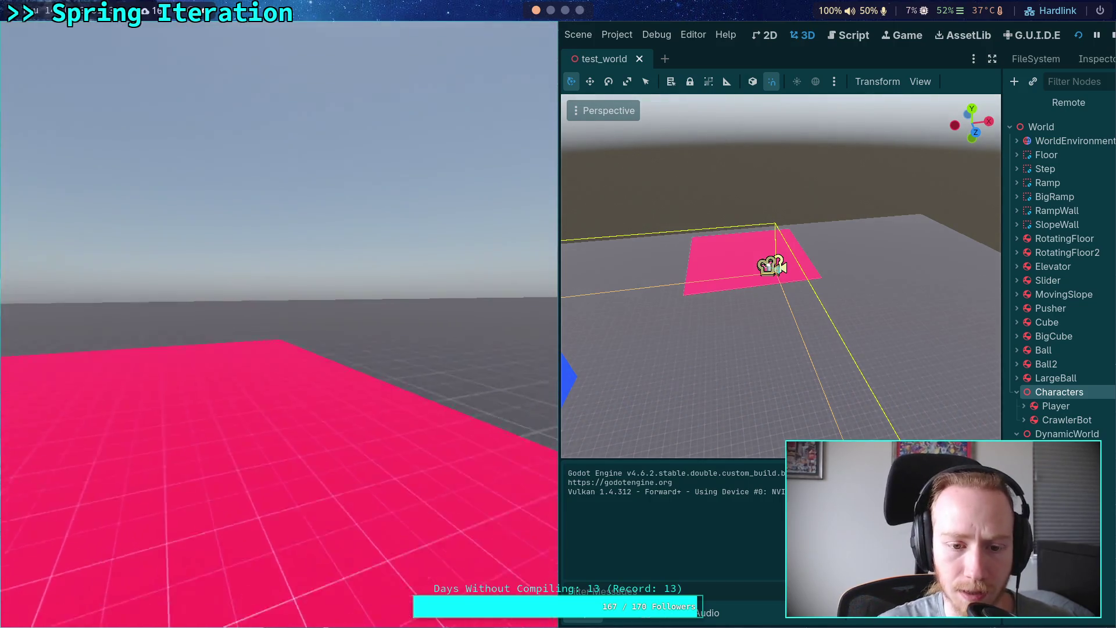
left_click(1111, 38)
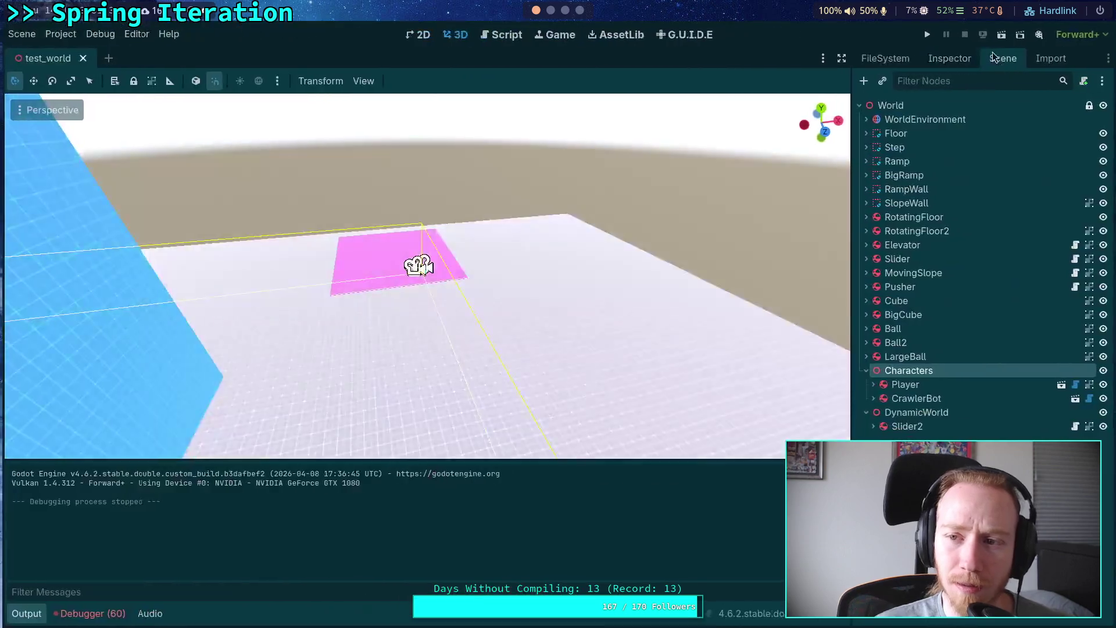
key("F5")
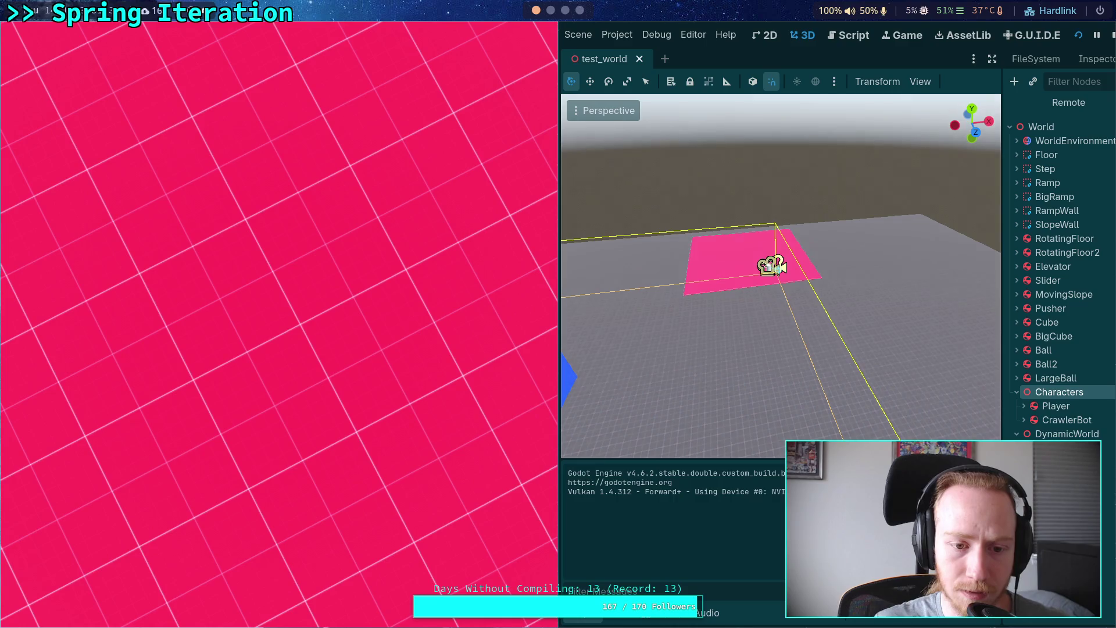
left_click(1112, 36)
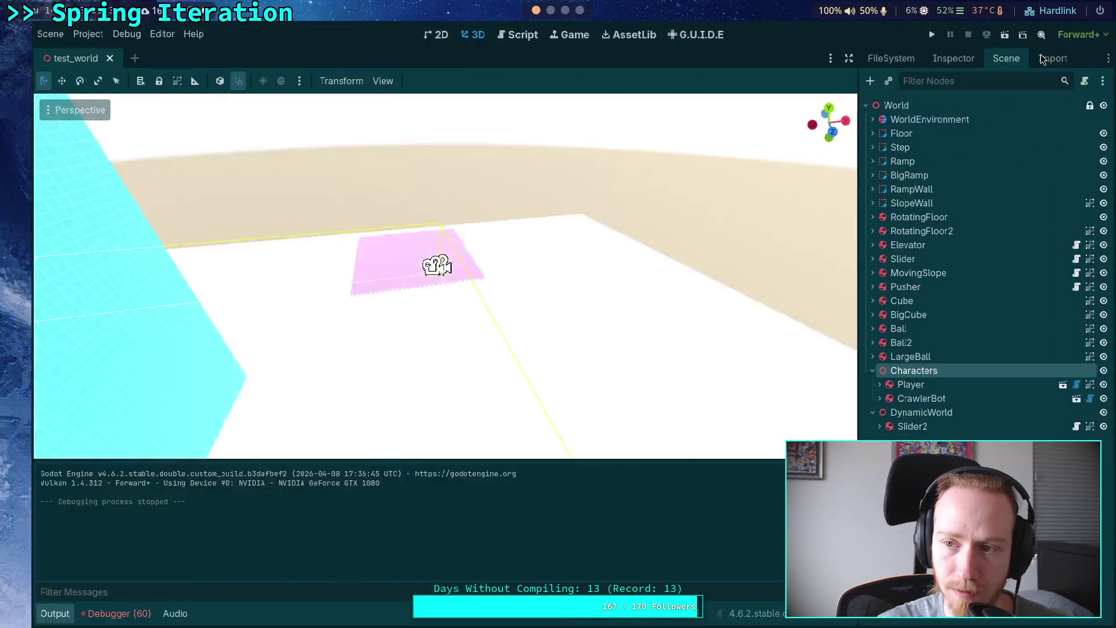
left_click(928, 35)
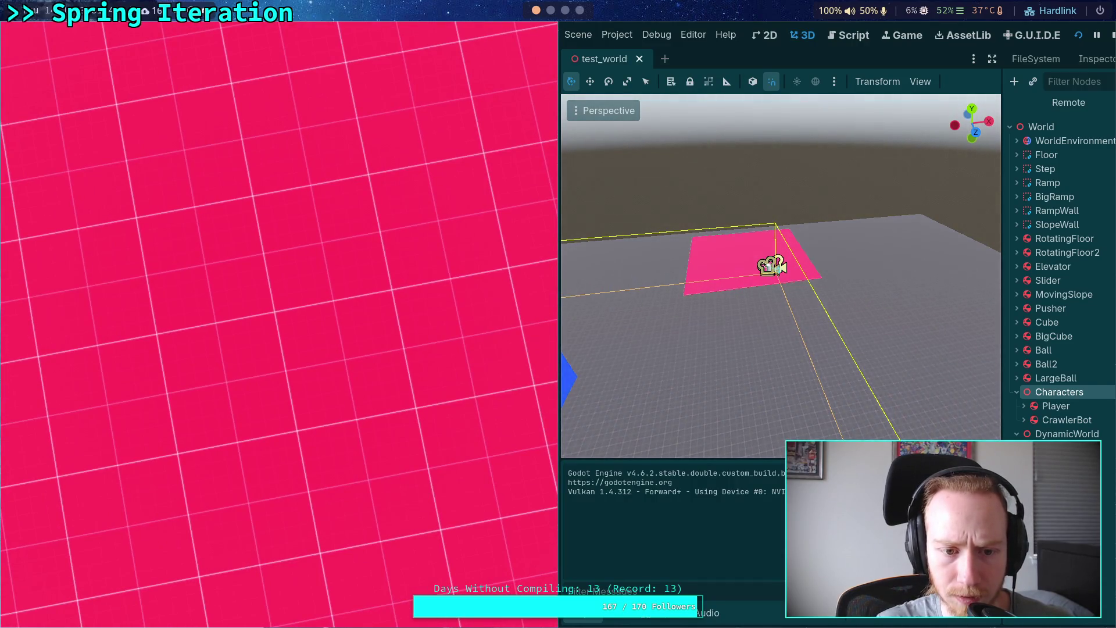
left_click(1110, 36)
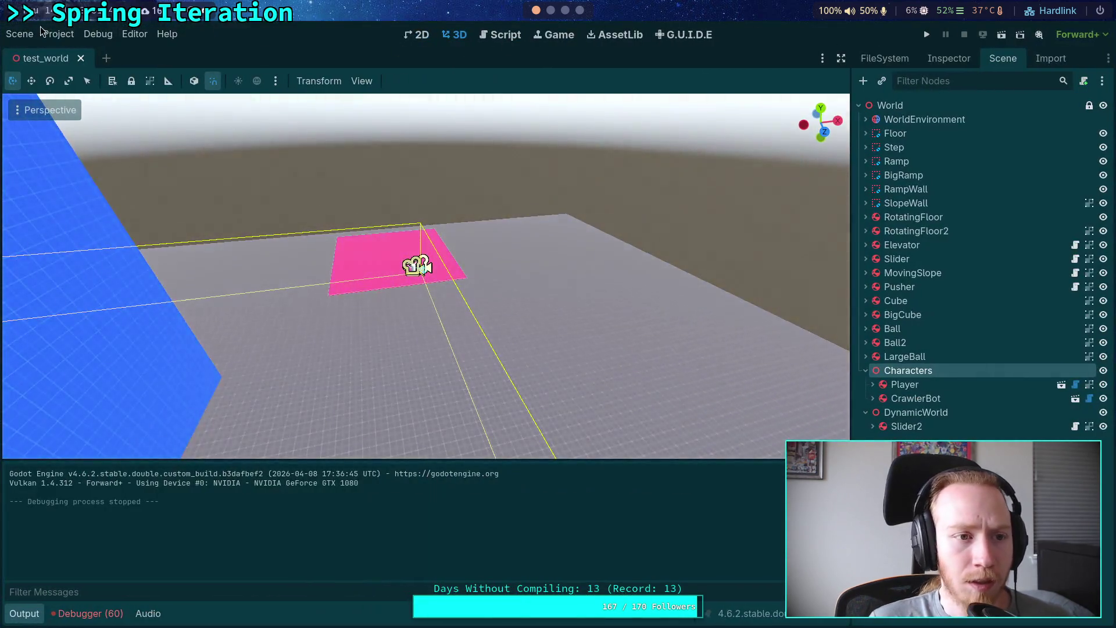
left_click(20, 34)
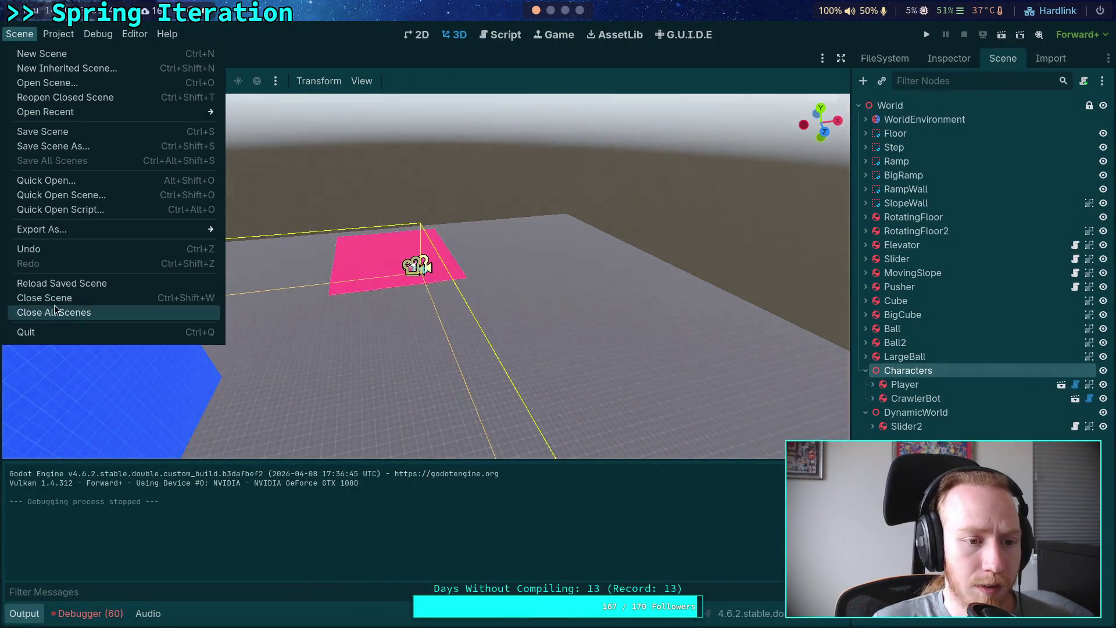
- Reload the current project, dismiss the addon warning, and test-run the game
mouse_move(58, 34)
left_click(96, 192)
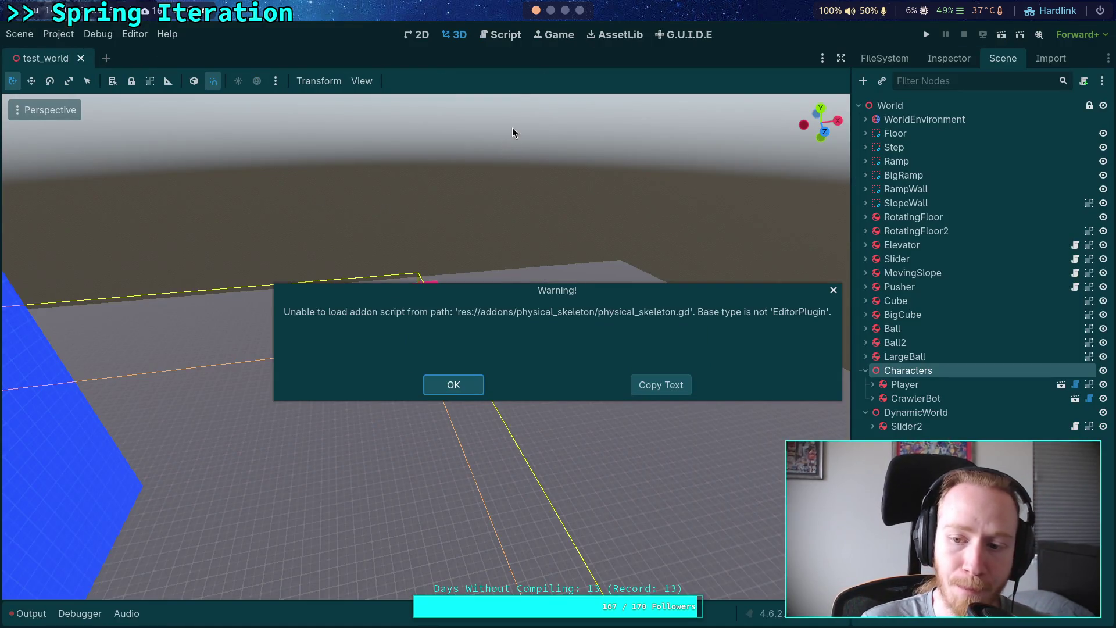
left_click(471, 383)
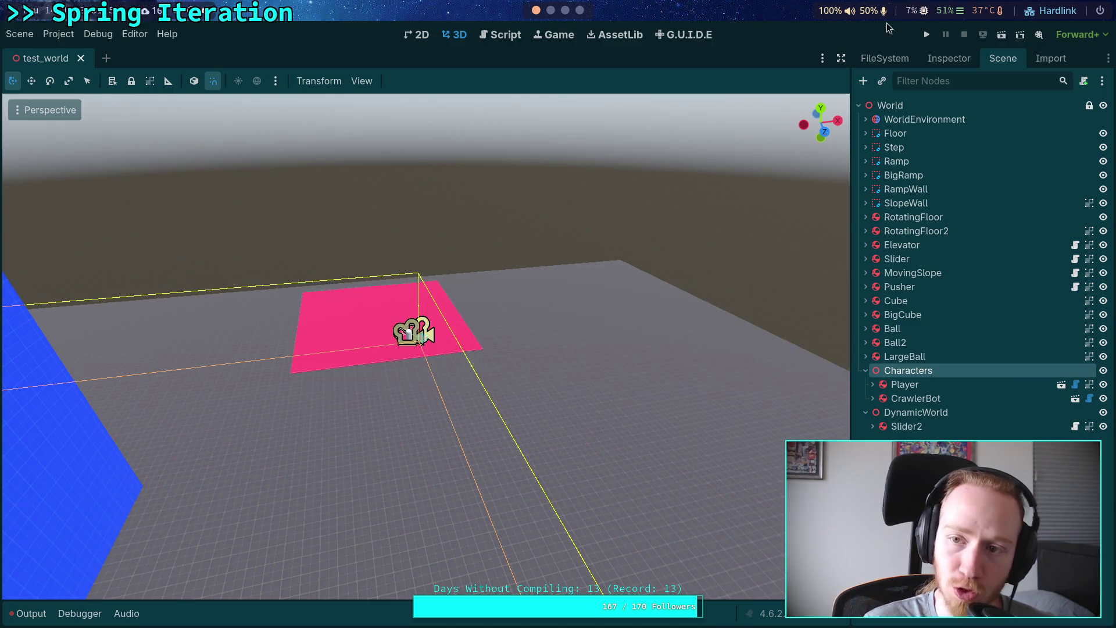
left_click(927, 34)
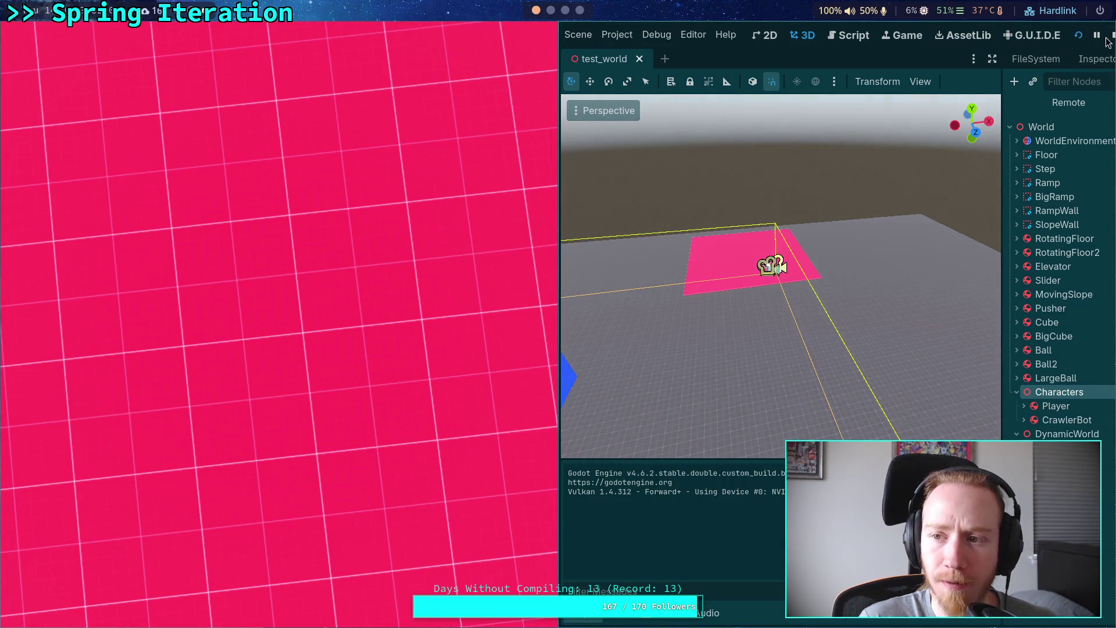
key("F8")
- Move DynamicWorld above Characters, playtest the saved scene, then select the Player node
left_click_drag(913, 412, 898, 367)
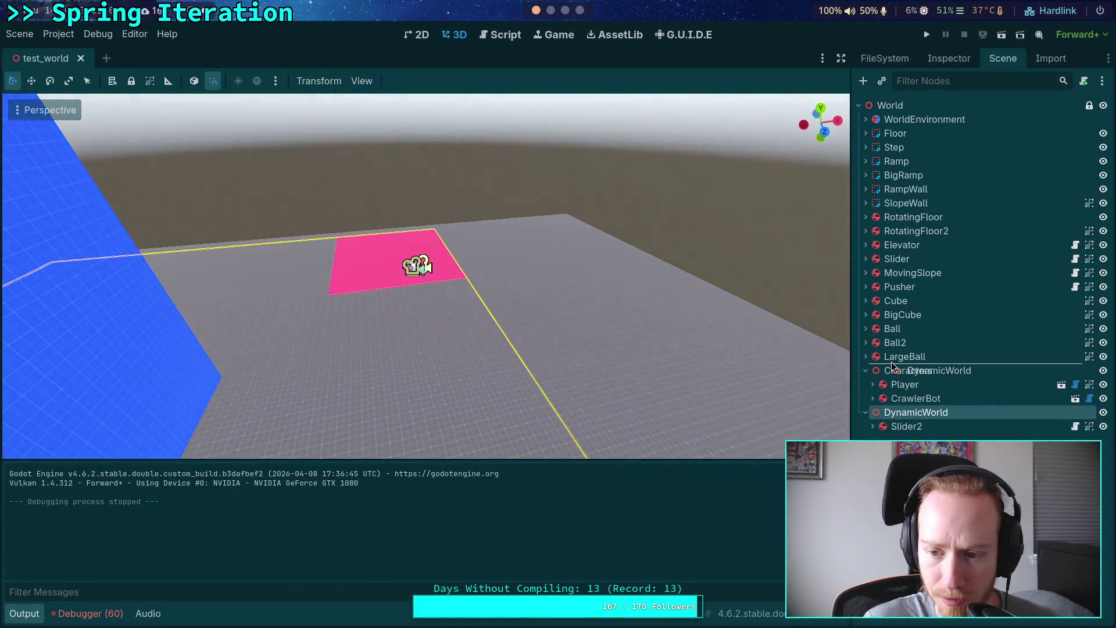
left_click(927, 34)
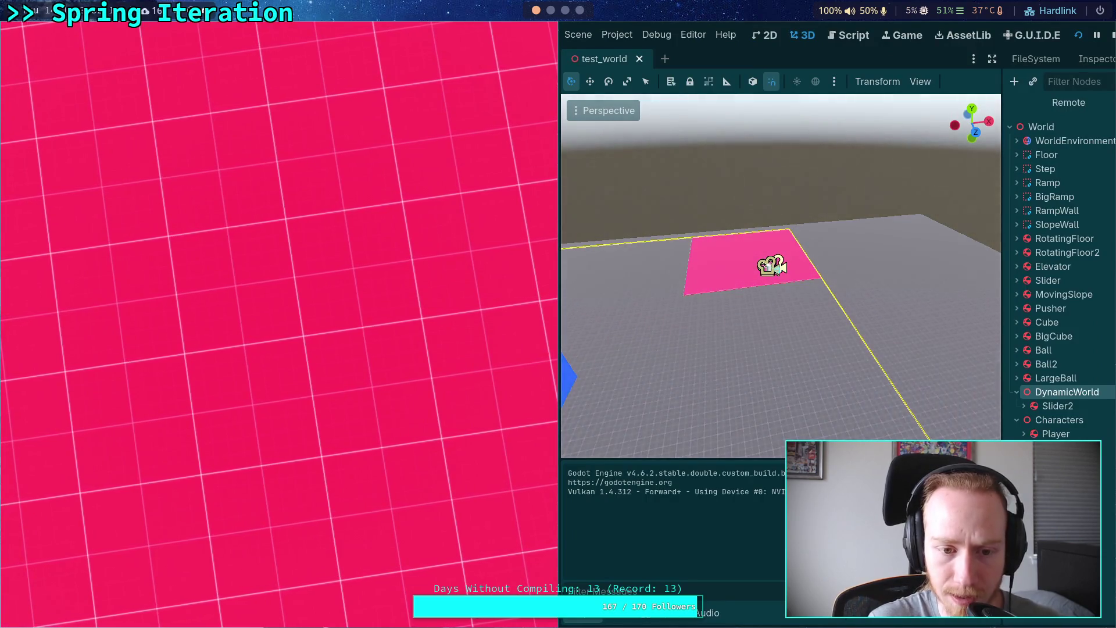
key("F8")
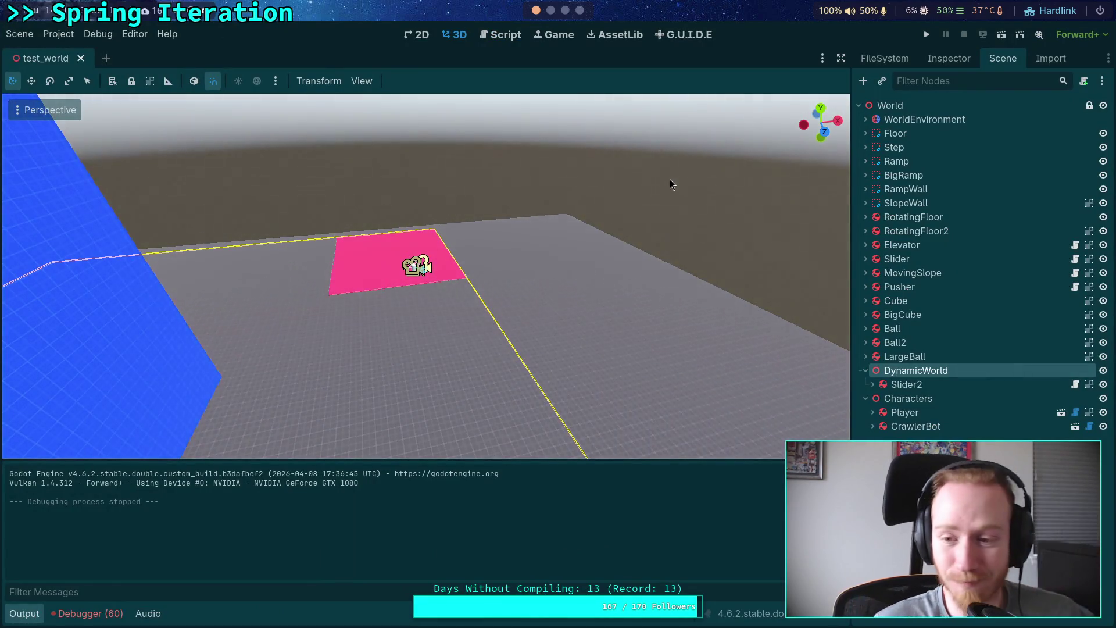
left_click(905, 413)
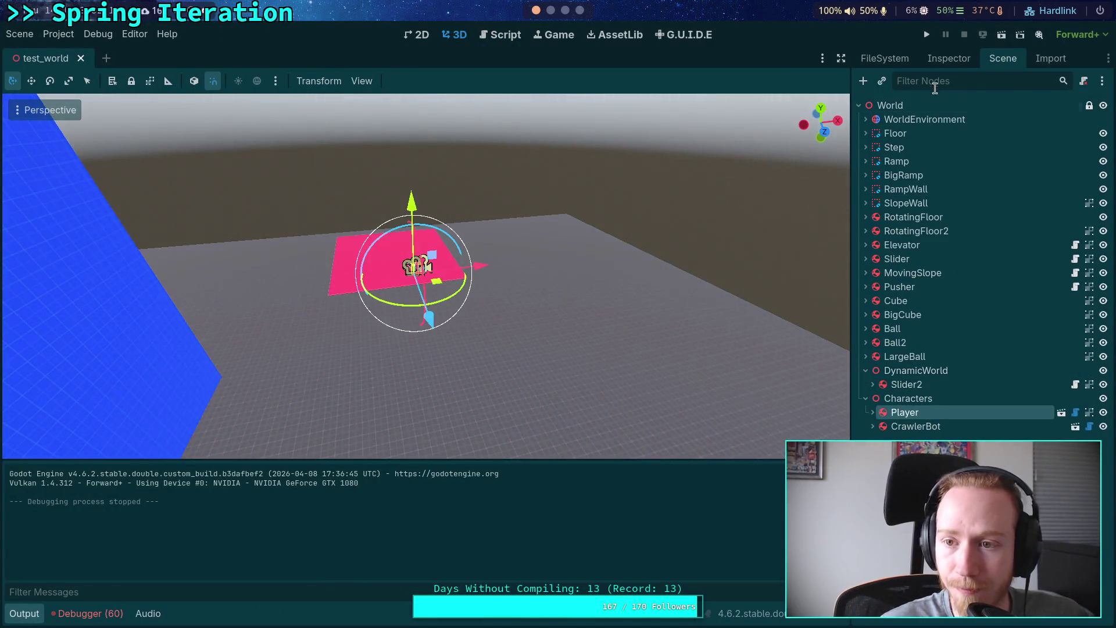
scroll(918, 380, "down", 15)
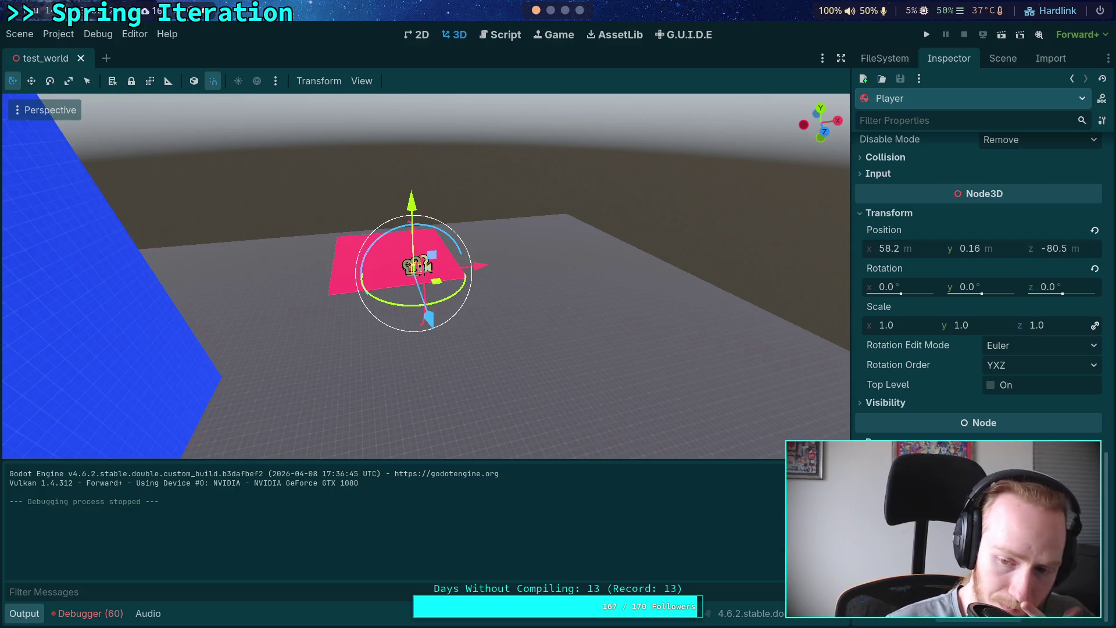
scroll(982, 319, "down", 1)
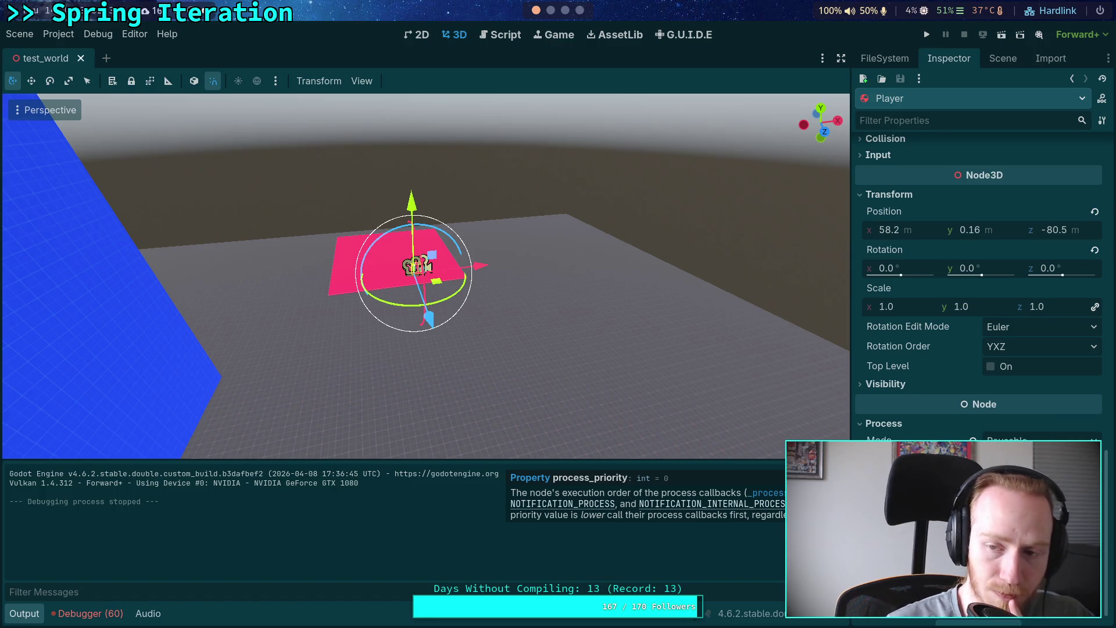
scroll(904, 435, "up", 8)
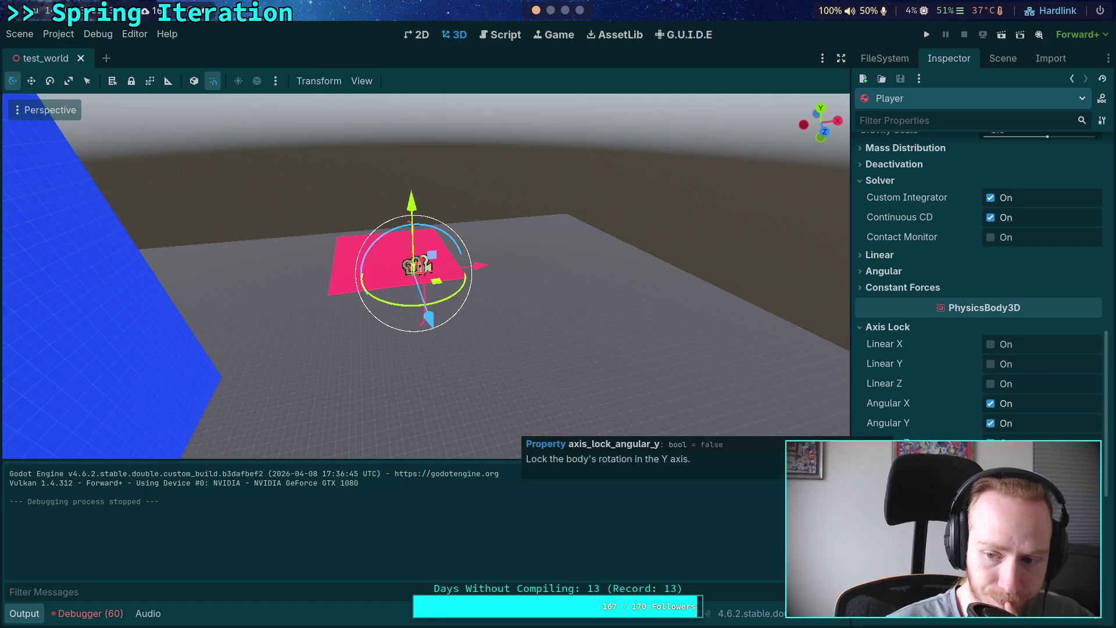
scroll(899, 431, "down", 2)
scroll(983, 291, "down", 4)
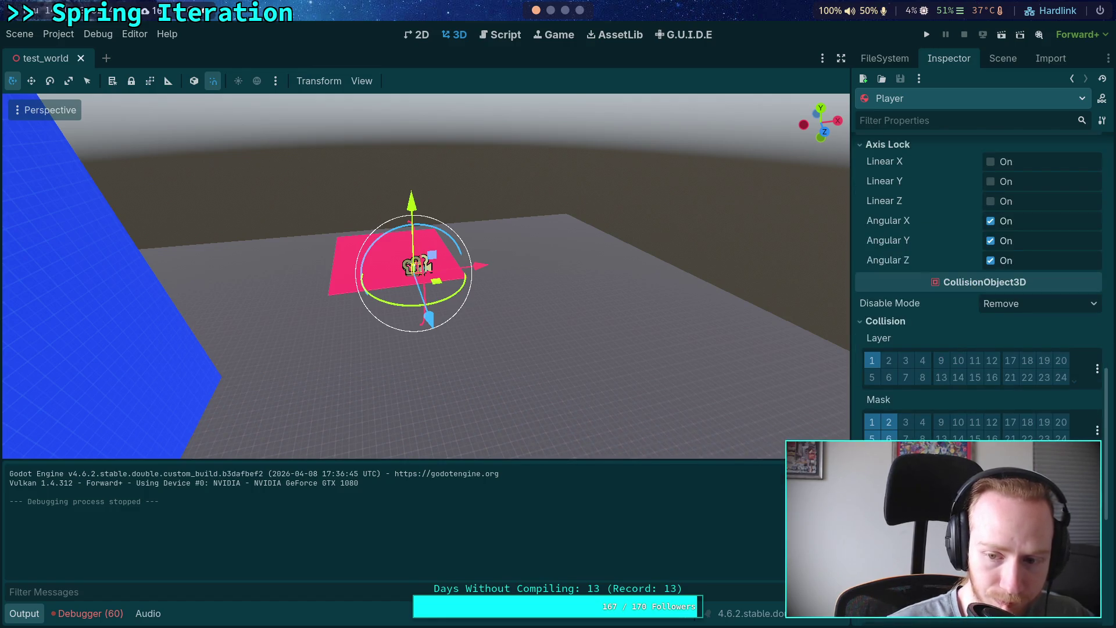
mouse_move(884, 460)
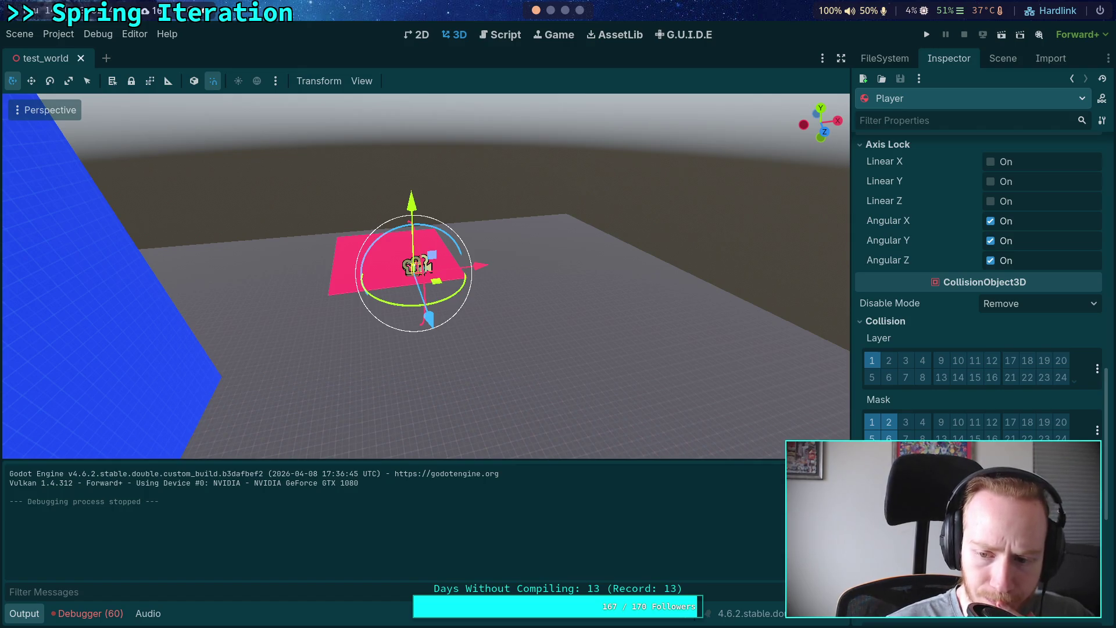
scroll(915, 403, "up", 5)
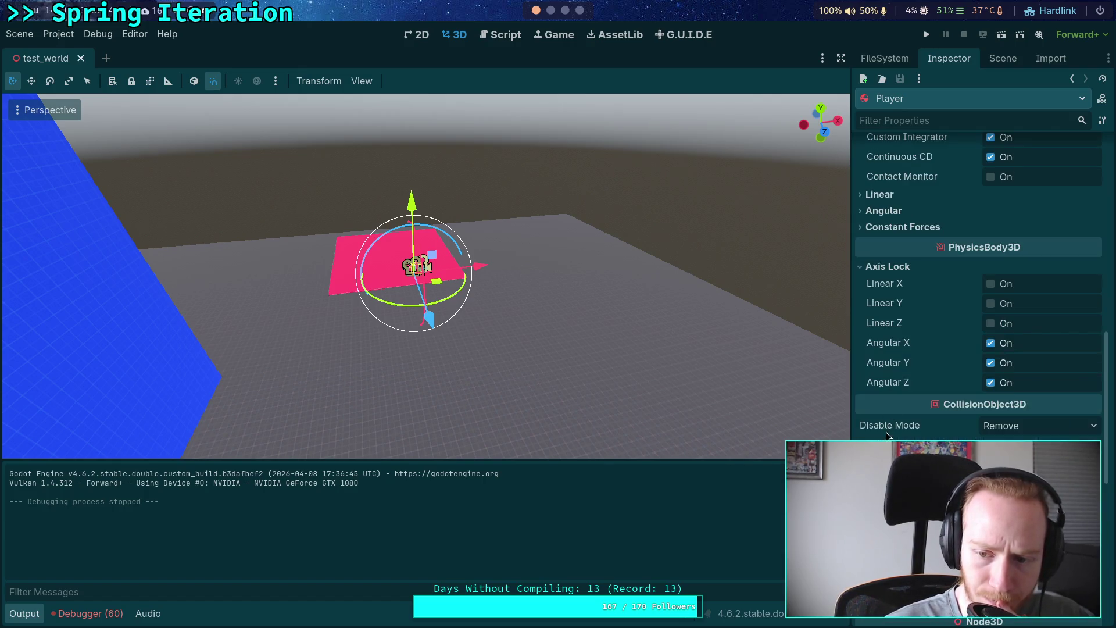
scroll(915, 403, "up", 4)
scroll(902, 385, "up", 9)
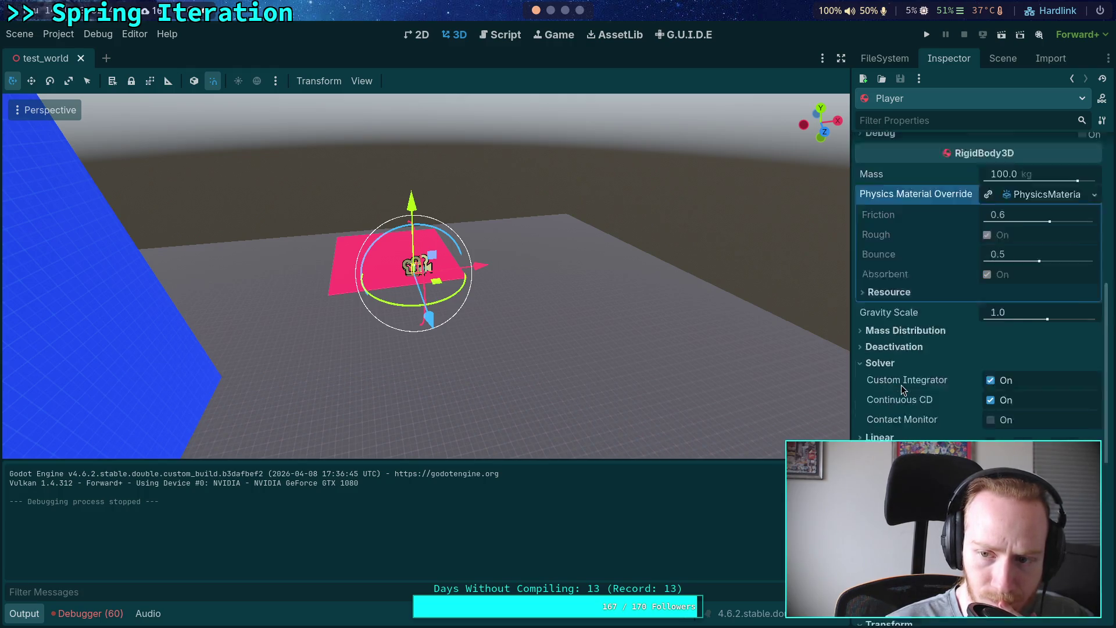
mouse_move(925, 337)
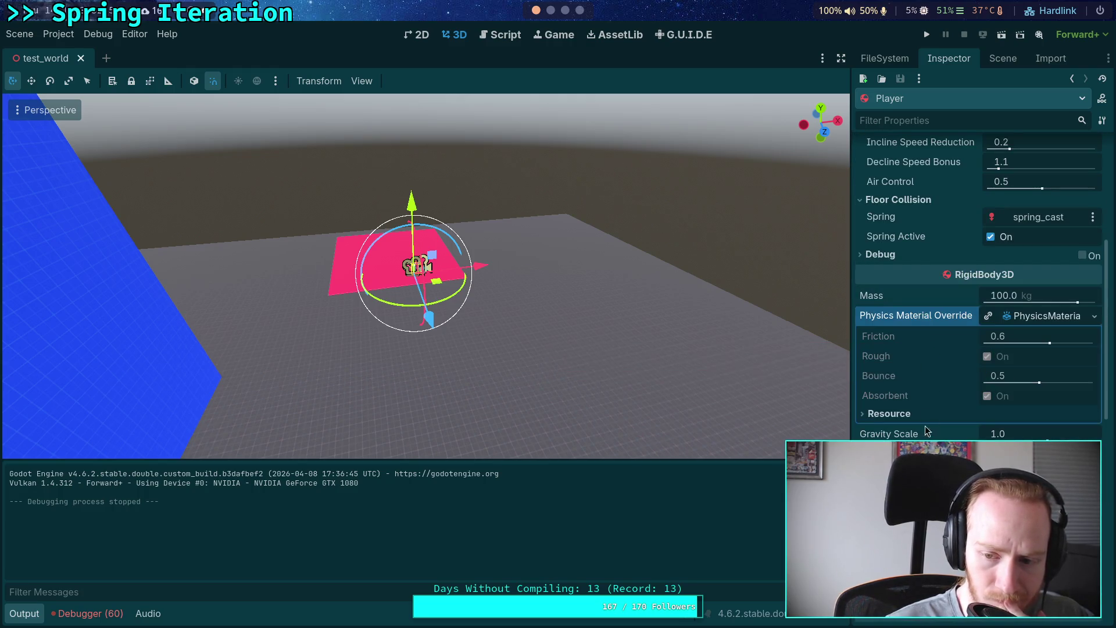
scroll(906, 239, "up", 11)
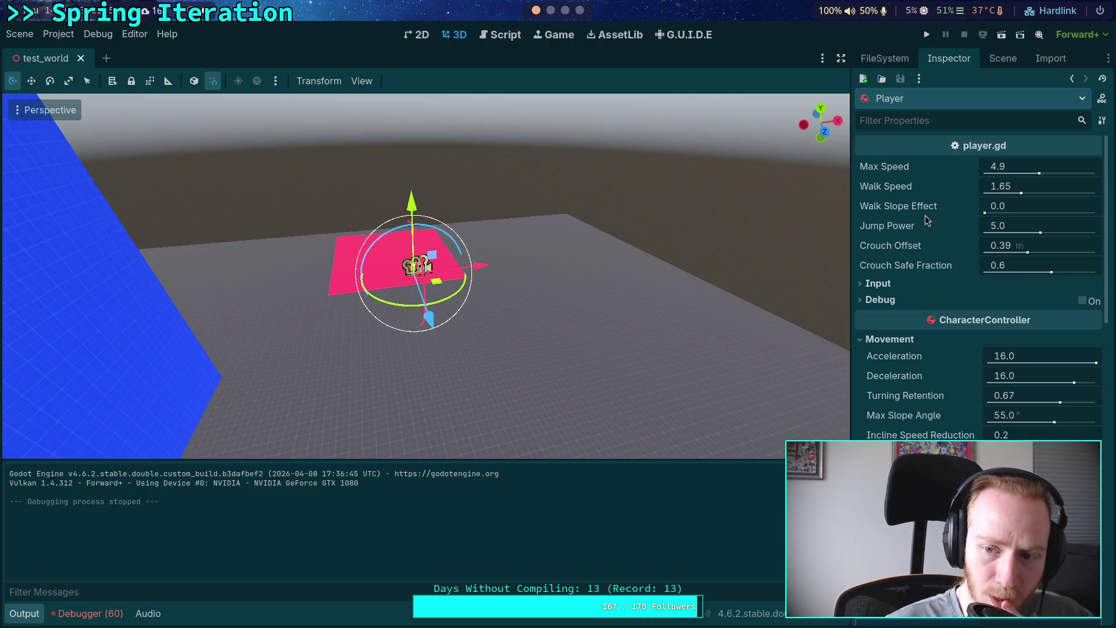
left_click(1003, 58)
left_click(909, 399)
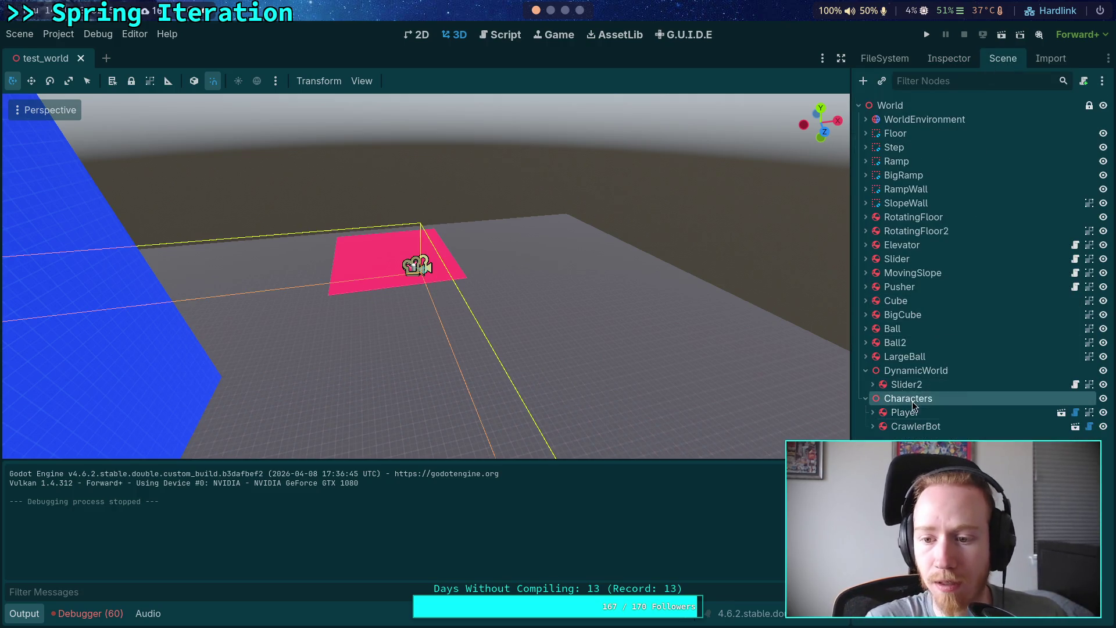
- Move Characters above DynamicWorld and group RotatingFloor through LargeBall under DynamicWorld
left_click_drag(913, 406, 899, 362)
left_click(896, 223)
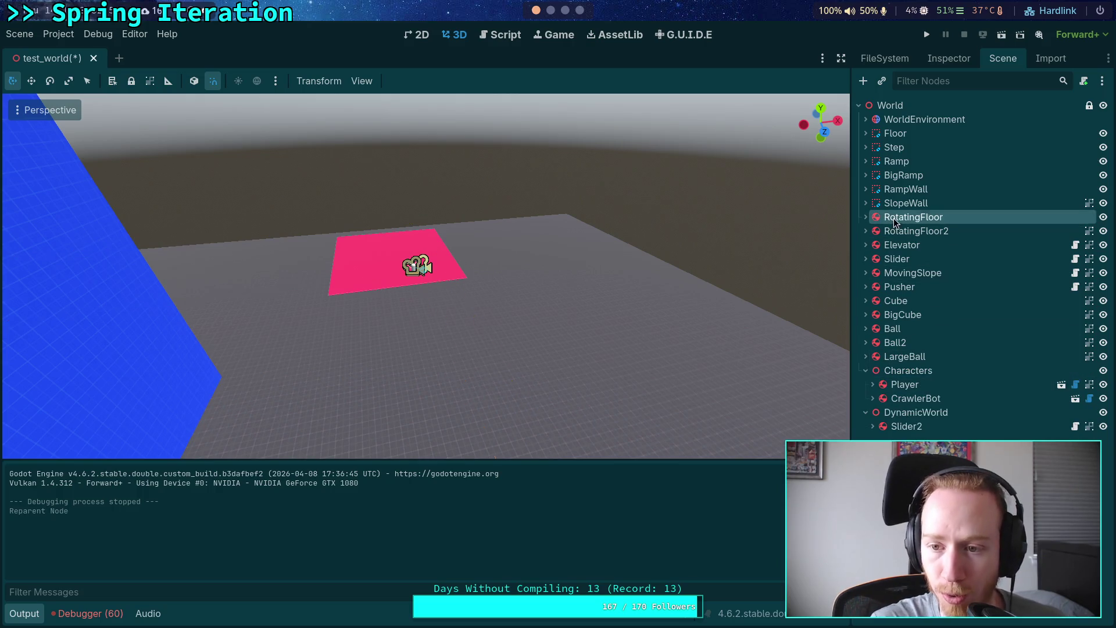
left_click(908, 358, "shift")
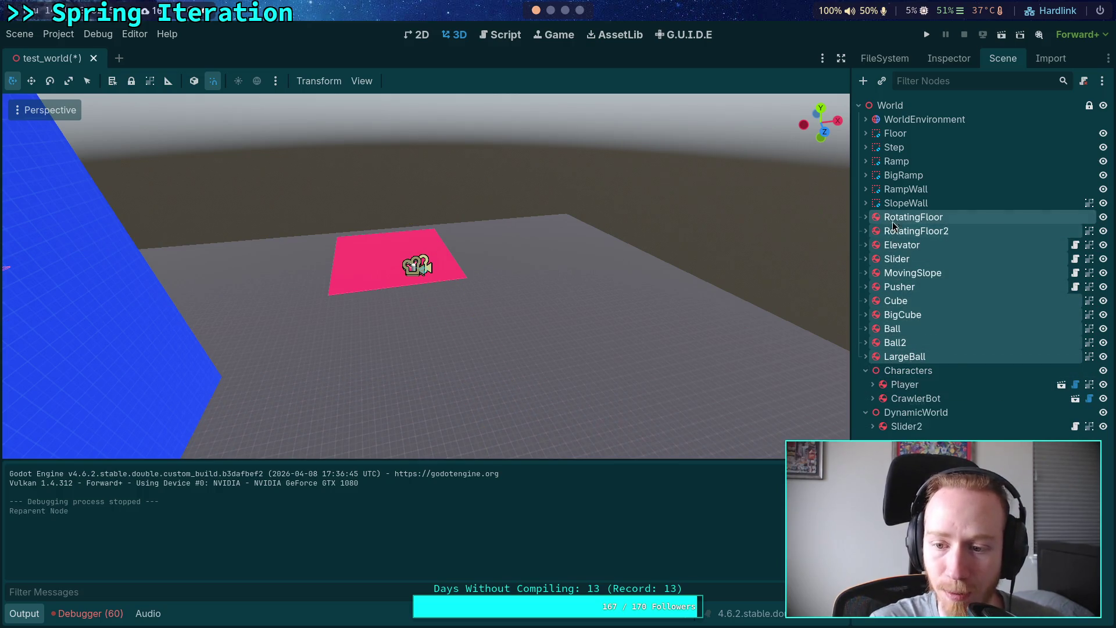
mouse_move(892, 222)
left_mouse_down()
mouse_move(905, 417)
mouse_move(926, 413)
left_mouse_up()
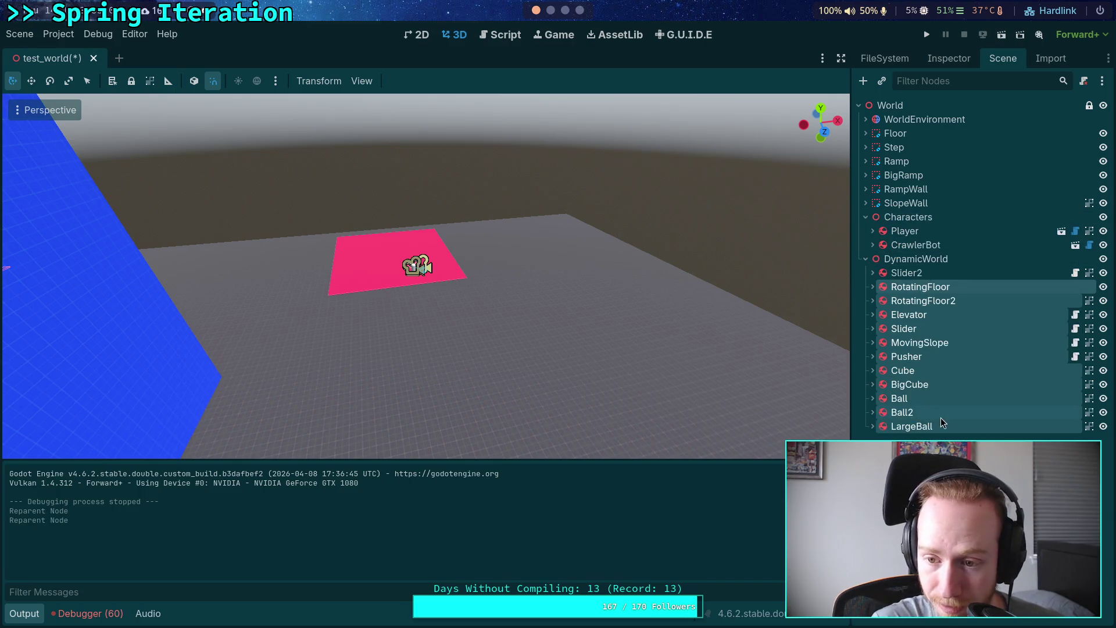
- Place Slider2 right after Slider in DynamicWorld and save the scene
left_click_drag(906, 273, 915, 336)
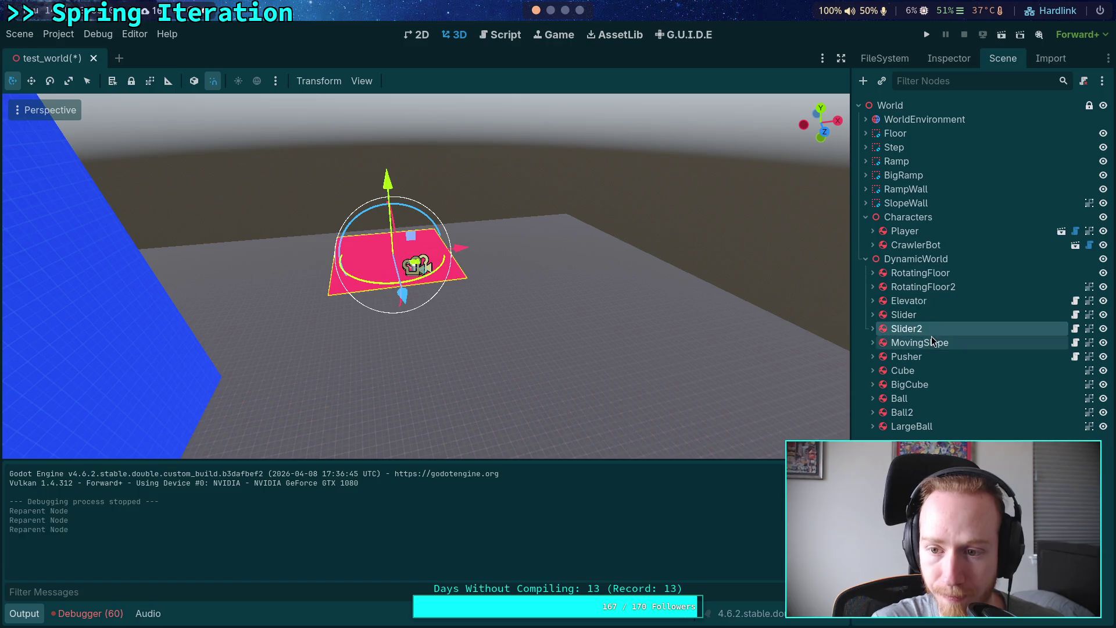
left_click(892, 220)
key("ctrl+s")
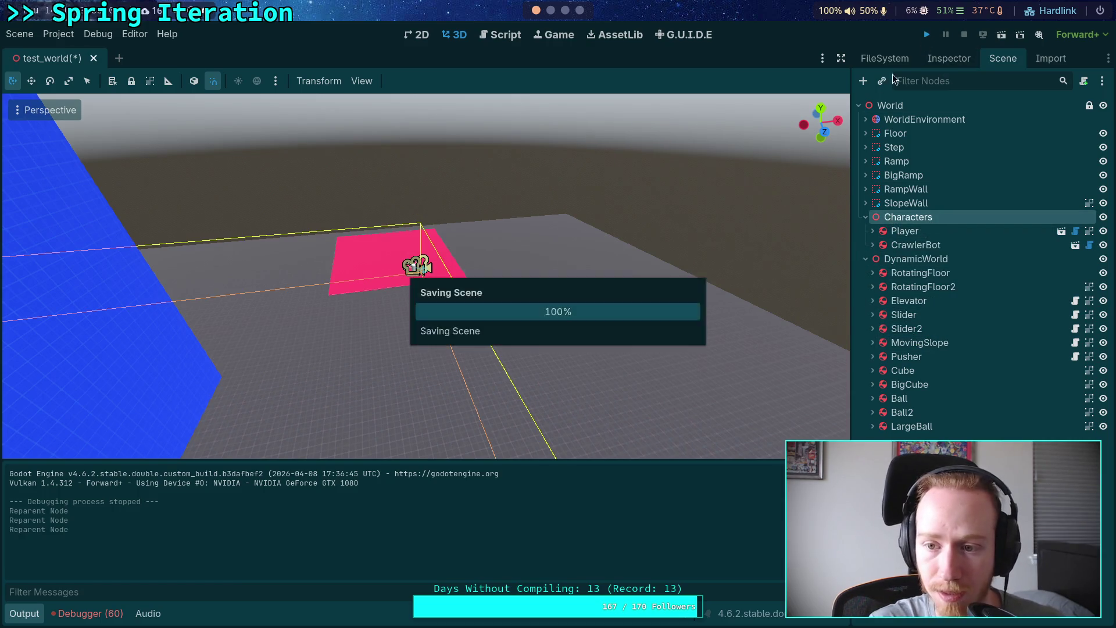
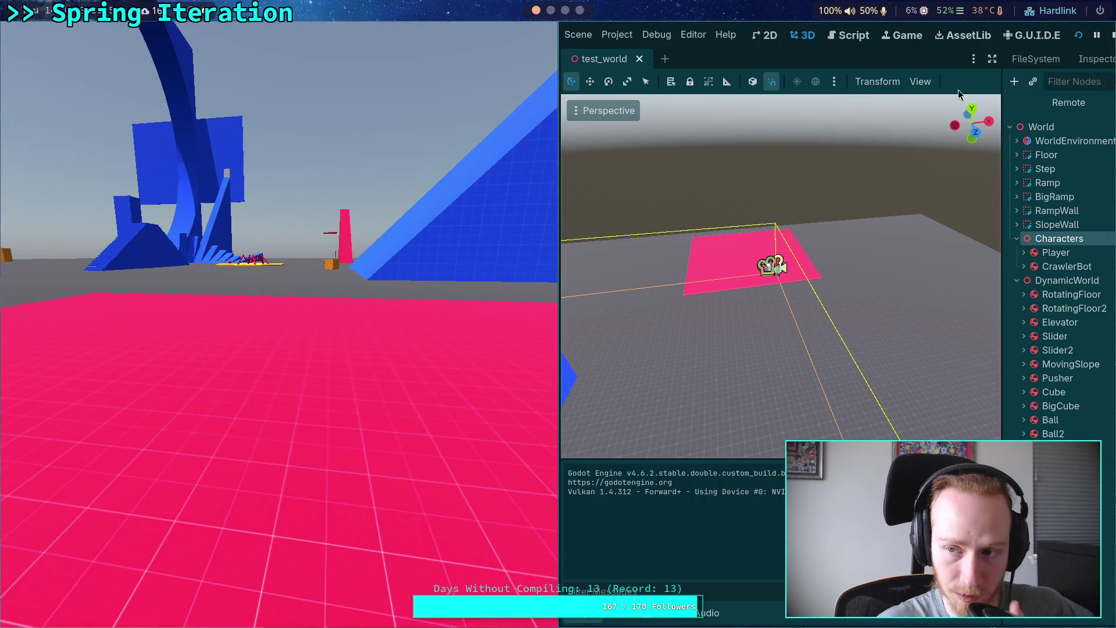
- Stop the running game and lock the Characters and DynamicWorld nodes
key("F8")
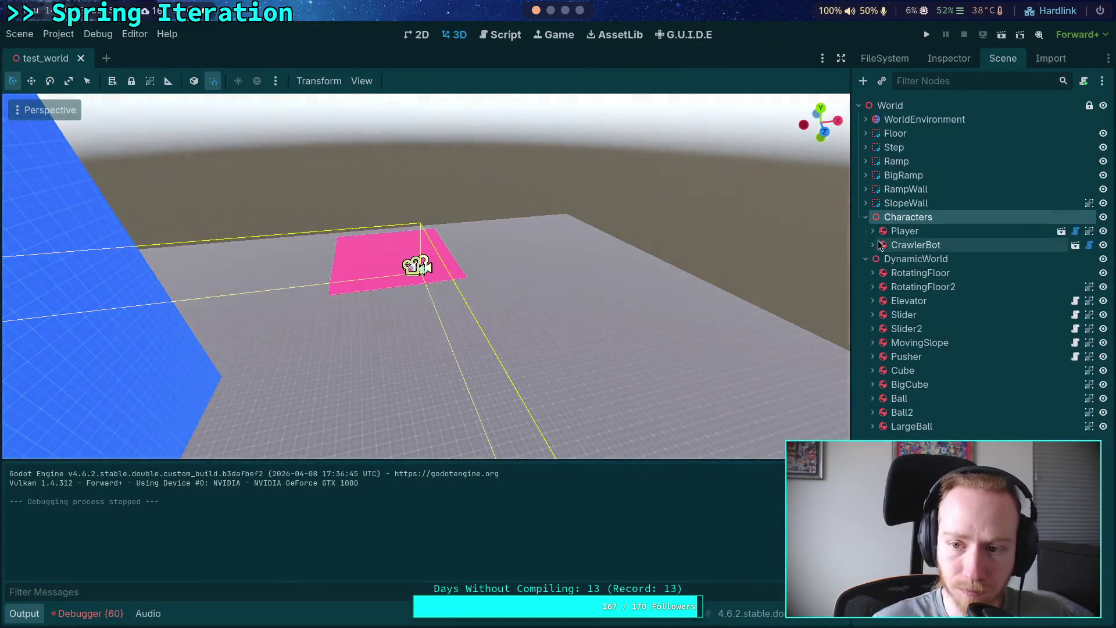
left_click(865, 259)
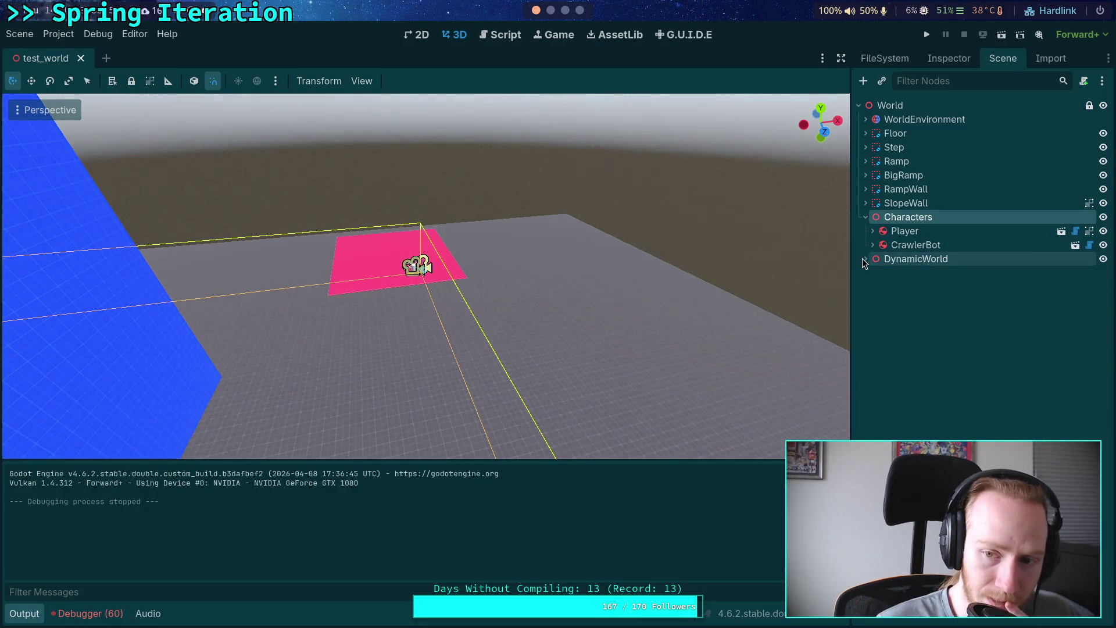
left_click(866, 218)
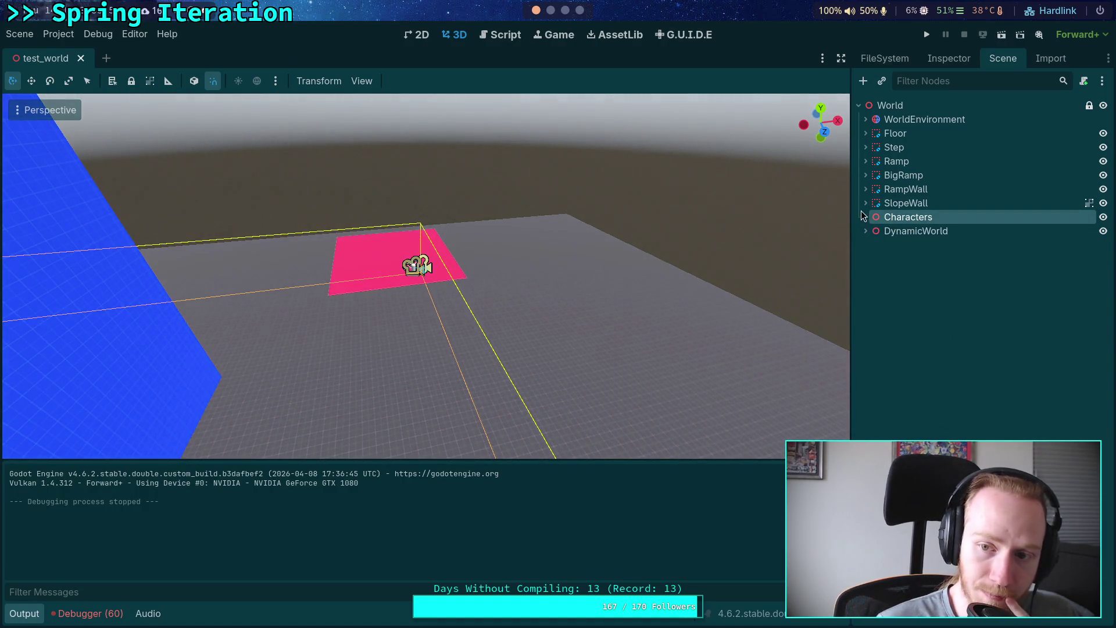
left_click(865, 217)
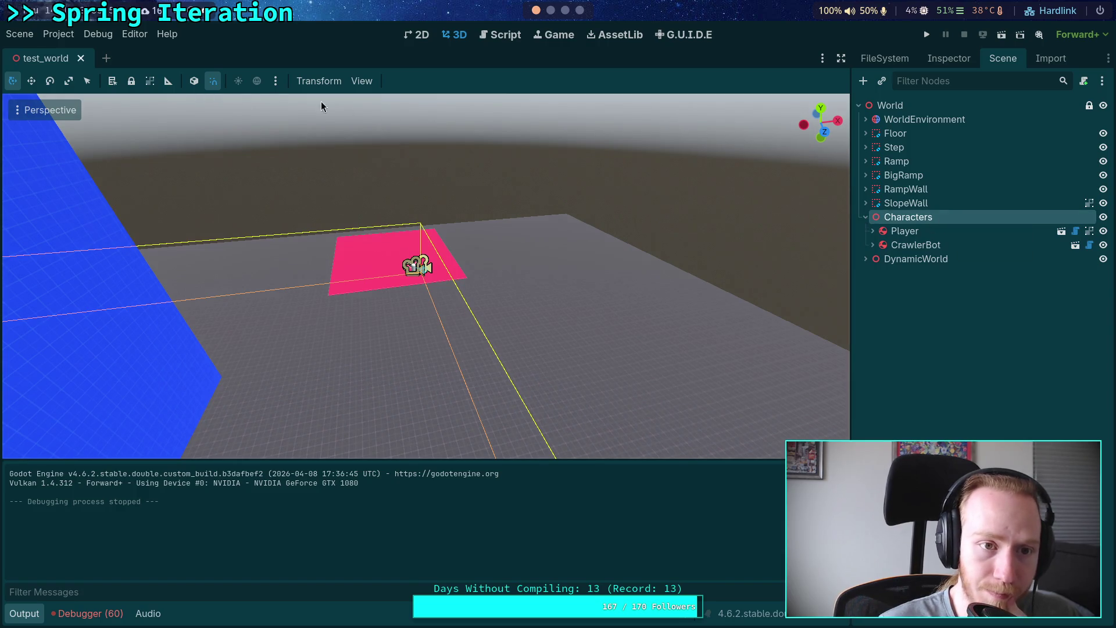
left_click(132, 83)
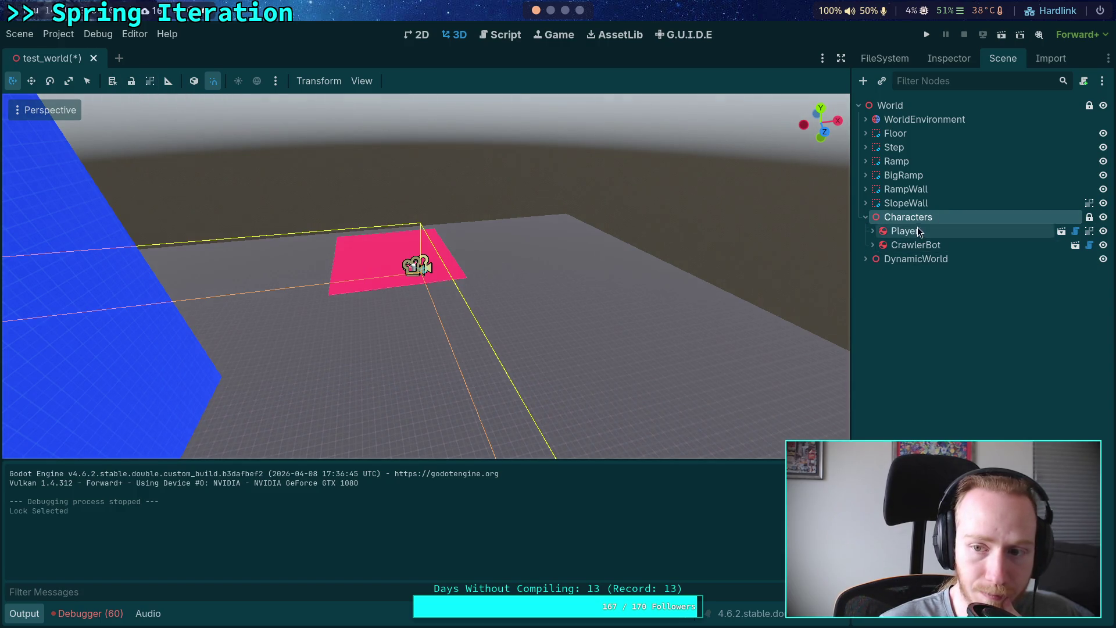
left_click(918, 230)
left_click(912, 260)
left_click(132, 81)
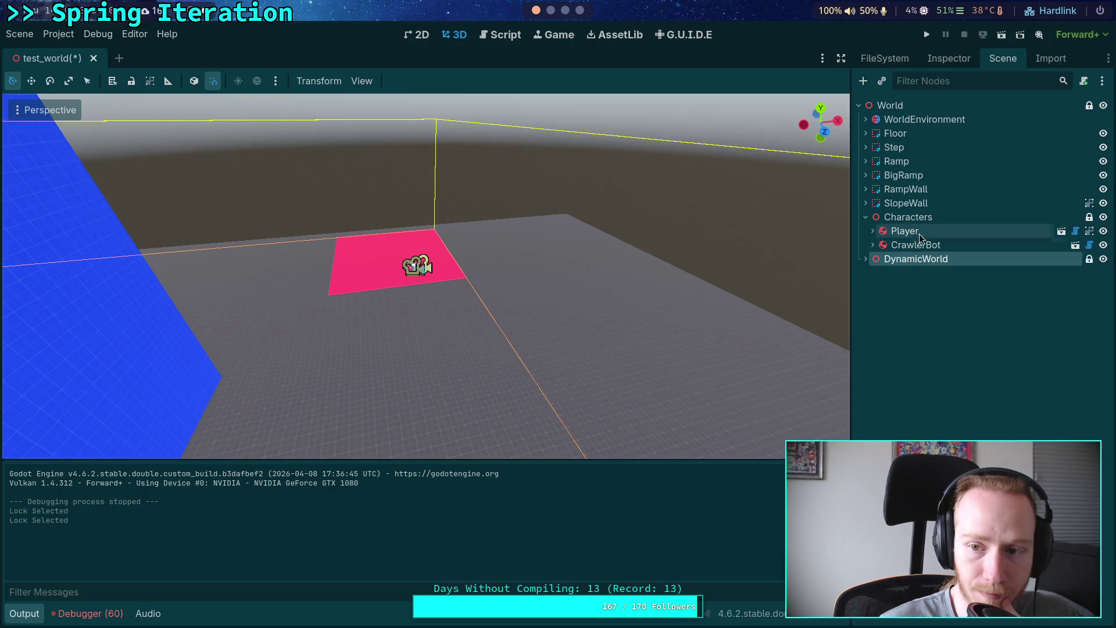
- Review the Characters, DynamicWorld, Player and CrawlerBot nodes and glance at the sun/environment preview settings
left_click(905, 219)
left_click(912, 261)
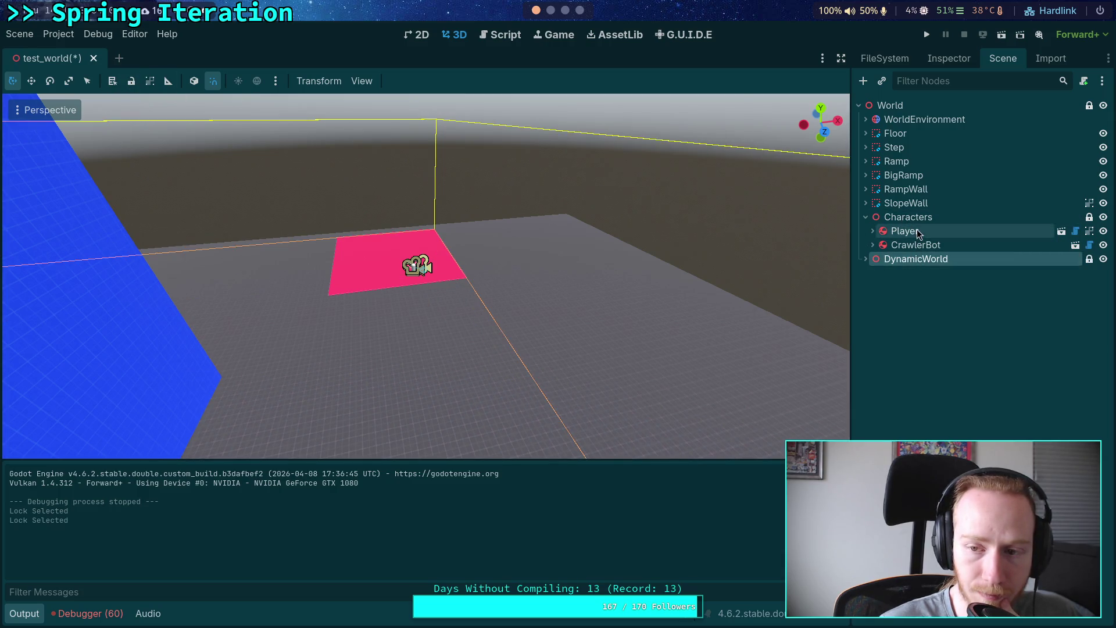
left_click(916, 229)
left_click(914, 246)
left_click(920, 228)
left_click(923, 217)
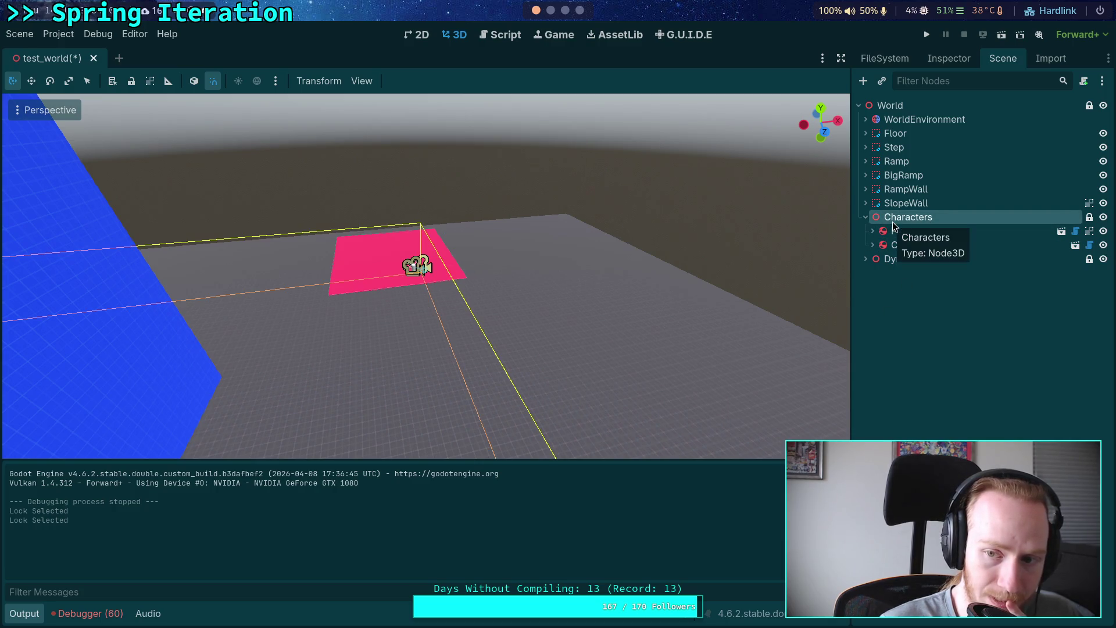
left_click(925, 59)
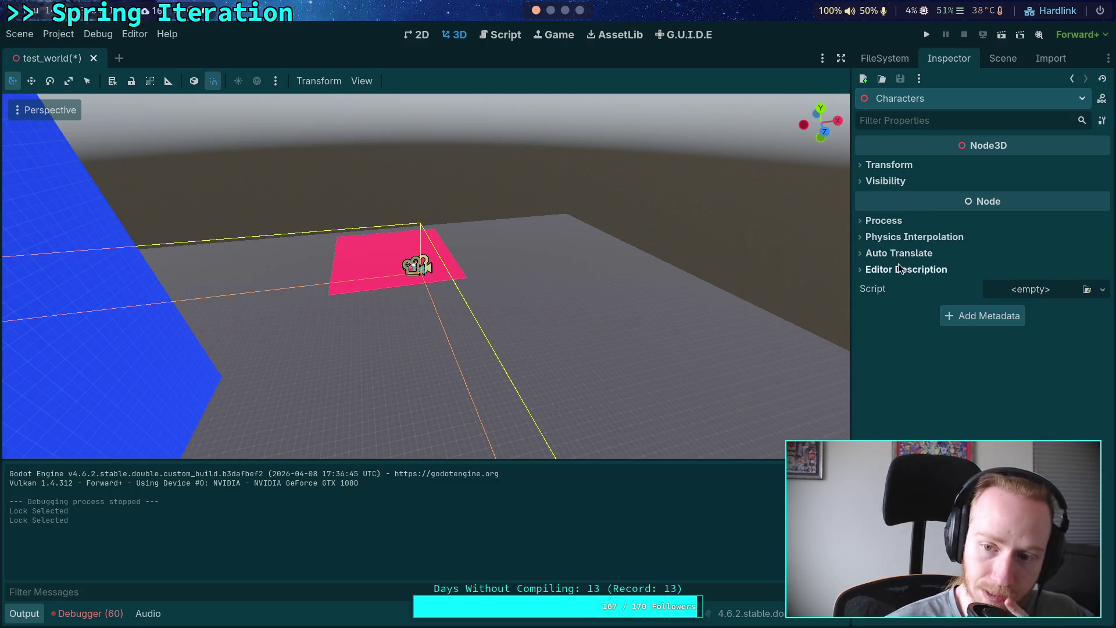
left_click(1004, 64)
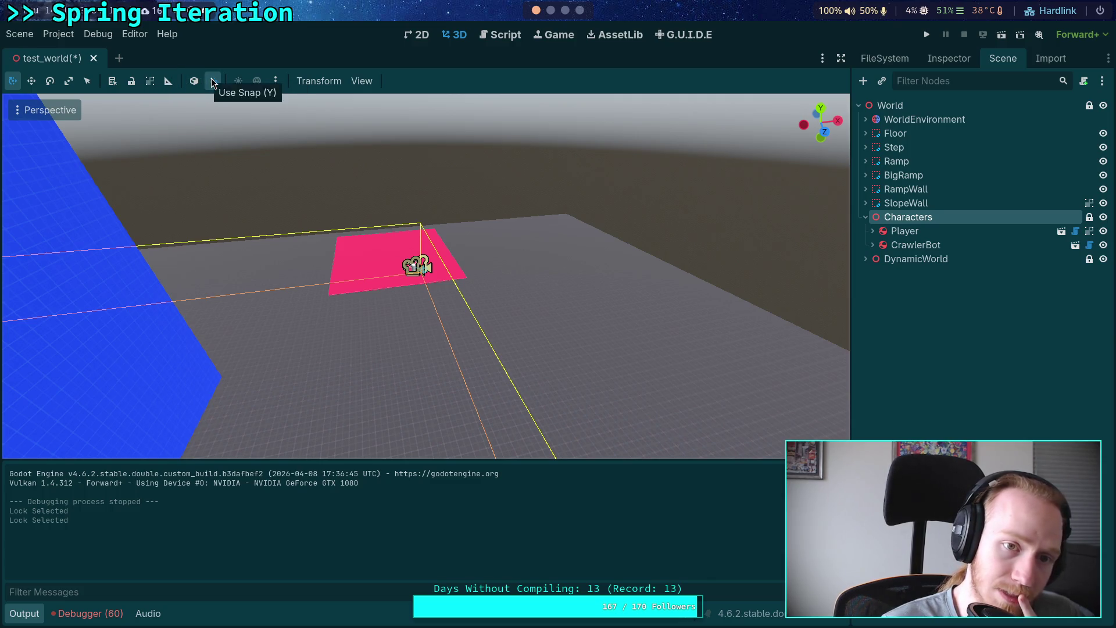
left_click(276, 82)
left_click(276, 66)
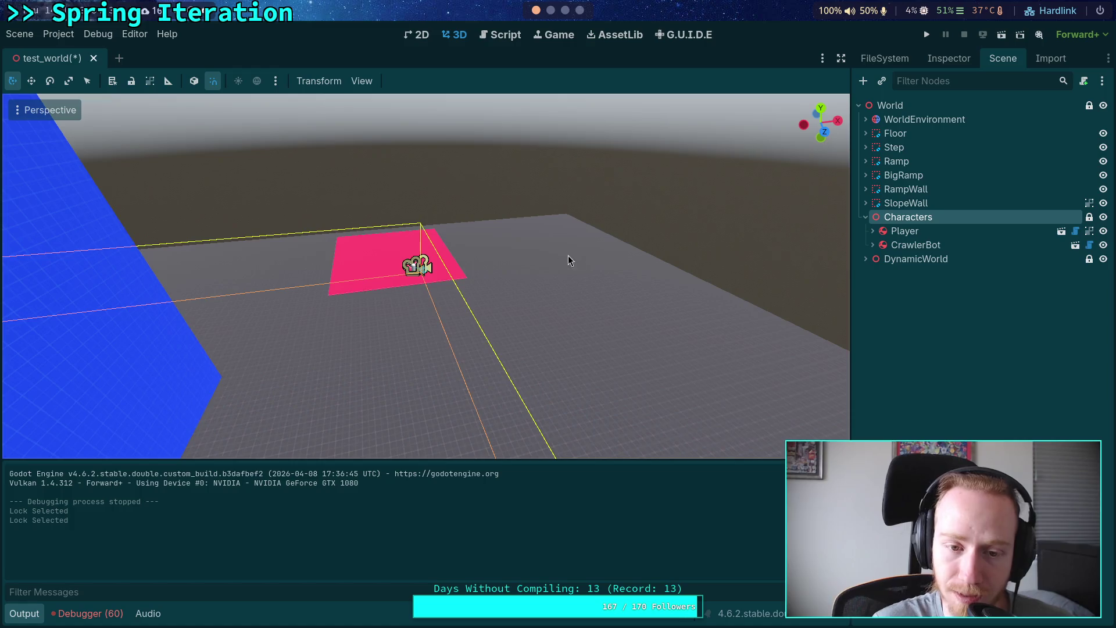
- Move the Player onto the blue wall, then onto the yellow pad beside the crawler bot
mouse_move(569, 261)
left_mouse_down()
mouse_move(519, 328)
mouse_move(640, 262)
left_mouse_up()
left_click(584, 261)
key("g")
left_click(314, 303)
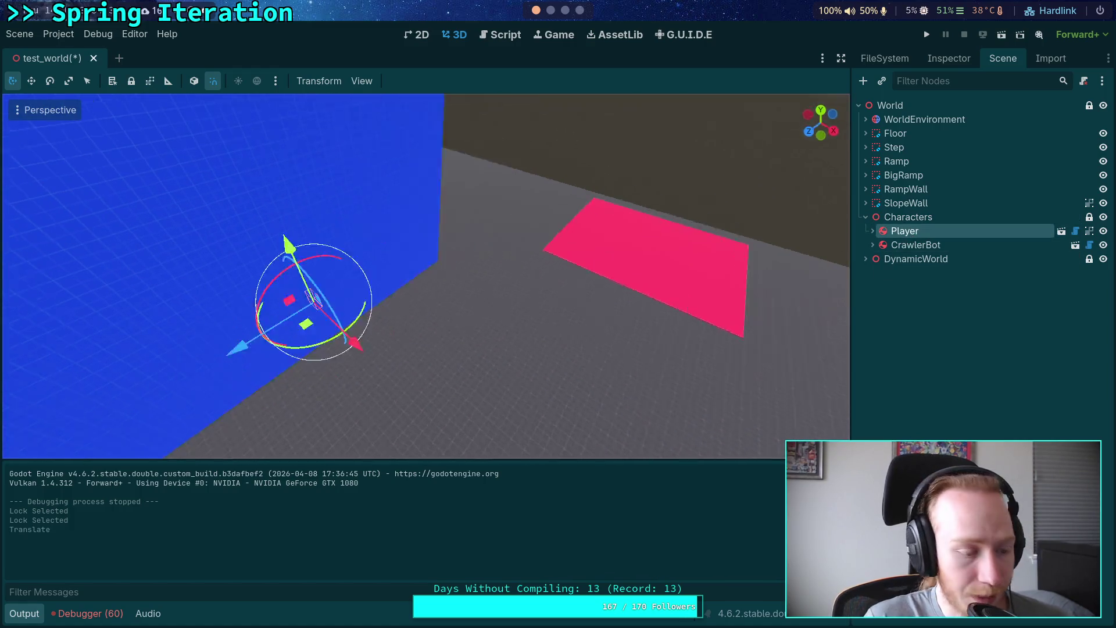
left_click_drag(314, 302, 569, 356)
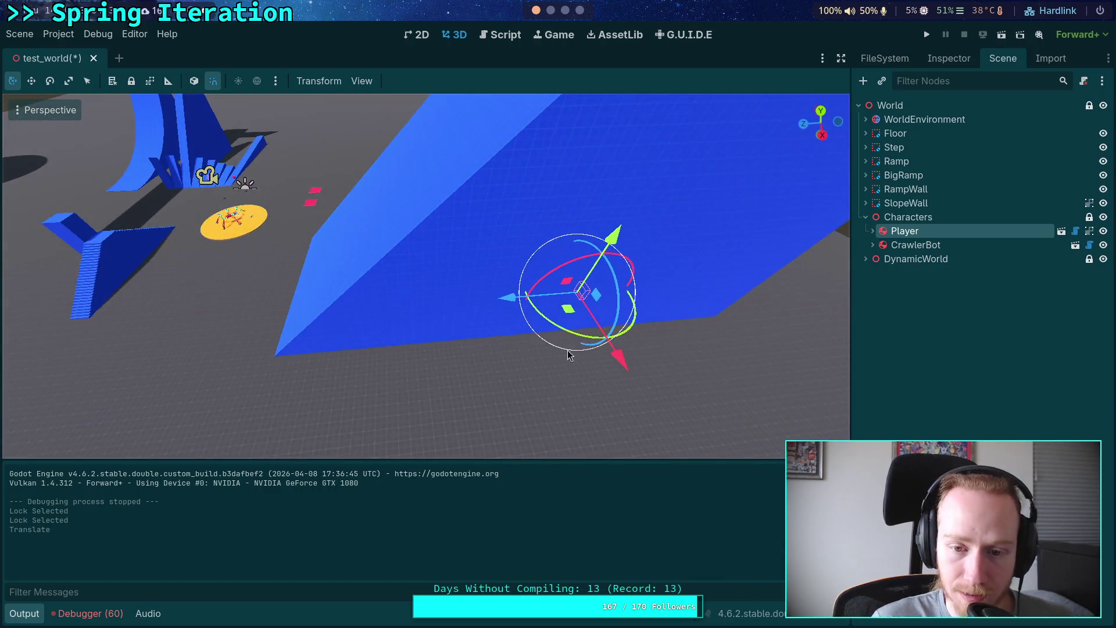
key("g")
left_click(226, 189)
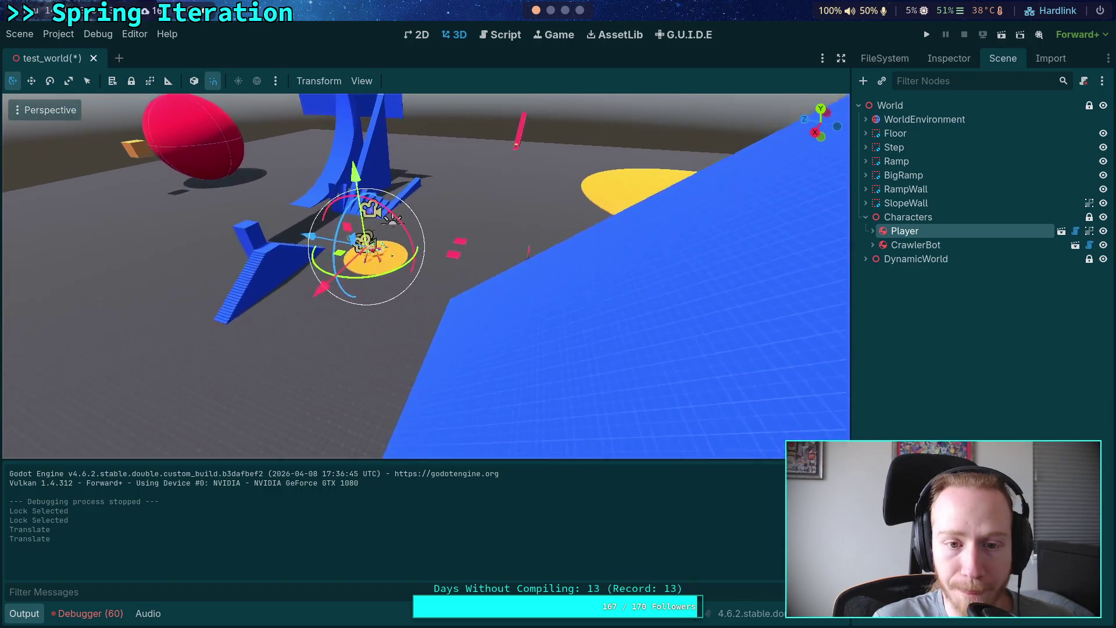
mouse_move(378, 244)
left_mouse_down()
mouse_move(422, 270)
mouse_move(353, 262)
left_mouse_up()
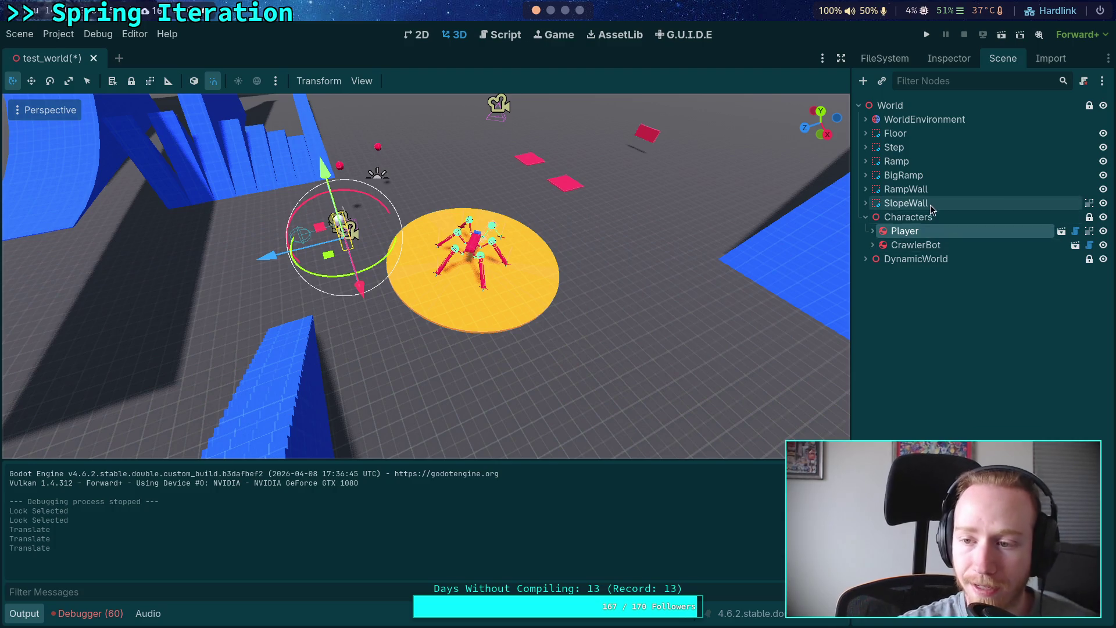
- Change the Characters node's type to plain Node
left_click(915, 216)
right_click(916, 217)
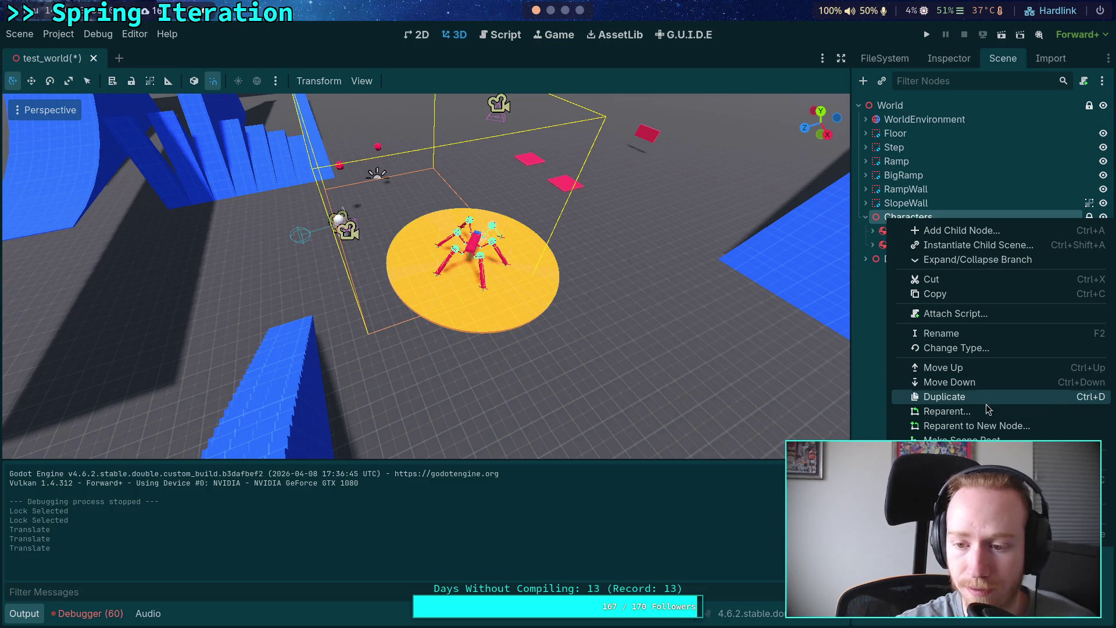
left_click(983, 348)
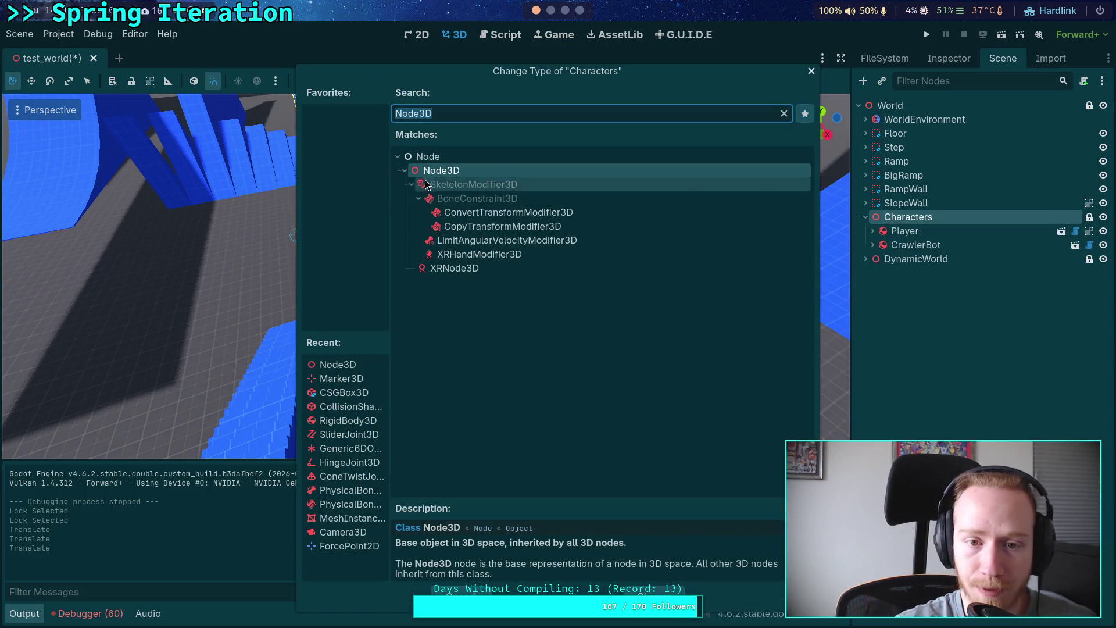
left_click(436, 157)
key("Return")
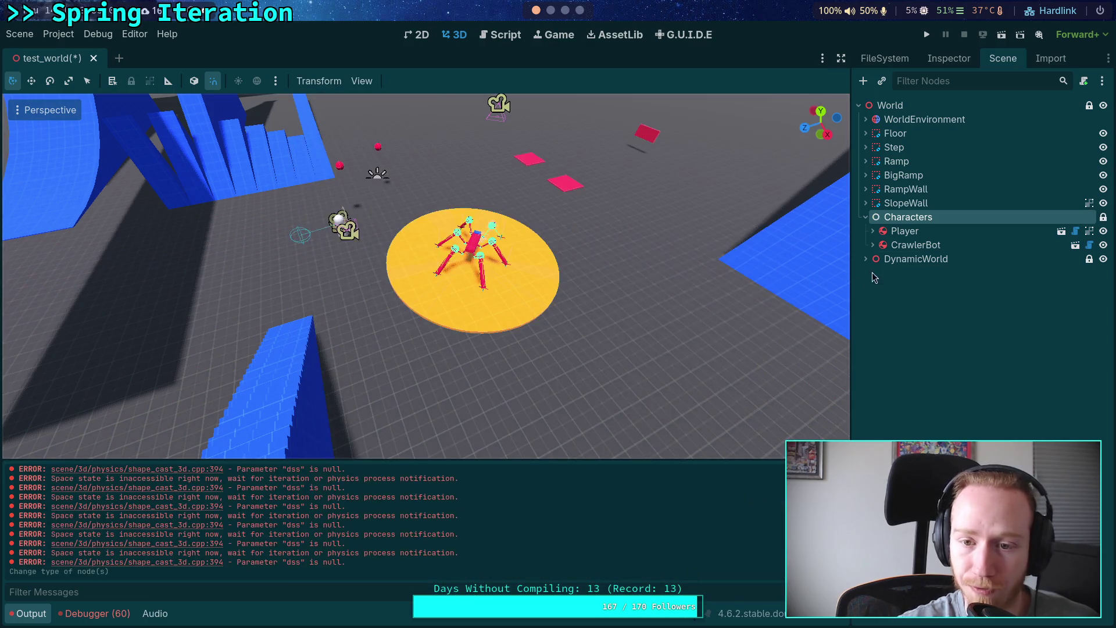
left_click(916, 245)
left_click(907, 216)
- Change the DynamicWorld node's type to plain Node
left_click_drag(489, 347, 535, 283)
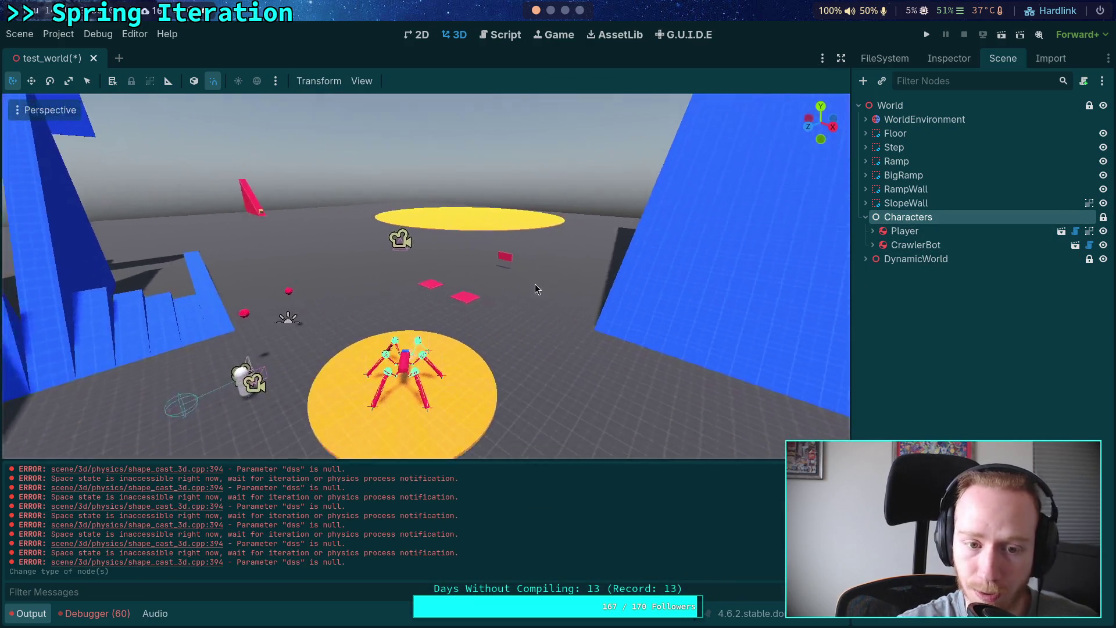
left_click(954, 232)
left_click(913, 258)
right_click(911, 260)
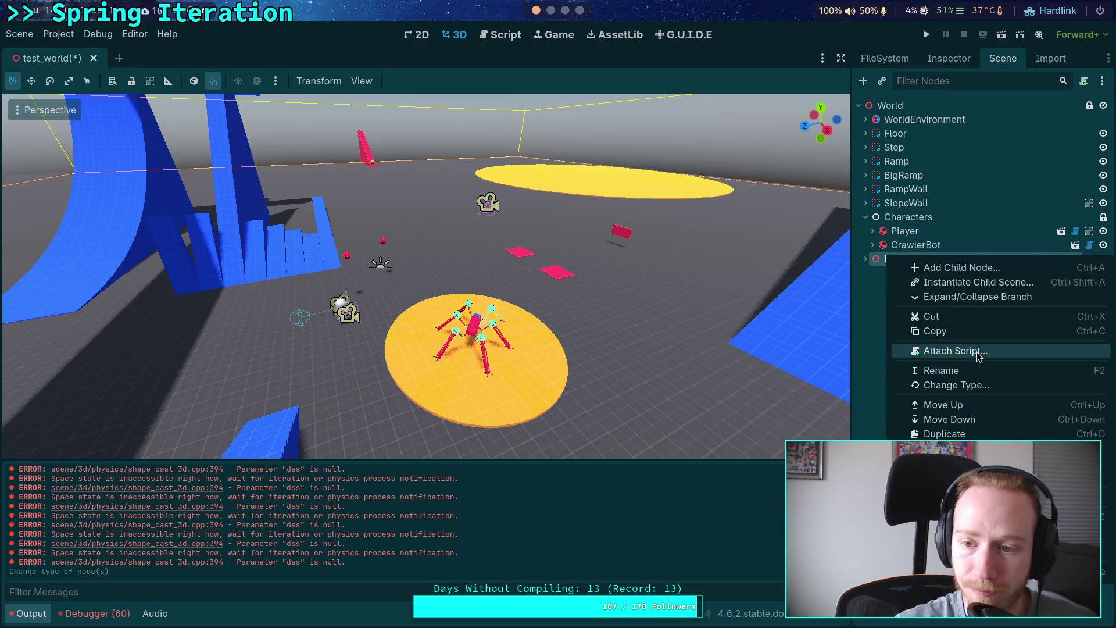
left_click(960, 385)
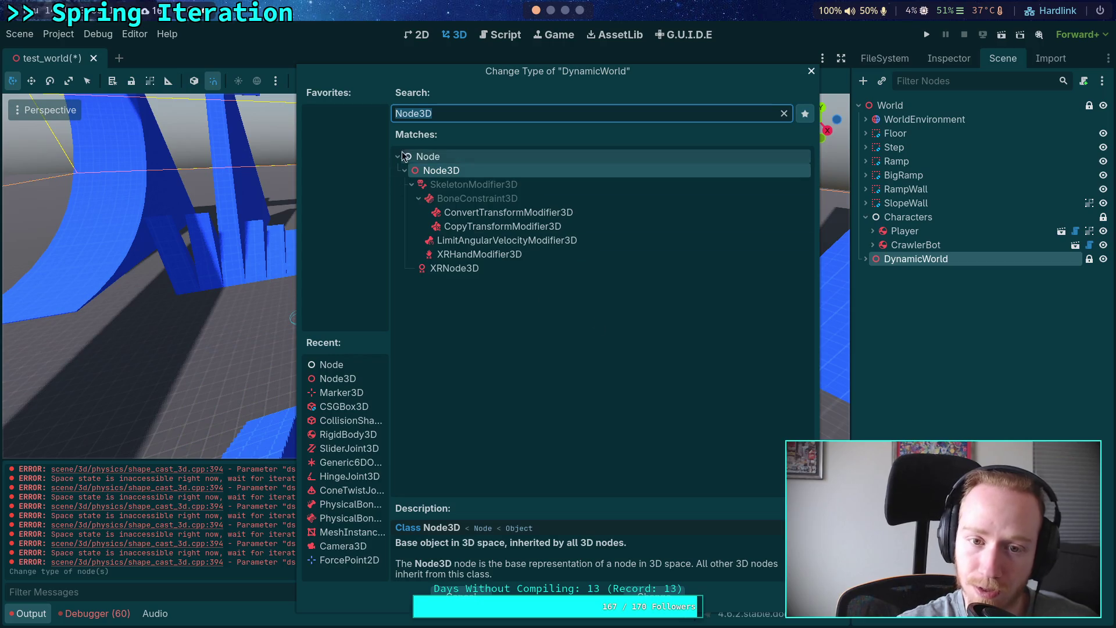
left_click(442, 156)
left_click(654, 596)
- Collapse the DynamicWorld and Characters branches and run the game
left_click(866, 259)
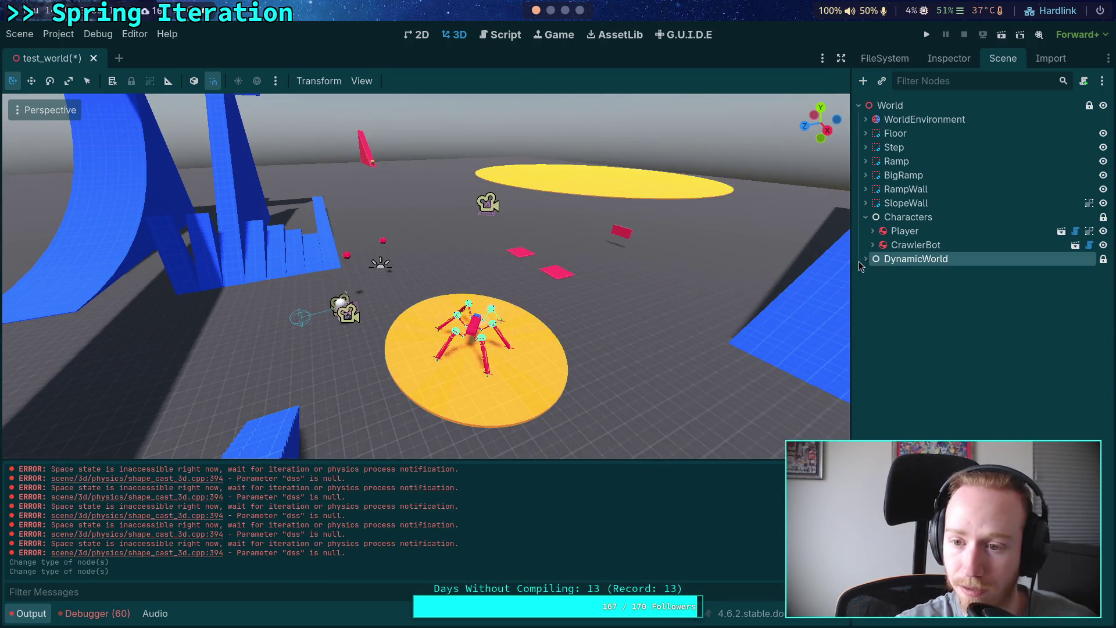
left_click(866, 218)
left_click(865, 218)
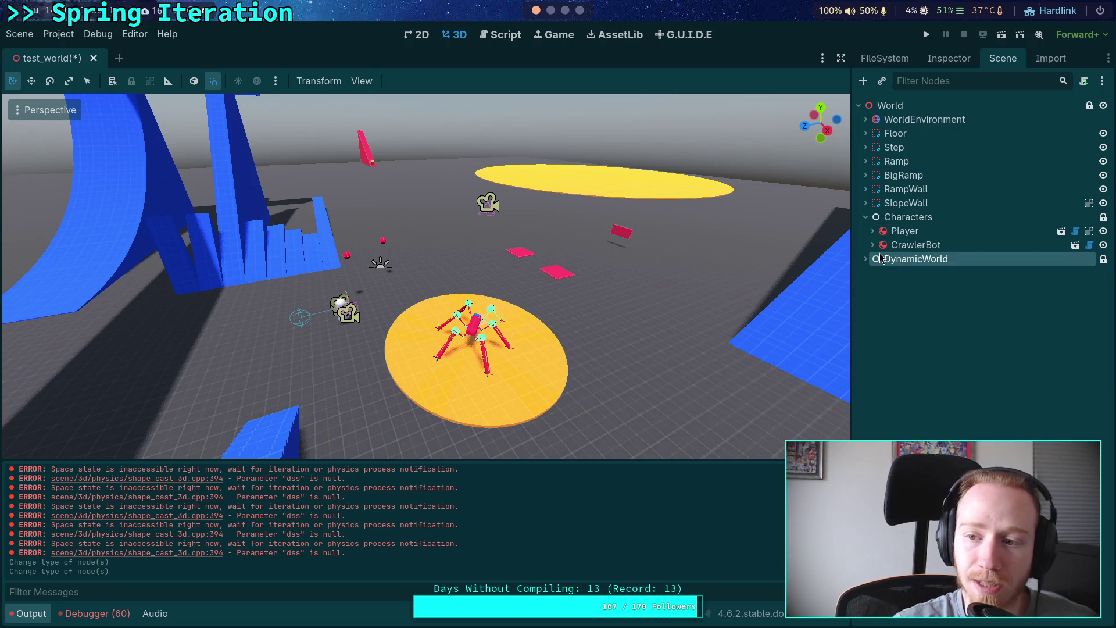
left_click(925, 222)
left_click(866, 218)
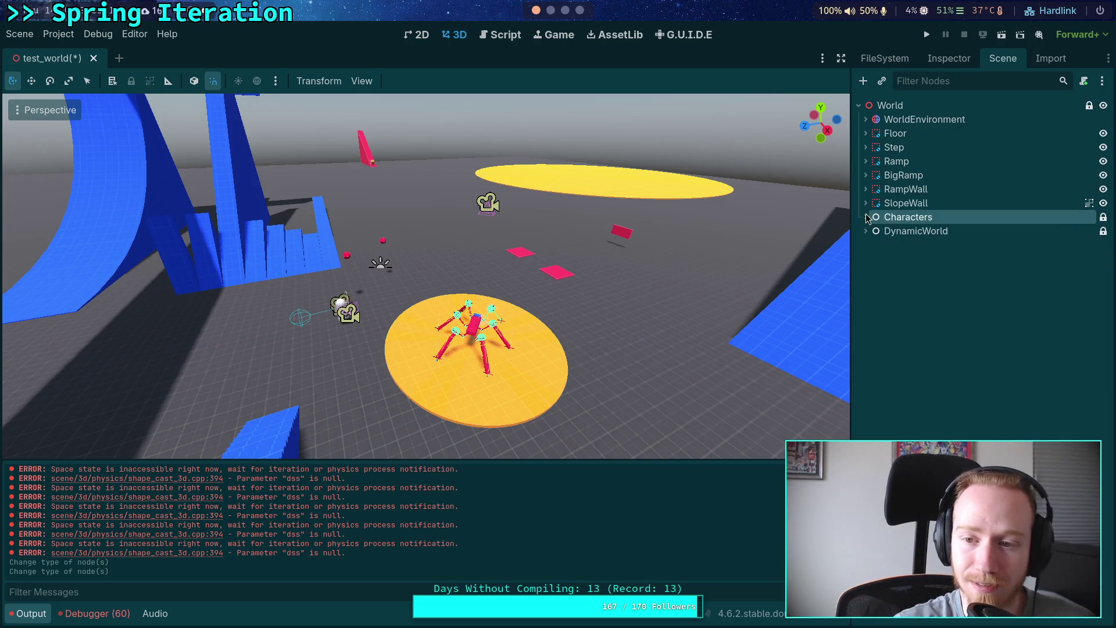
left_click(929, 34)
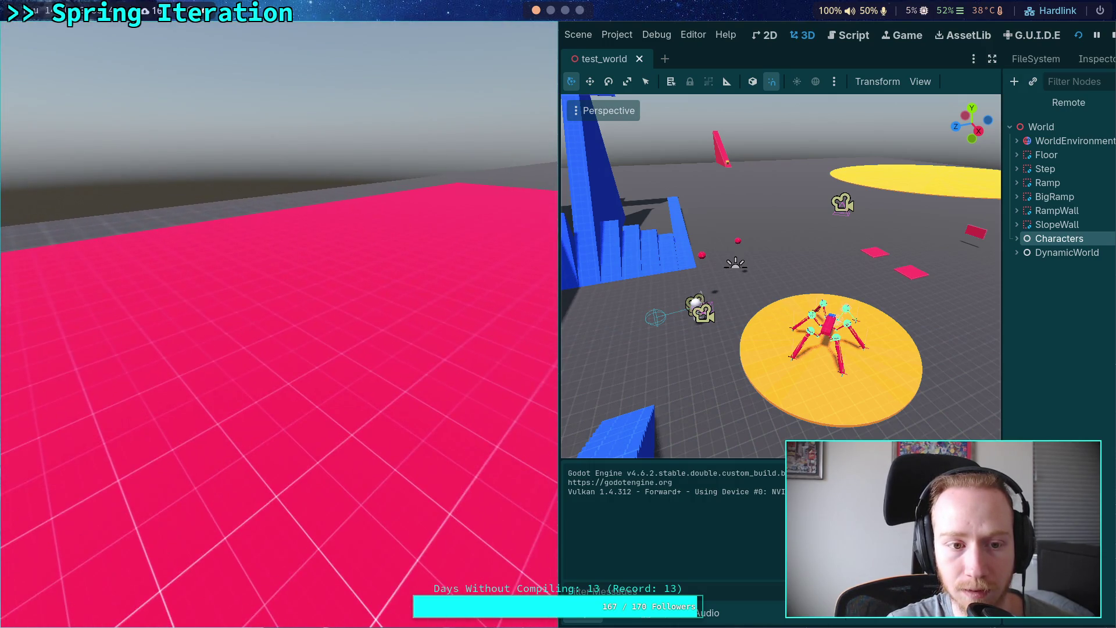
- Stop the test run, check the Characters and DynamicWorld children, and run the game again
key("F8")
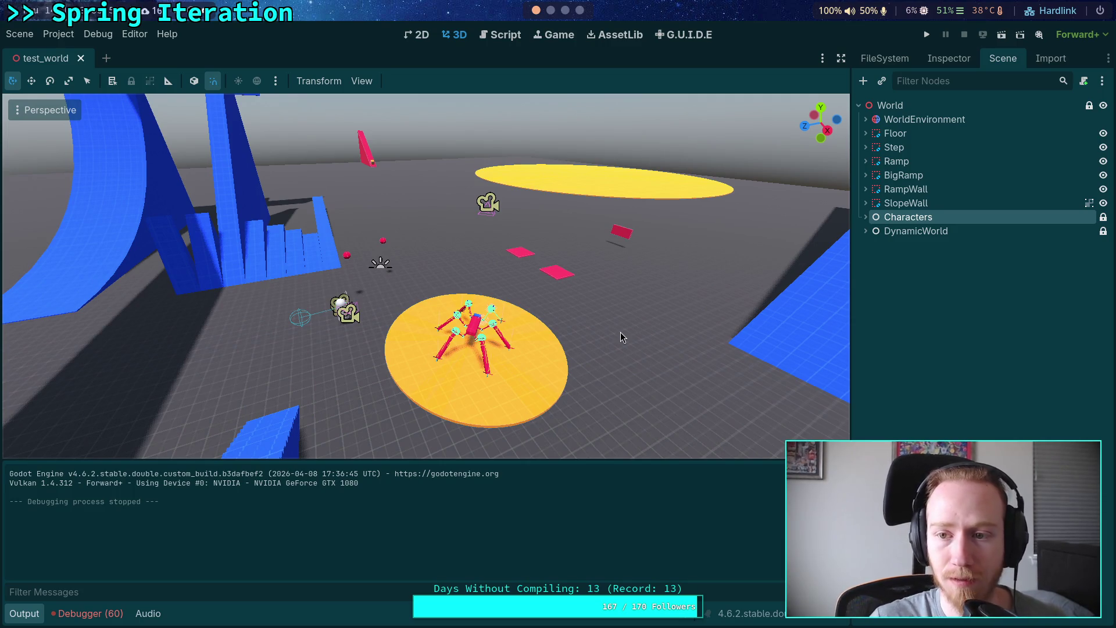
left_click(866, 217)
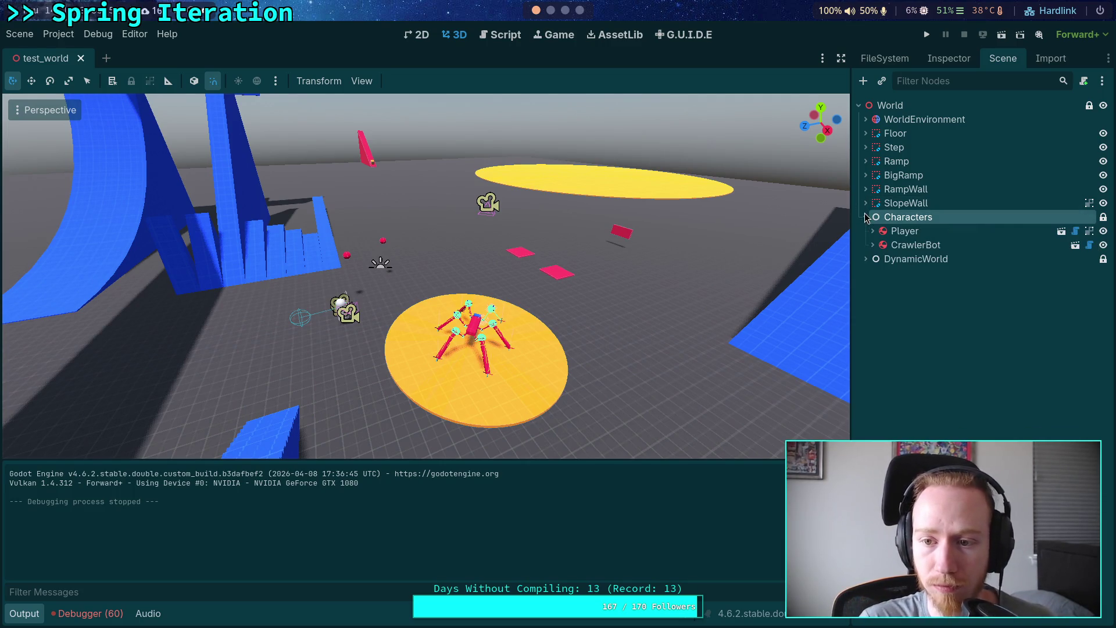
left_click(866, 258)
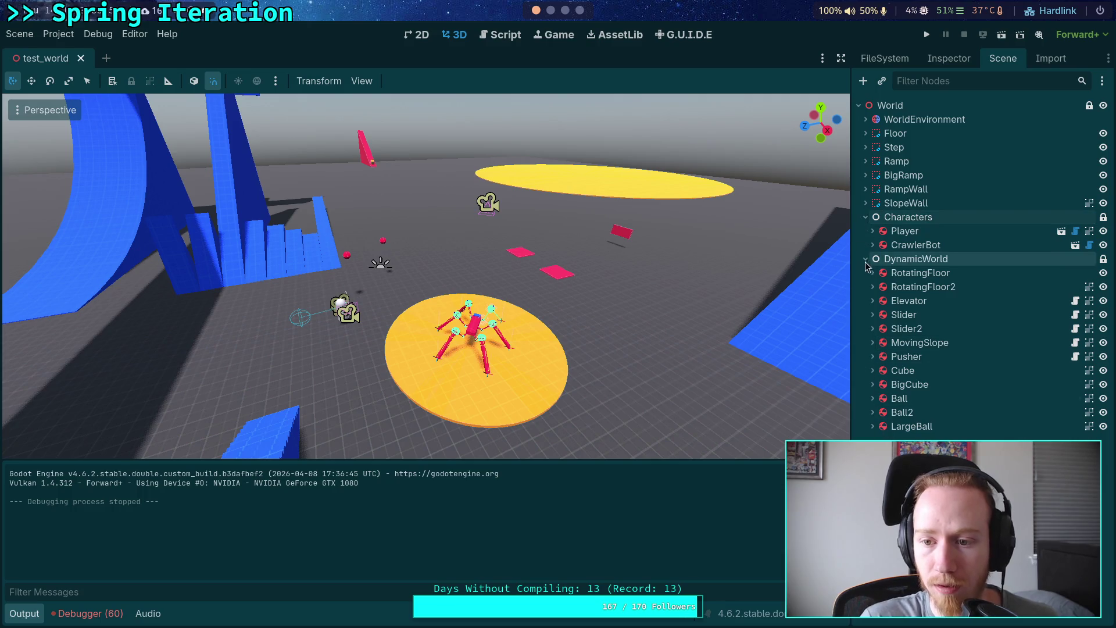
left_click(866, 258)
left_click(866, 217)
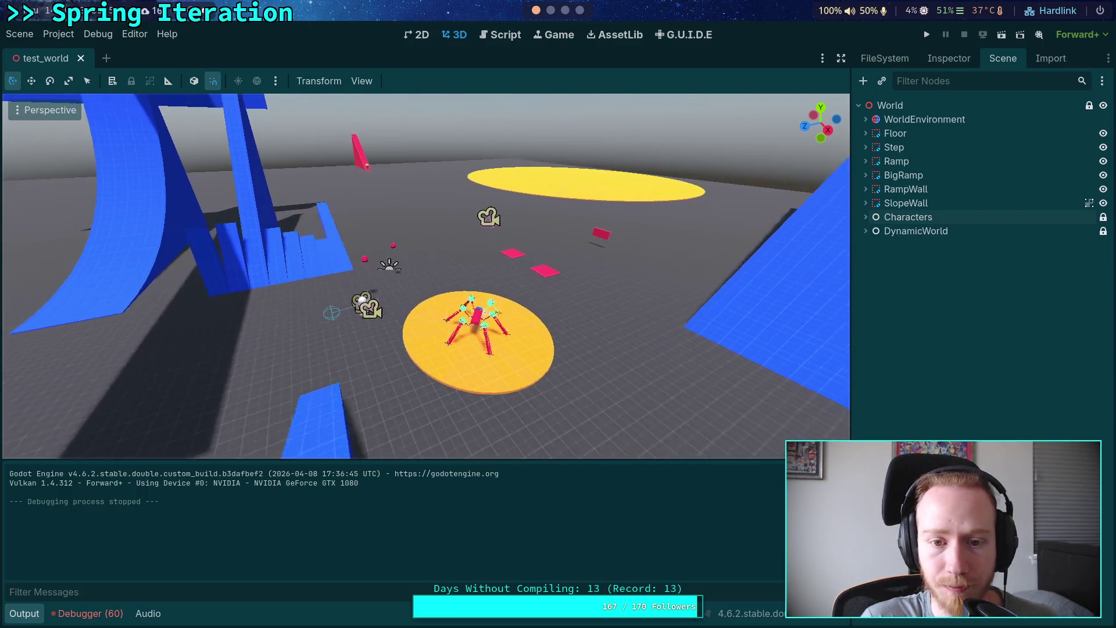
left_click(928, 35)
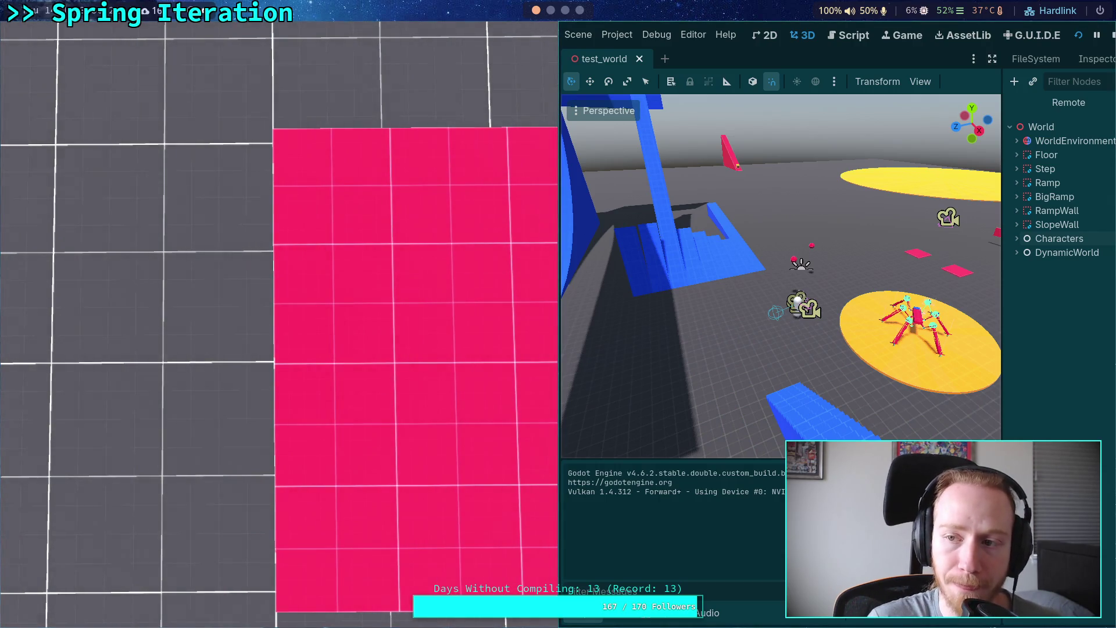
- Stop the game, collapse the Output panel and pull the 3D view back
left_click(1113, 34)
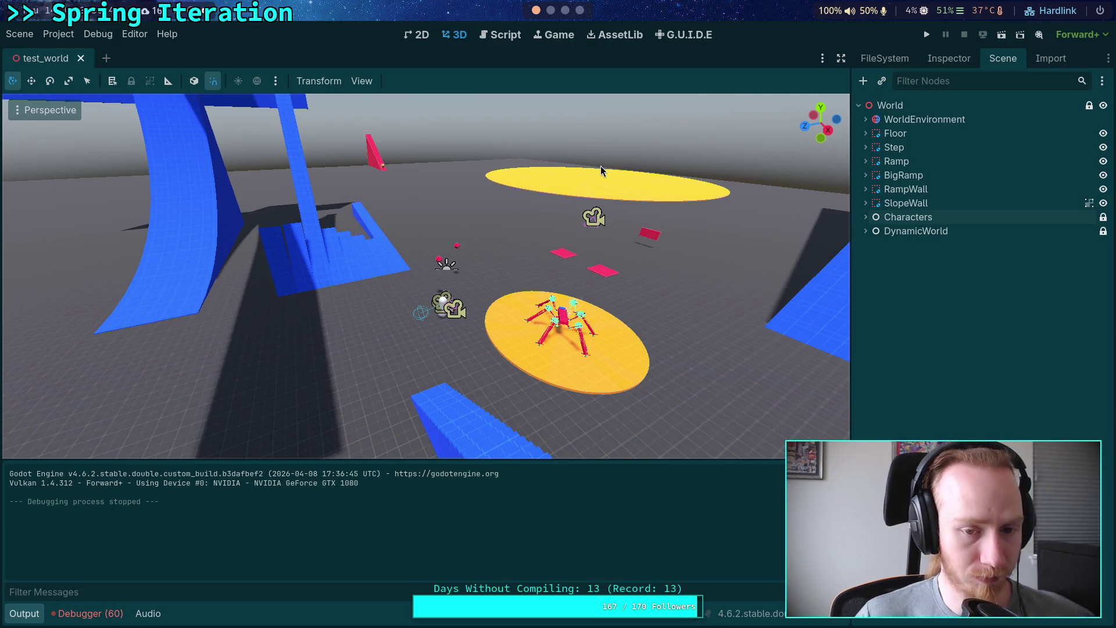
left_click(23, 614)
key("s")
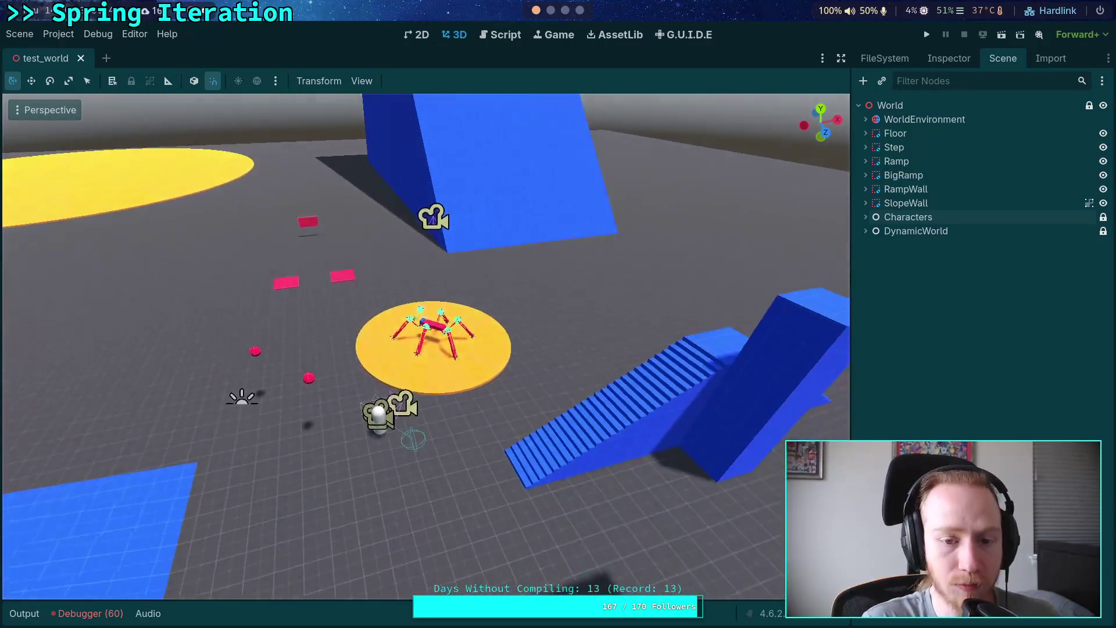
left_click(549, 11)
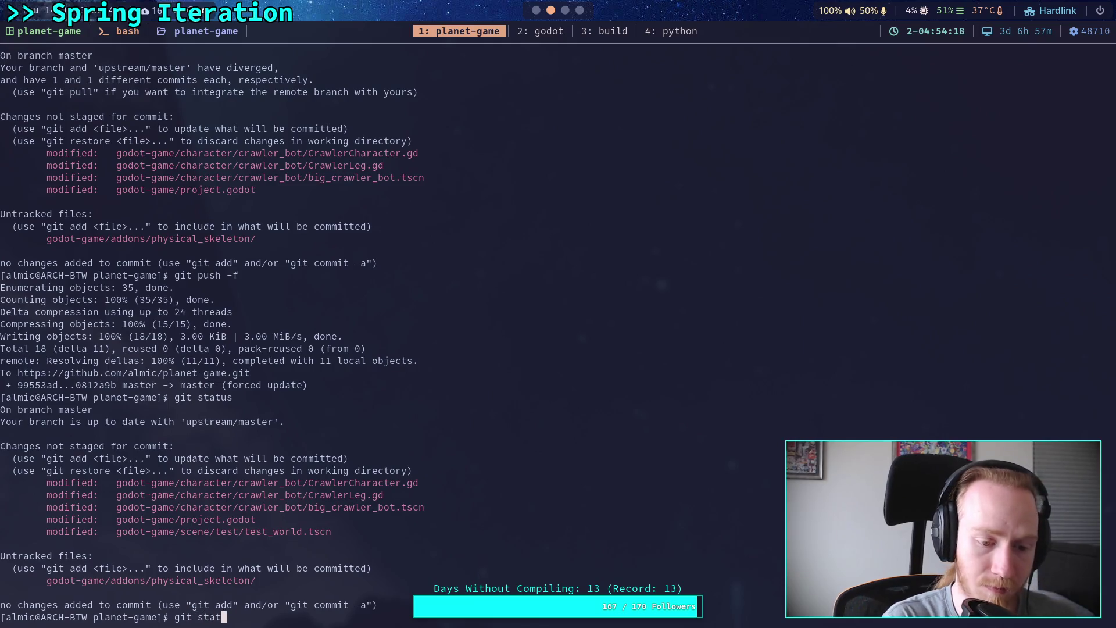
- Check git status and page through the full diff, including the CrawlerLeg.gd and big_crawler_bot.tscn changes
type("us")
key("Return")
type("git diff")
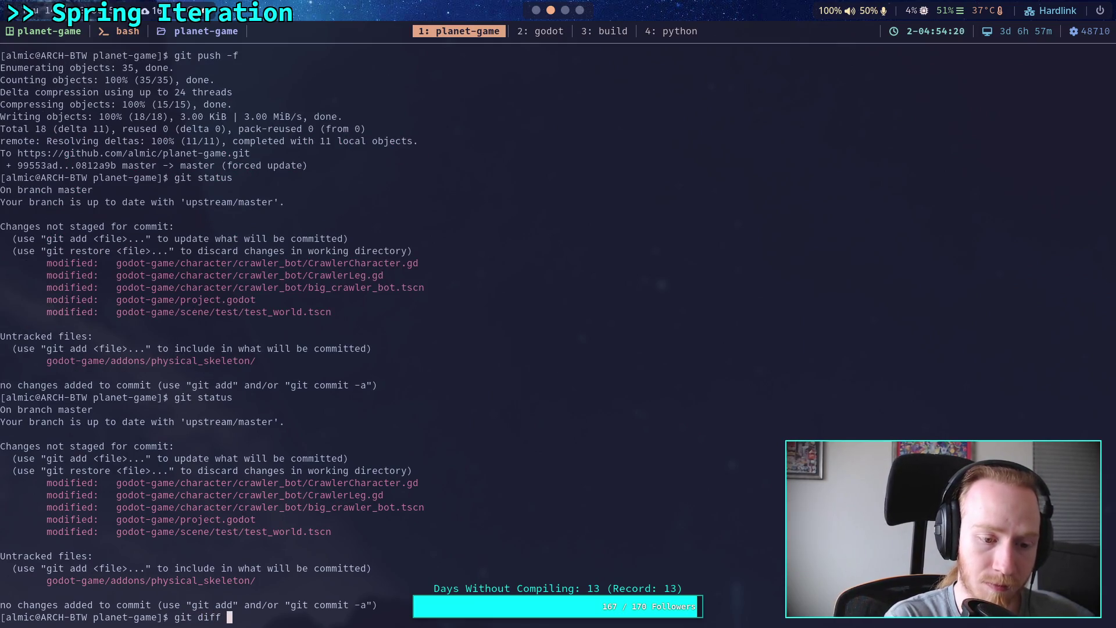
key("Return")
key("space")
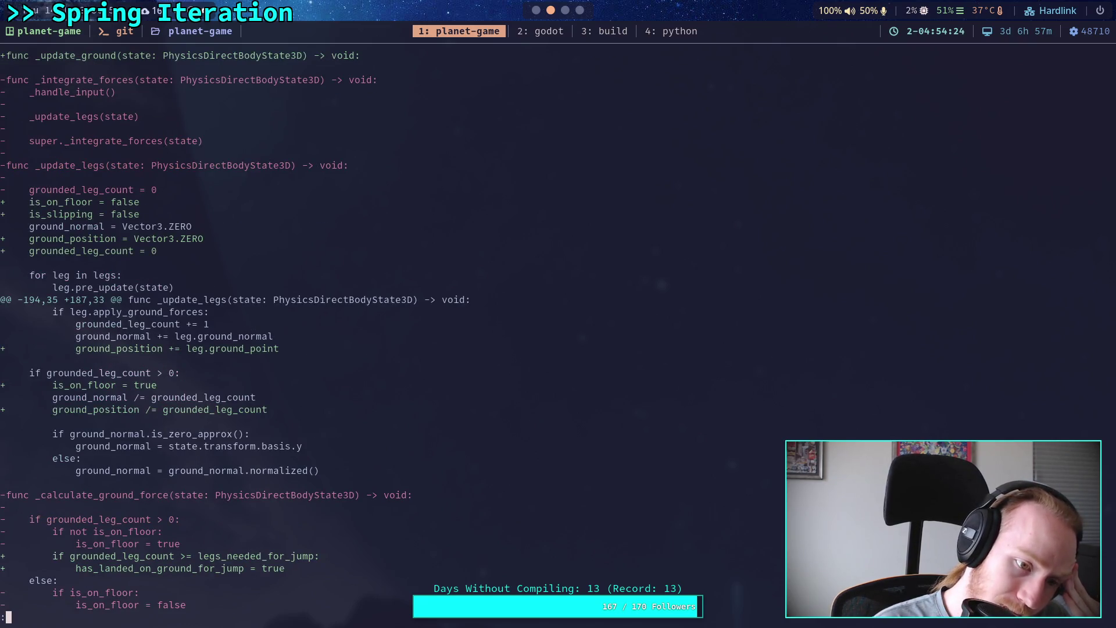
key("space")
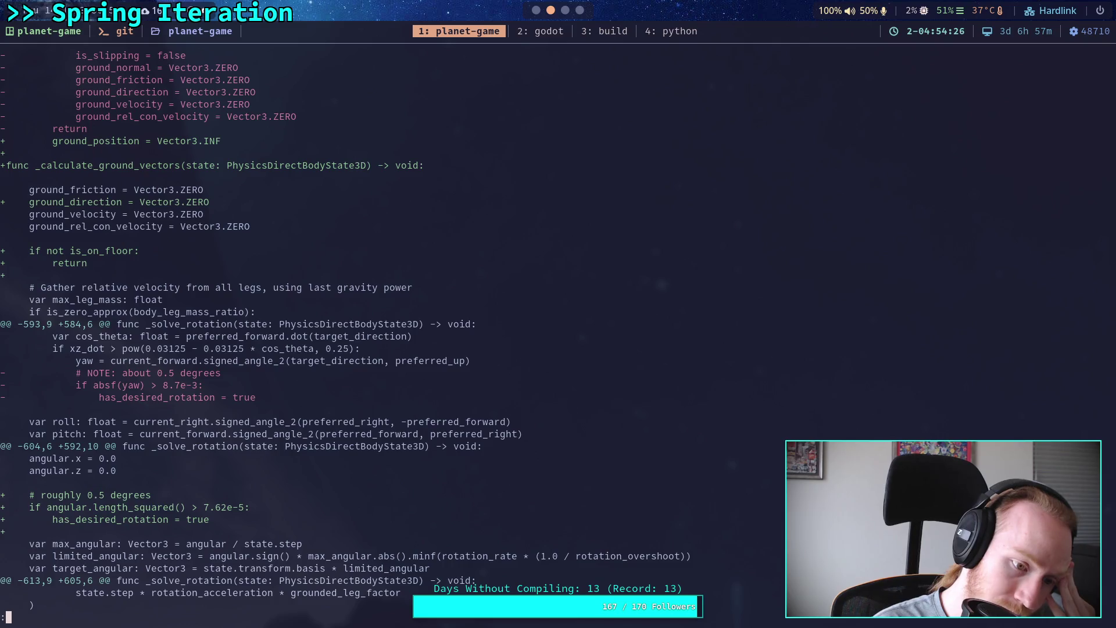
key("space")
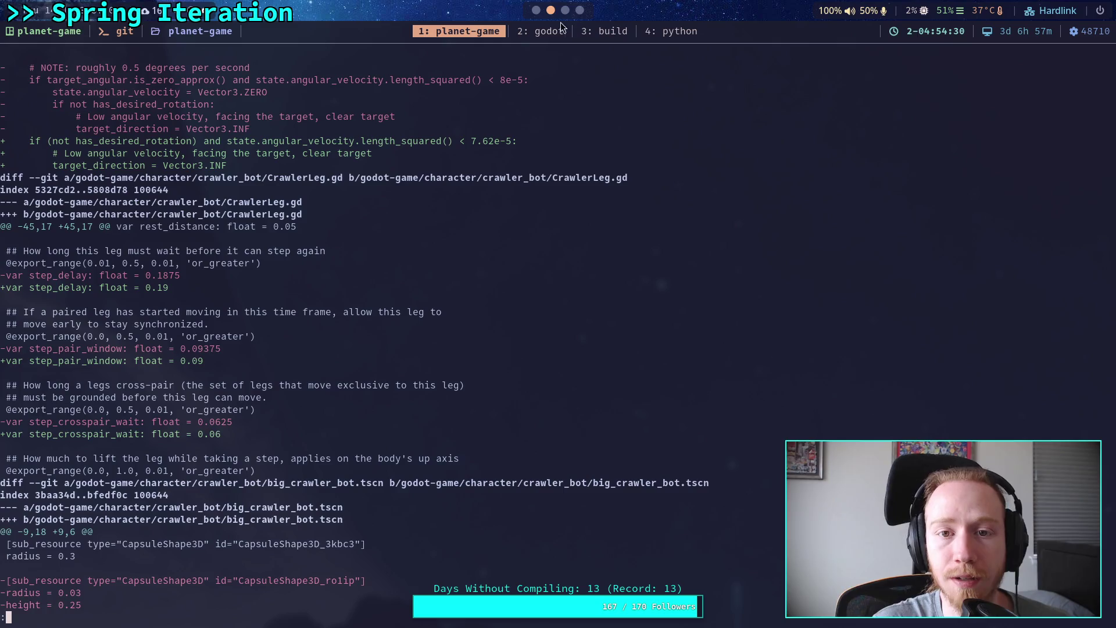
key("q")
type("git status")
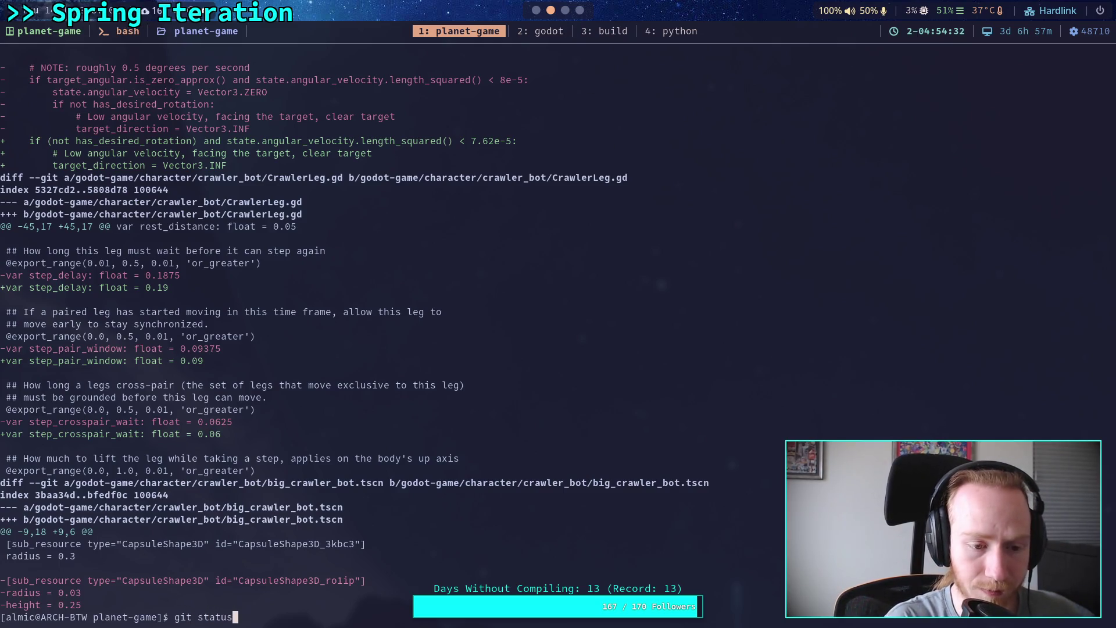
- List the changed files again, abandon the staging command, and return to Godot
key("Return")
type("g")
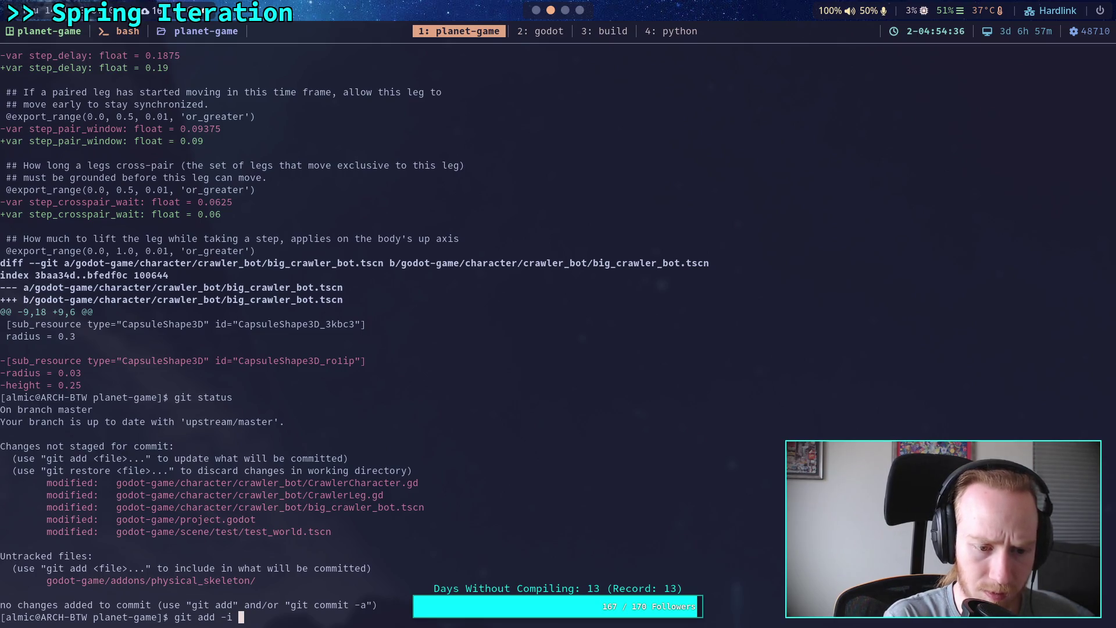
type("g")
key("Tab")
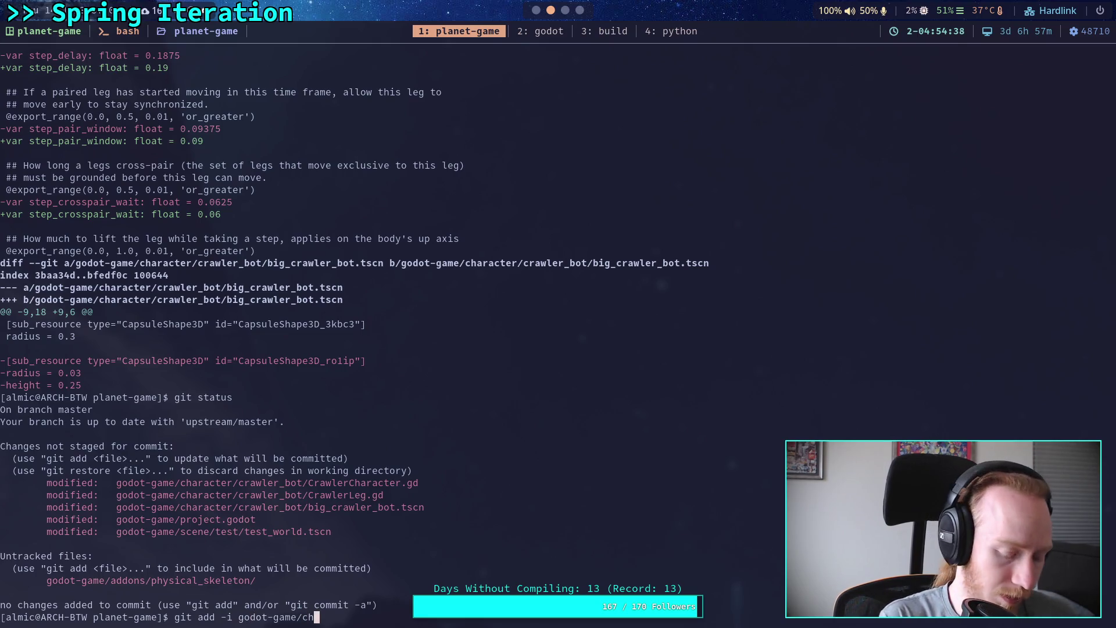
key("BackSpace")
key("BackSpace")
key("BackSpace")
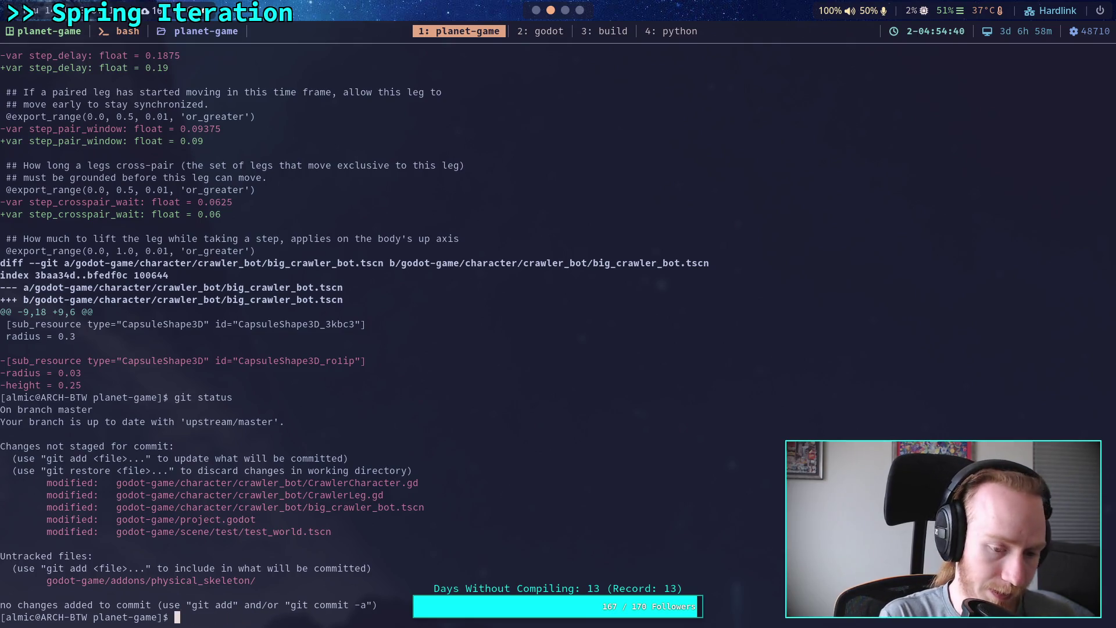
key("super+2")
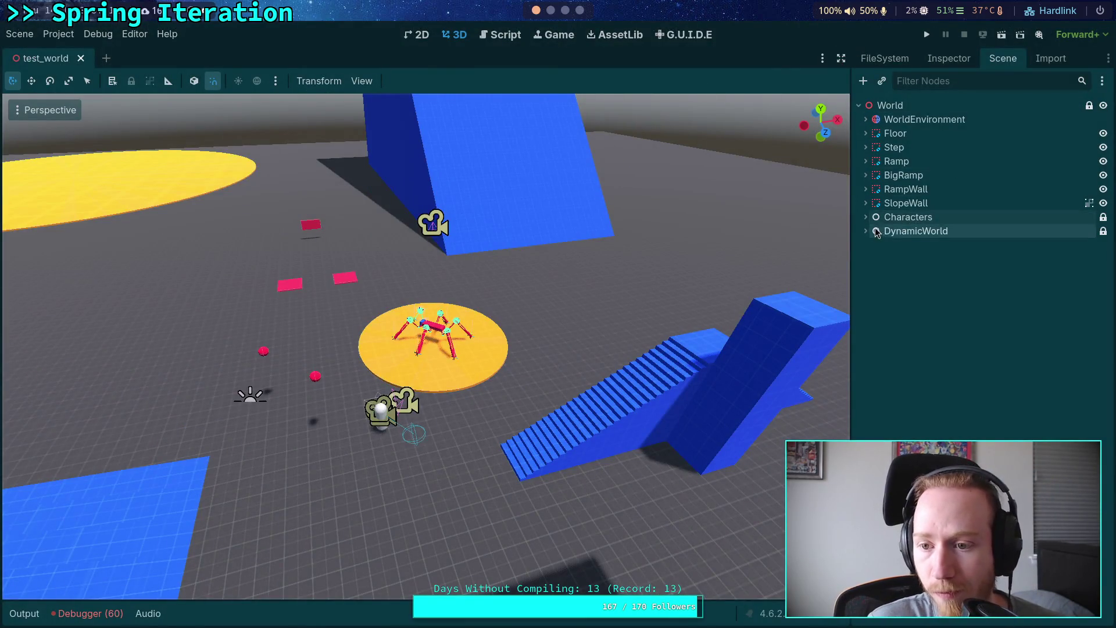
- Open the CrawlerBot scene and expand LegTargets with its front, middle and back leg pairs
left_click(869, 217)
left_click(866, 217)
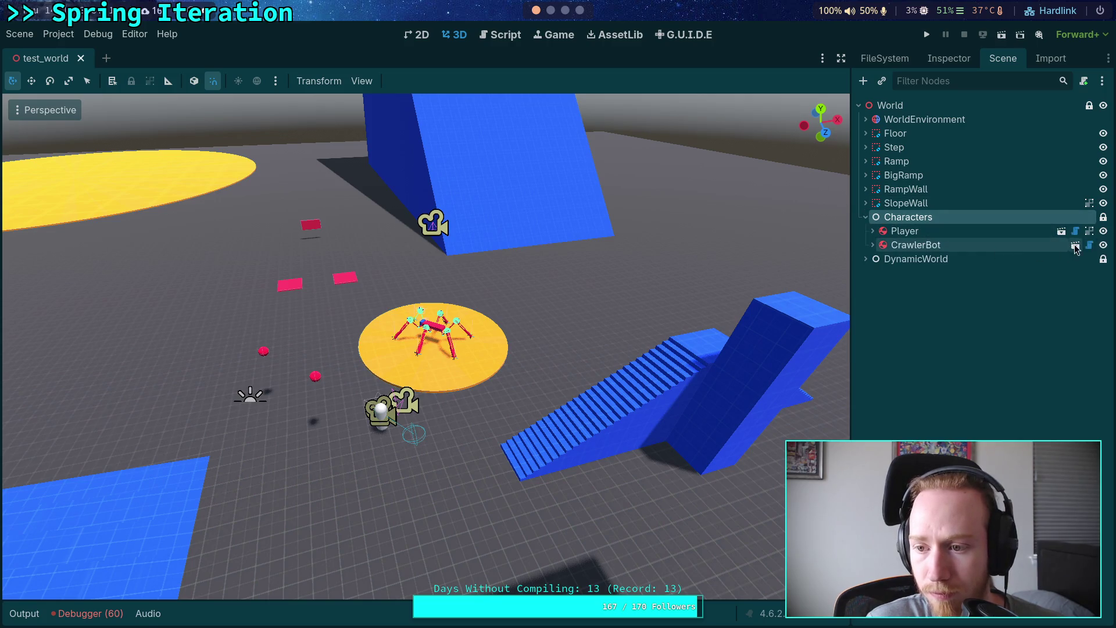
left_click(1075, 247)
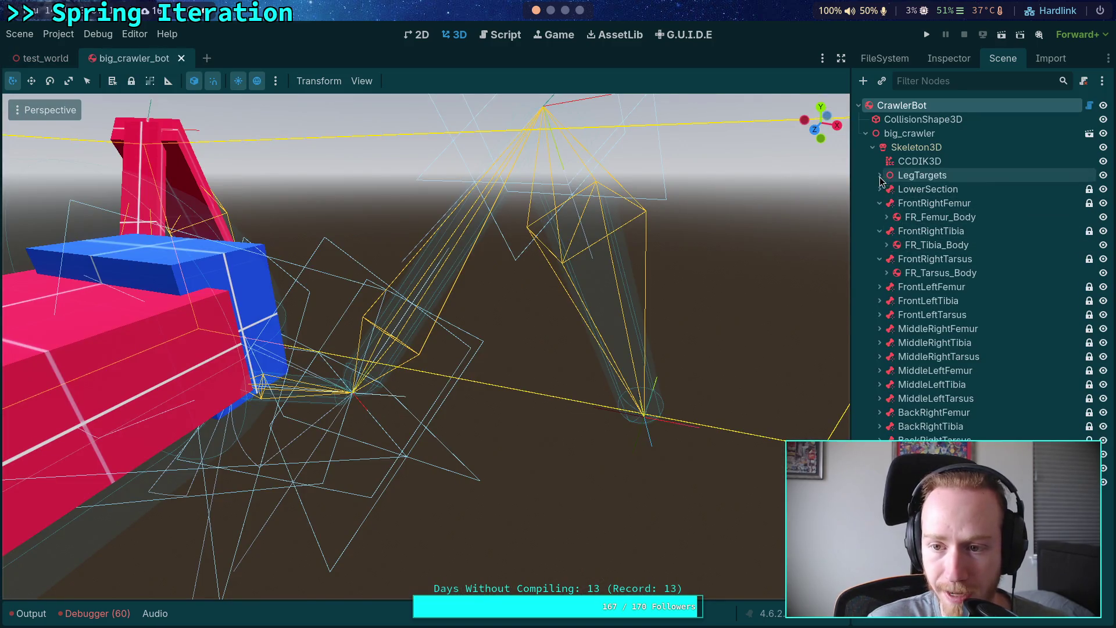
left_click(879, 230)
left_click(880, 203)
left_click(879, 231)
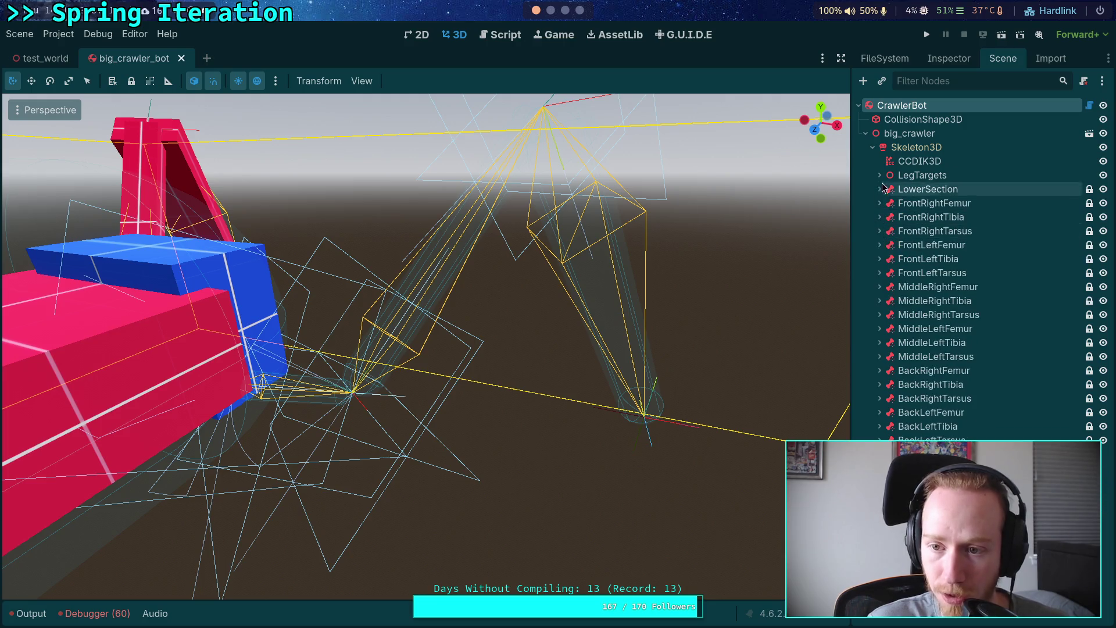
left_click(880, 175)
left_click(929, 203)
left_click(894, 203)
left_click(907, 217, "shift")
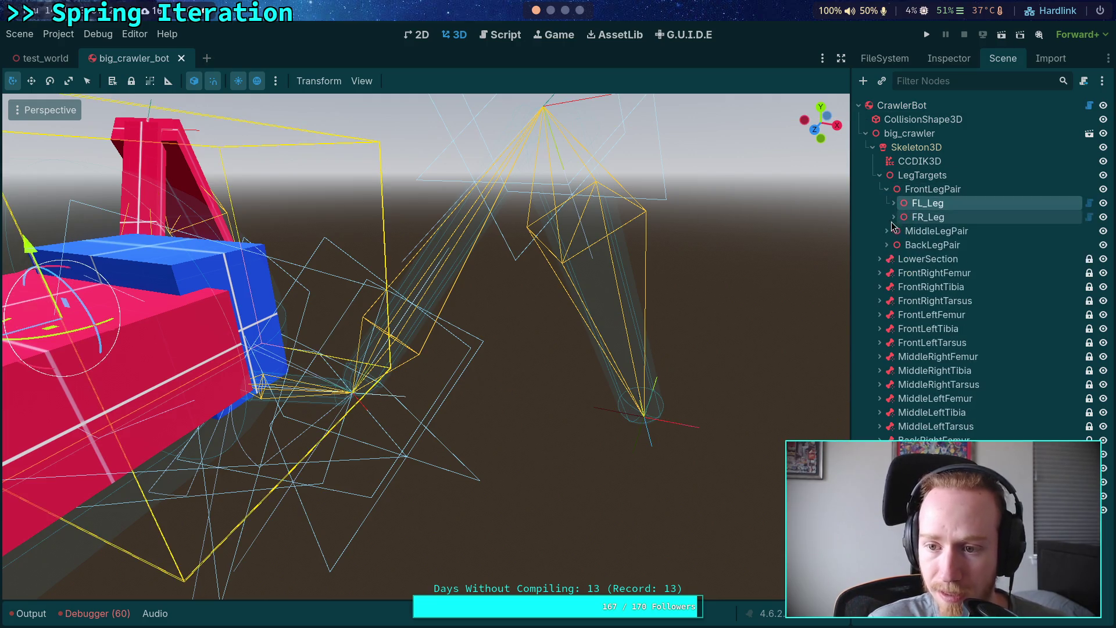
left_click(887, 231)
left_click(887, 272)
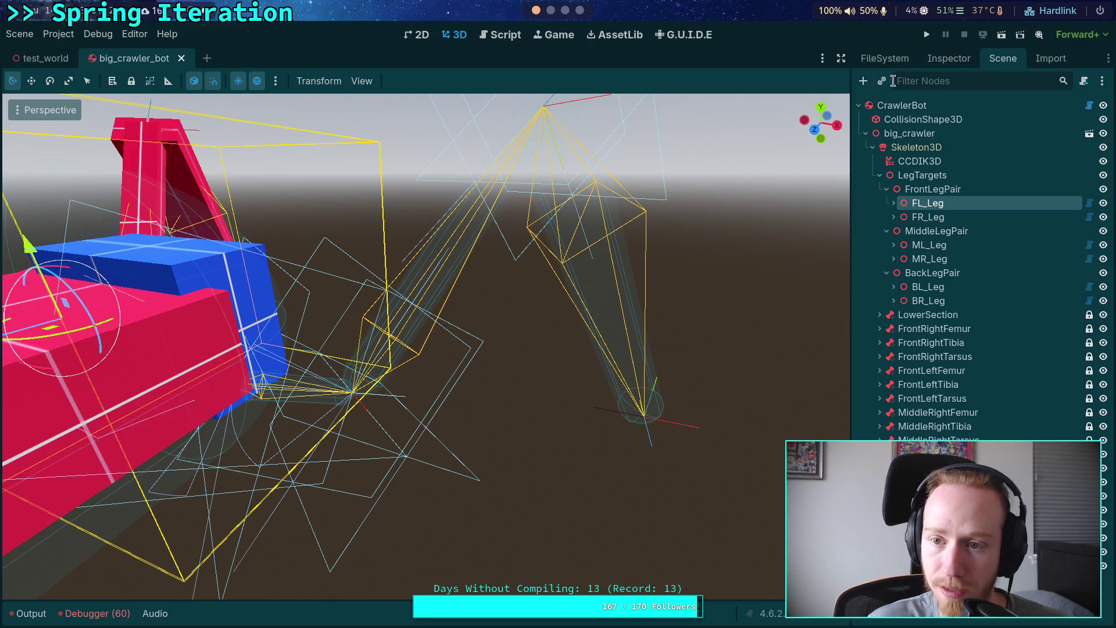
- Revert FL_Leg's Step Delay, Step Pair Window and Step Crosspair Wait to their defaults
left_click(949, 59)
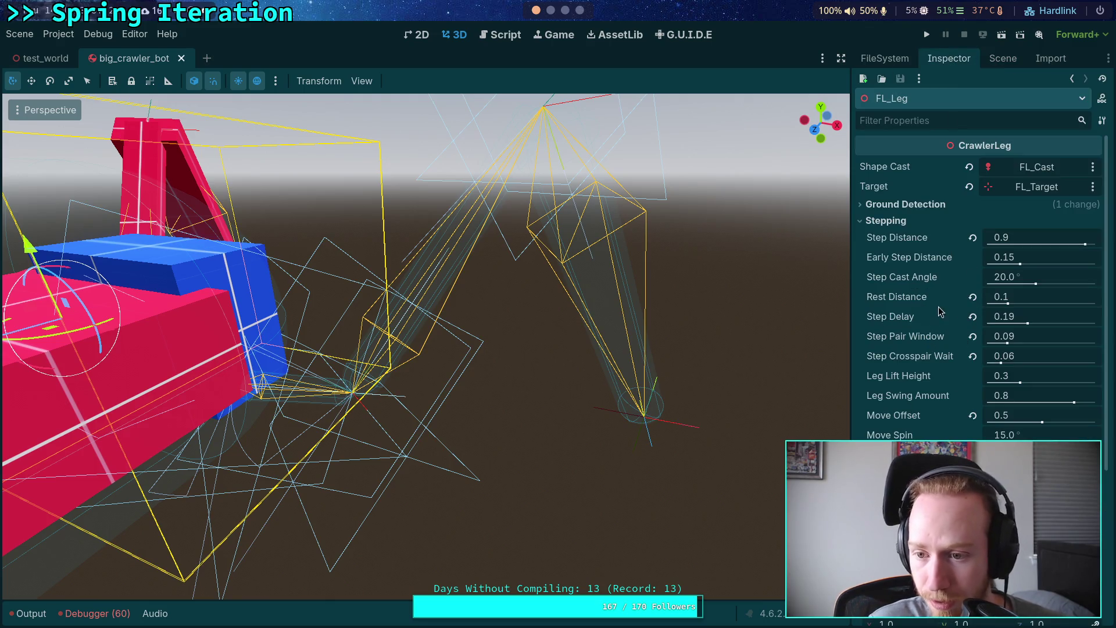
left_click(973, 317)
left_click(973, 337)
left_click(973, 356)
mouse_move(936, 354)
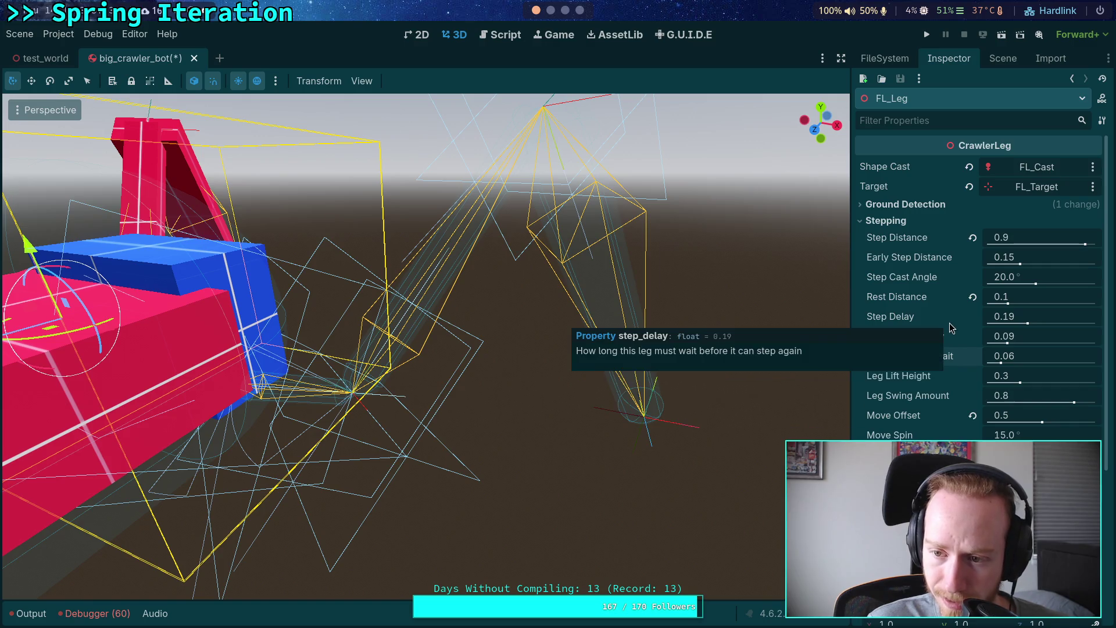
mouse_move(950, 427)
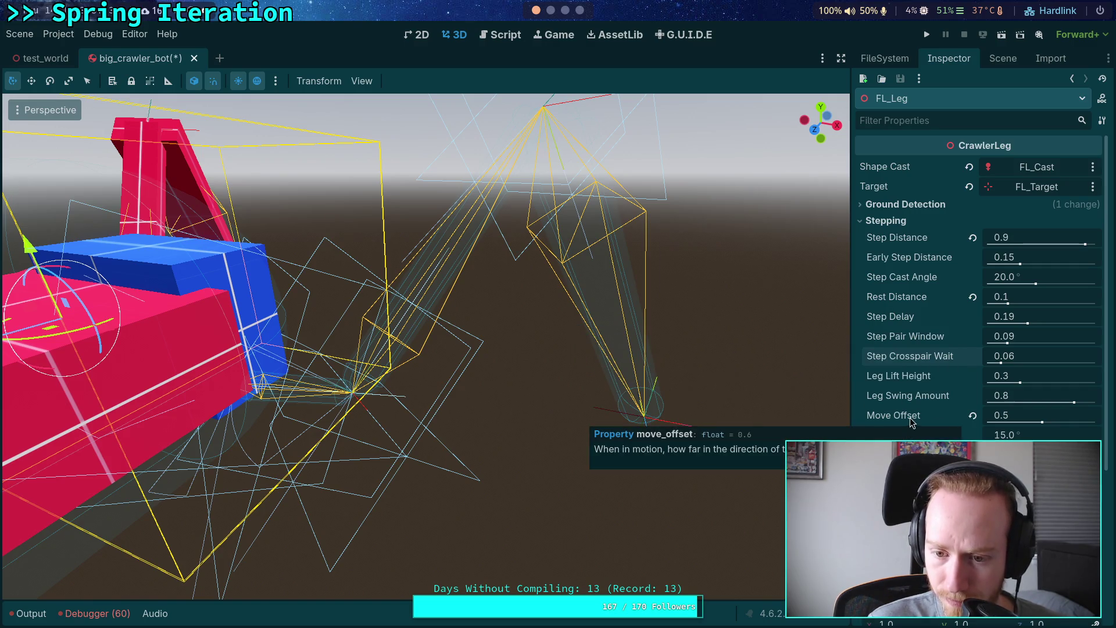
left_click(1004, 58)
- Check FR_Leg's step timing properties
left_click(928, 217)
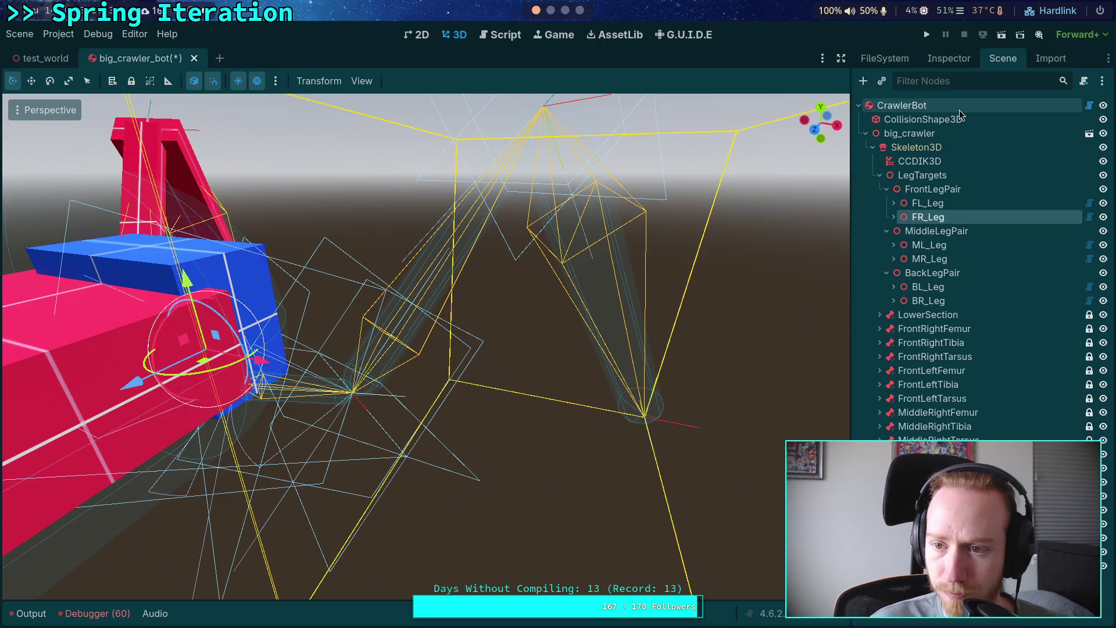
left_click(948, 58)
mouse_move(919, 319)
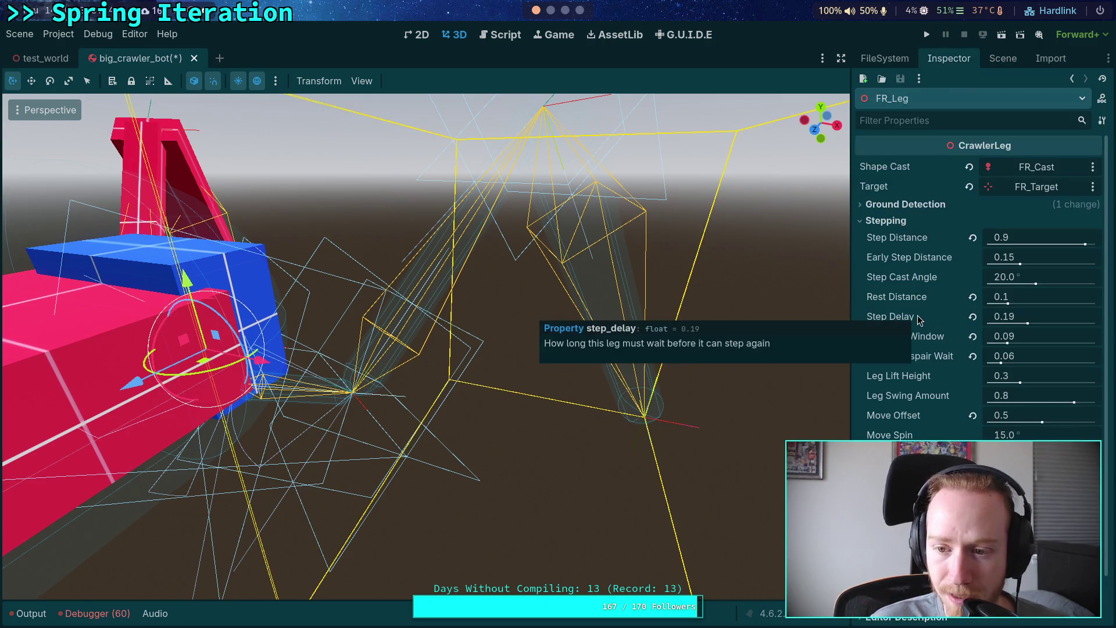
mouse_move(1012, 324)
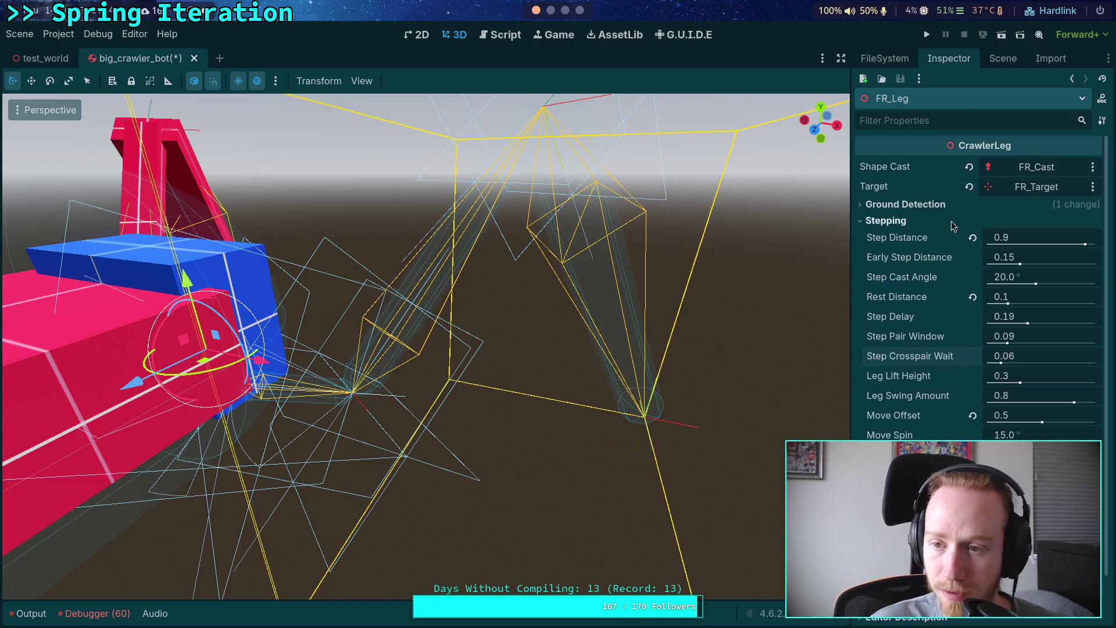
left_click(994, 60)
- Check the ML, MR, BL and BR legs show Step Delay 0.19, then save the scene
left_click(929, 245)
left_click(950, 59)
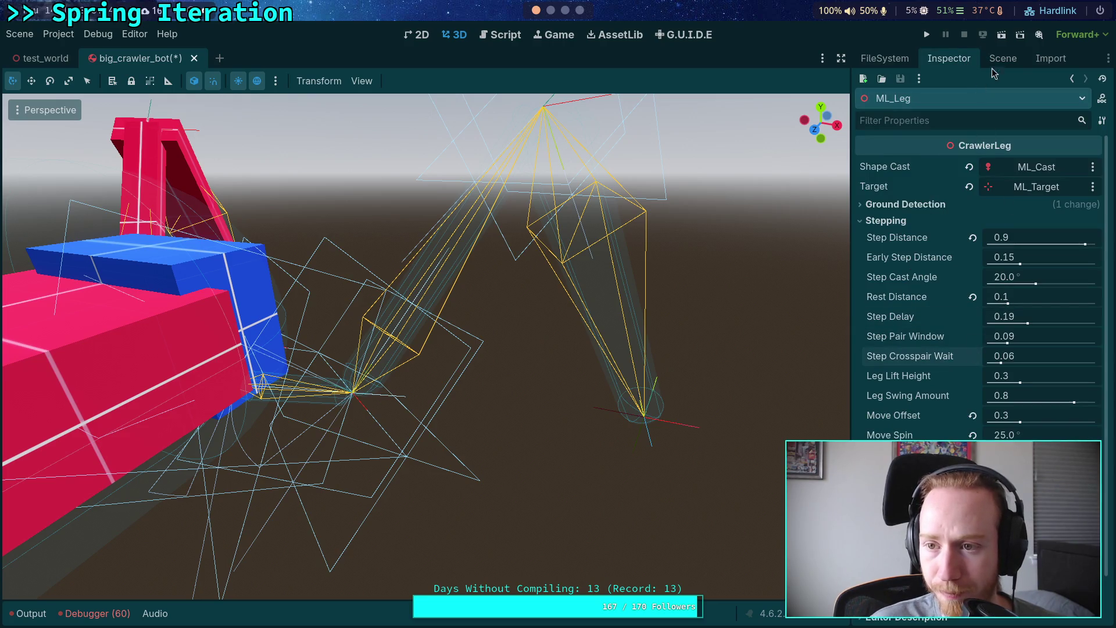
left_click(1003, 59)
left_click(936, 256)
left_click(949, 59)
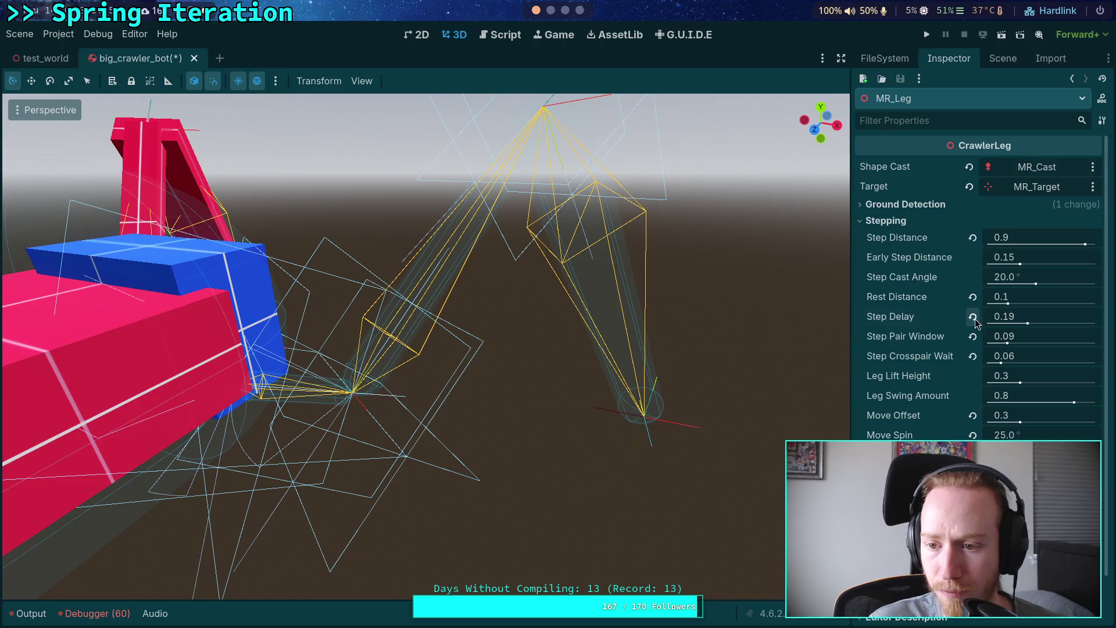
left_click(1003, 58)
left_click(928, 287)
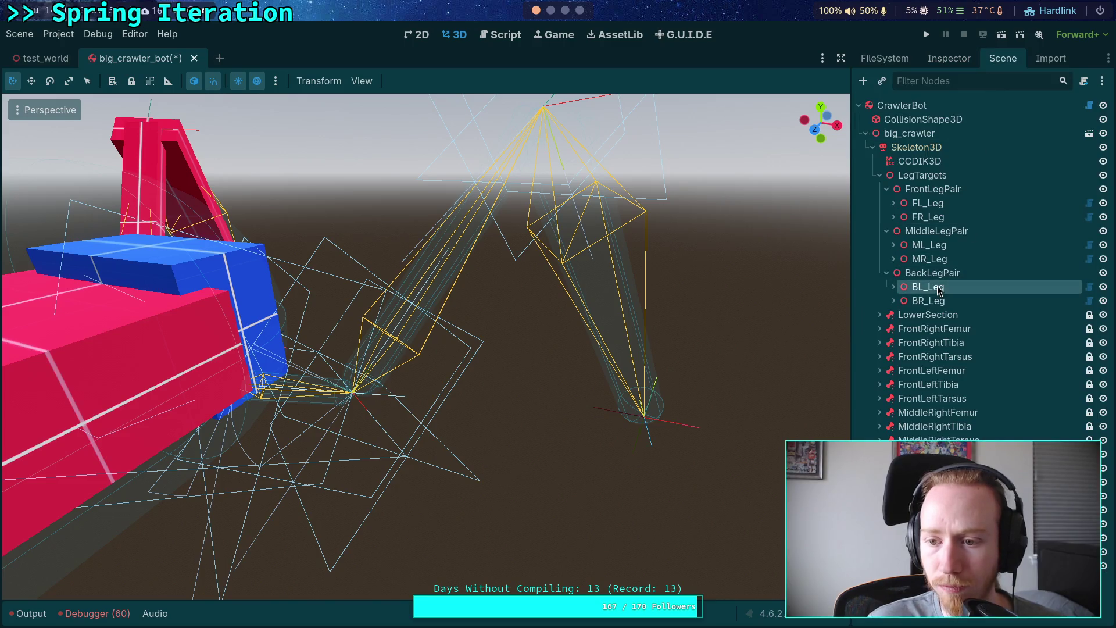
left_click(949, 58)
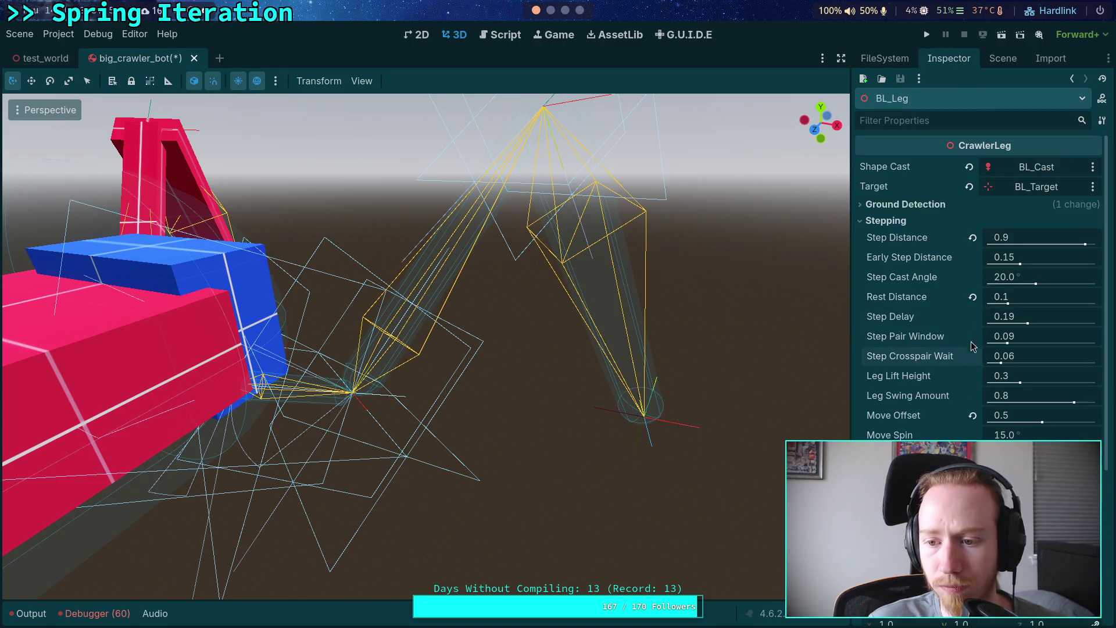
left_click(1000, 60)
left_click(934, 302)
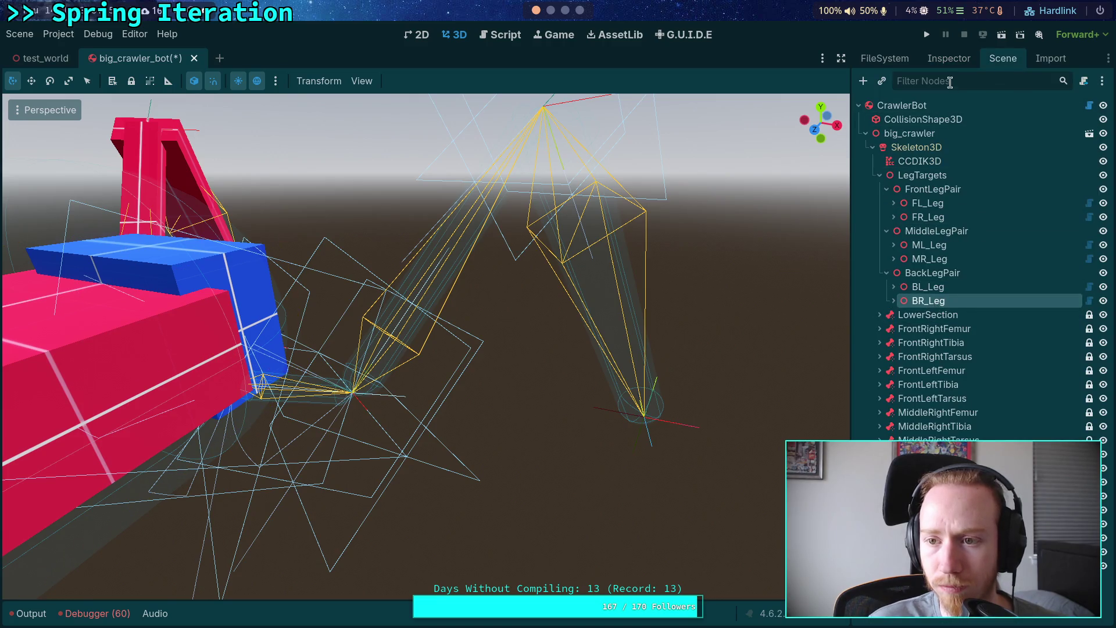
left_click(949, 60)
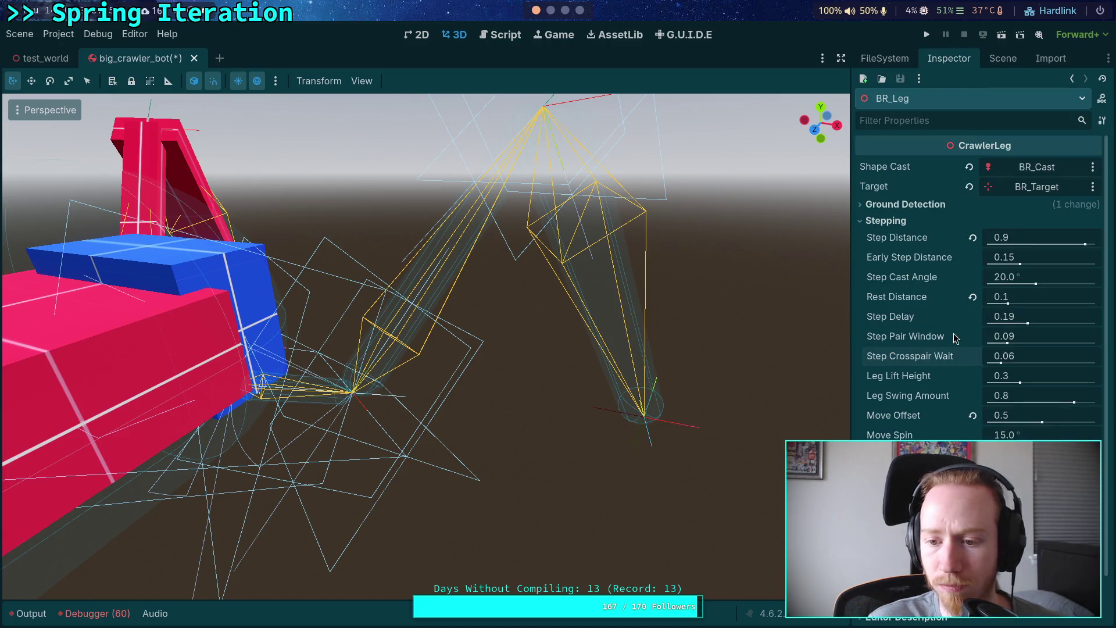
key("ctrl+s")
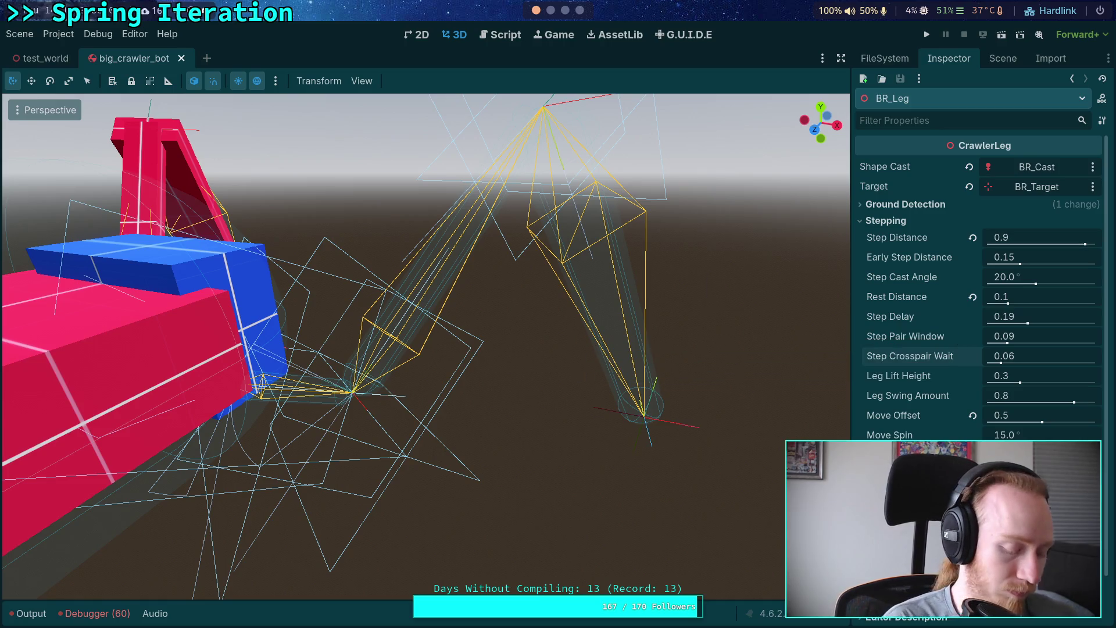
- Run git diff on godot-game/character/crawler_bot/big_crawler_bot.tscn
key("super+1")
type("git diff ")
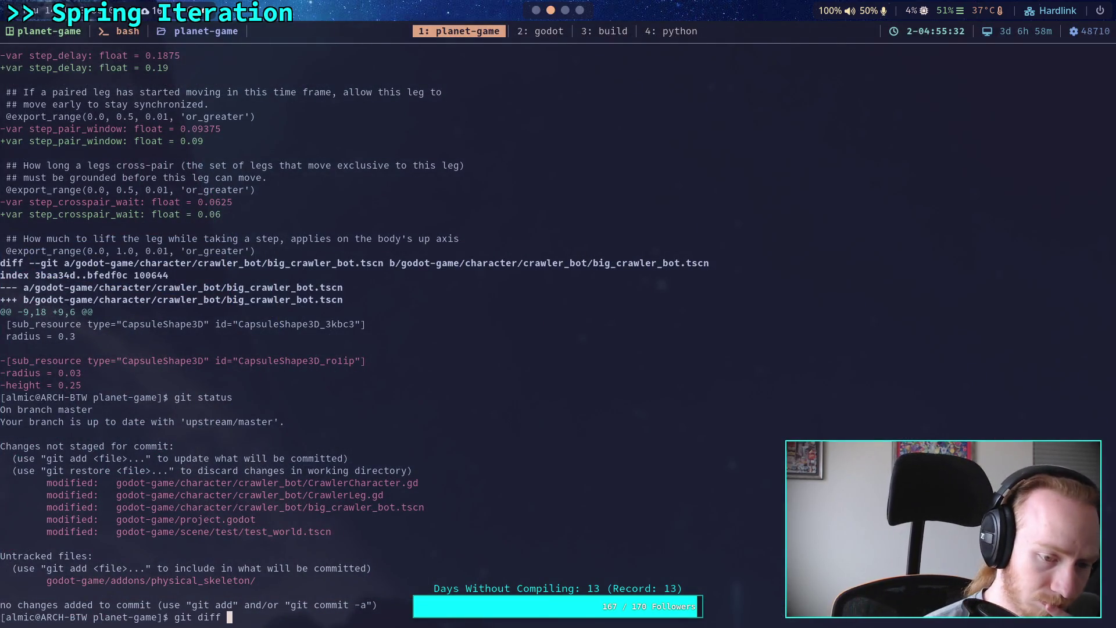
type("go")
key("Tab")
type("ch")
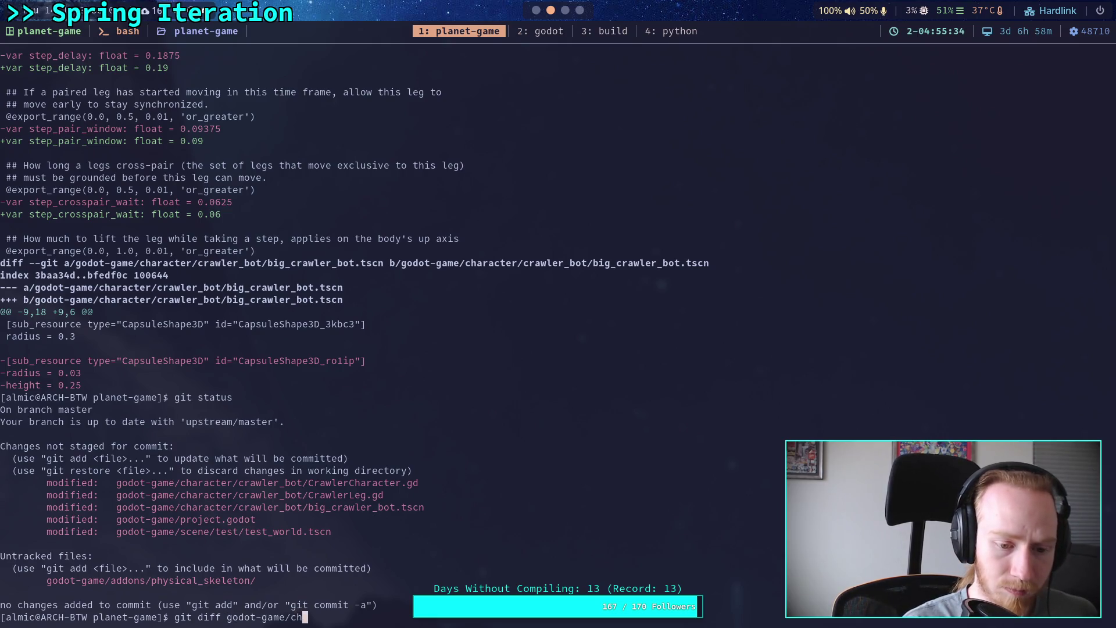
key("Tab")
type("c")
key("Tab")
type("bi")
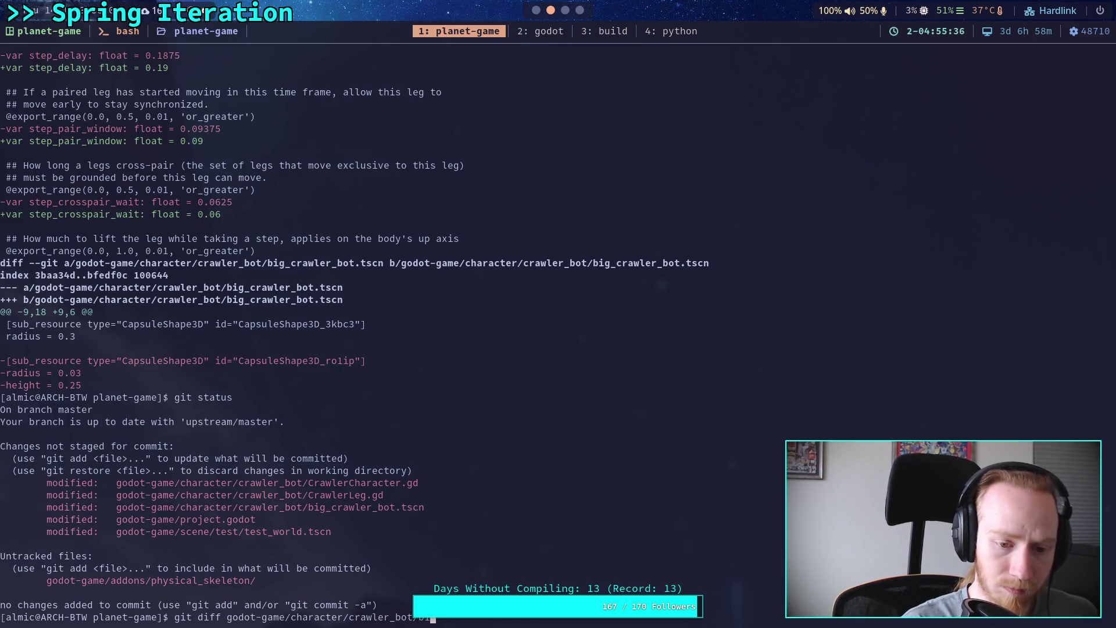
key("Tab")
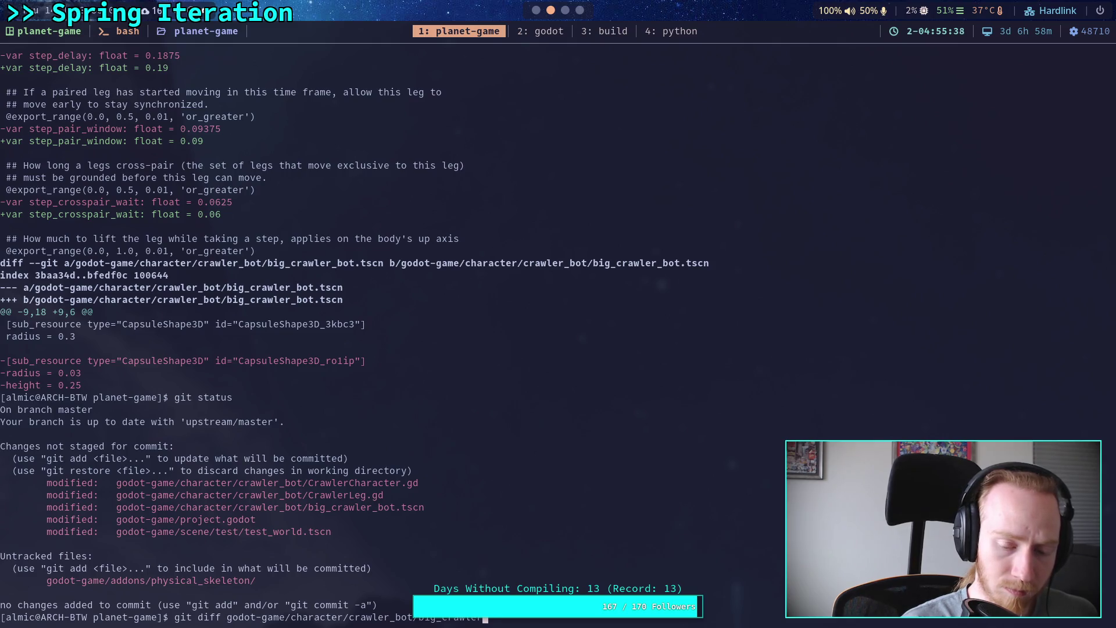
key("Tab")
key("Return")
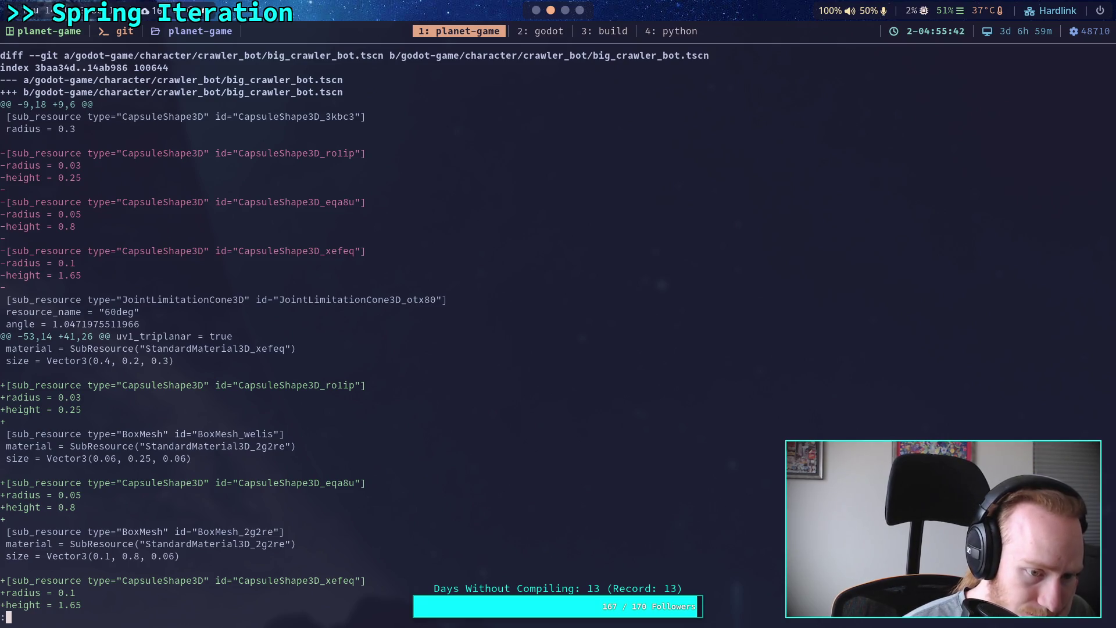
- Page through the removed FR leg bodies, collision_mask changes and FrontRightFemur/Tibia/Tarsus hunks
key("space")
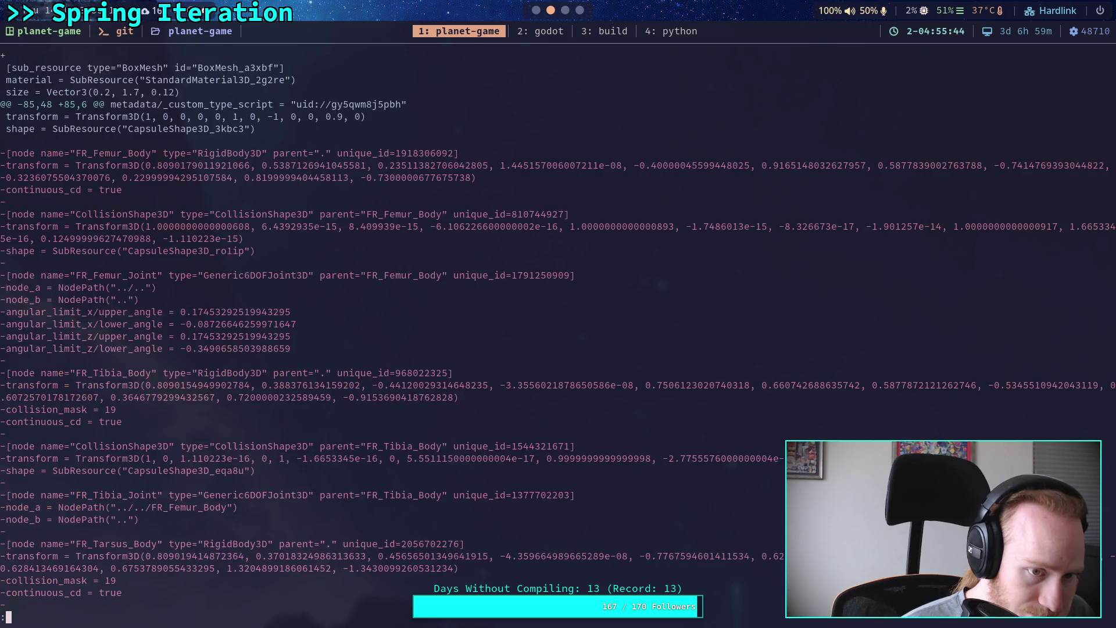
key("space")
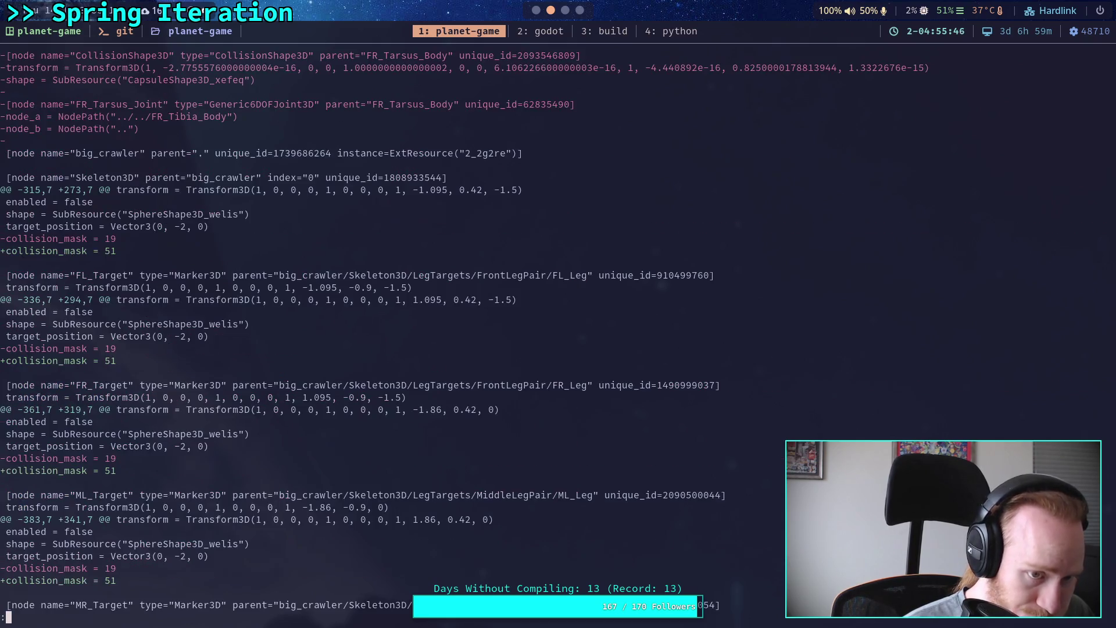
key("space")
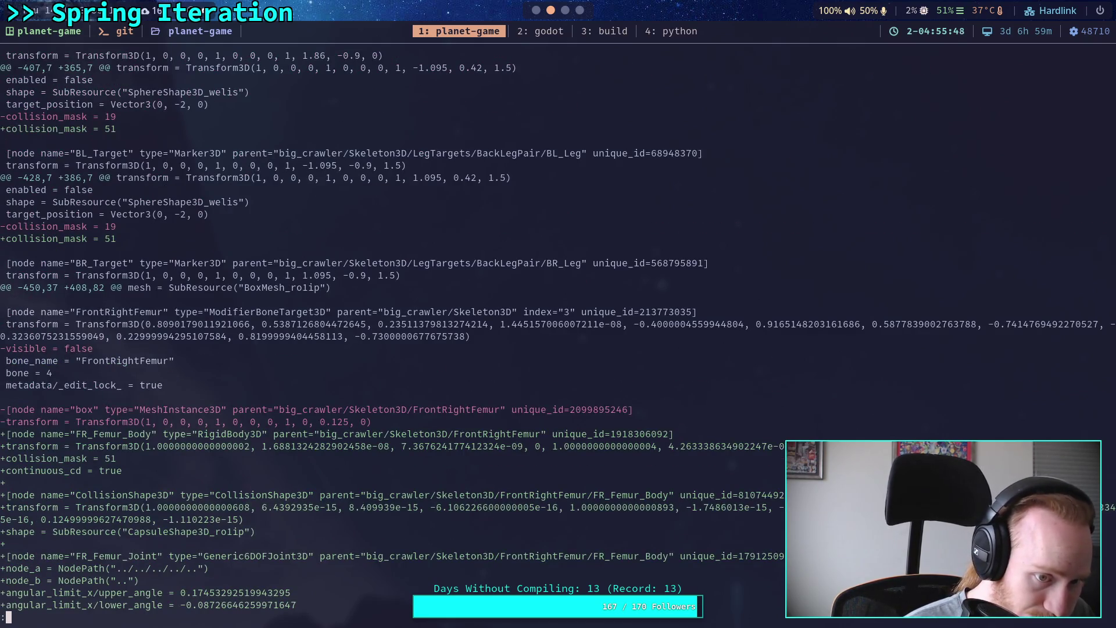
key("space")
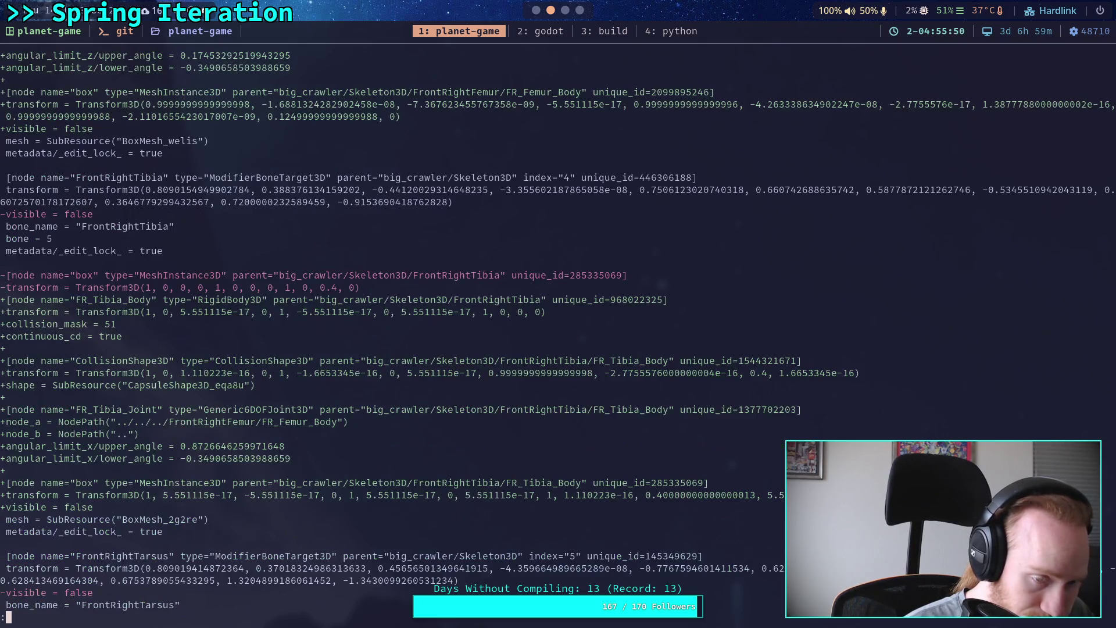
key("b")
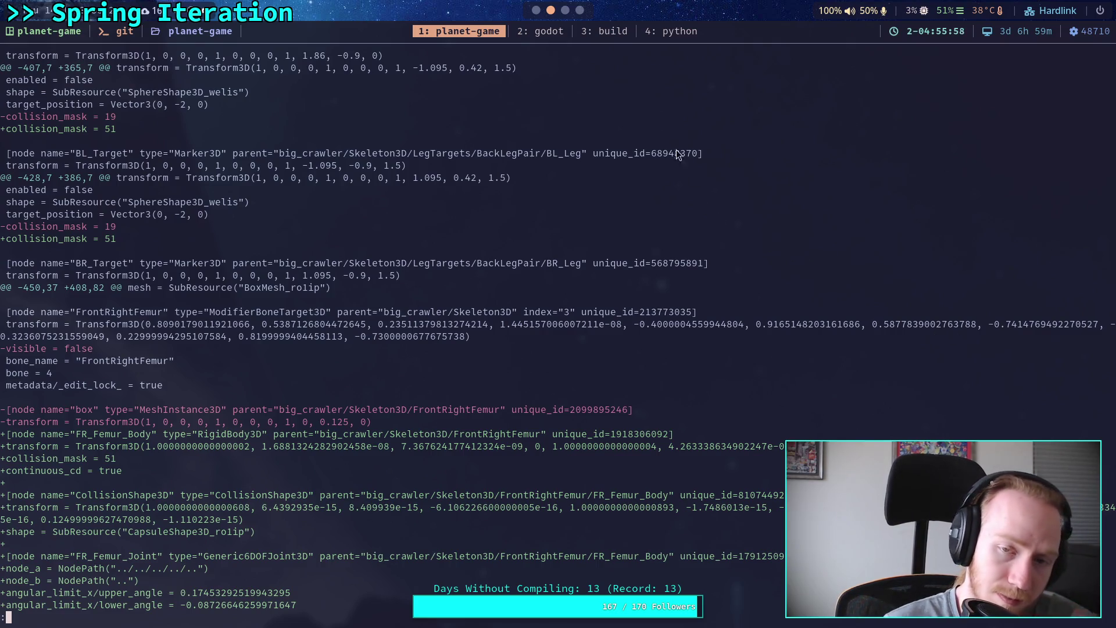
key("b")
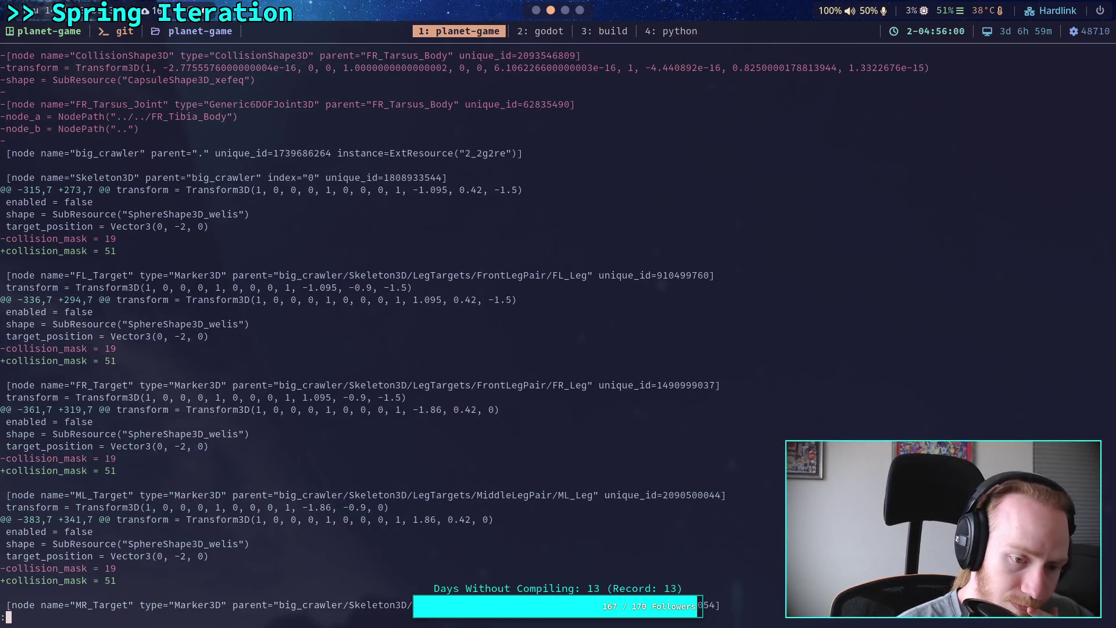
key("b")
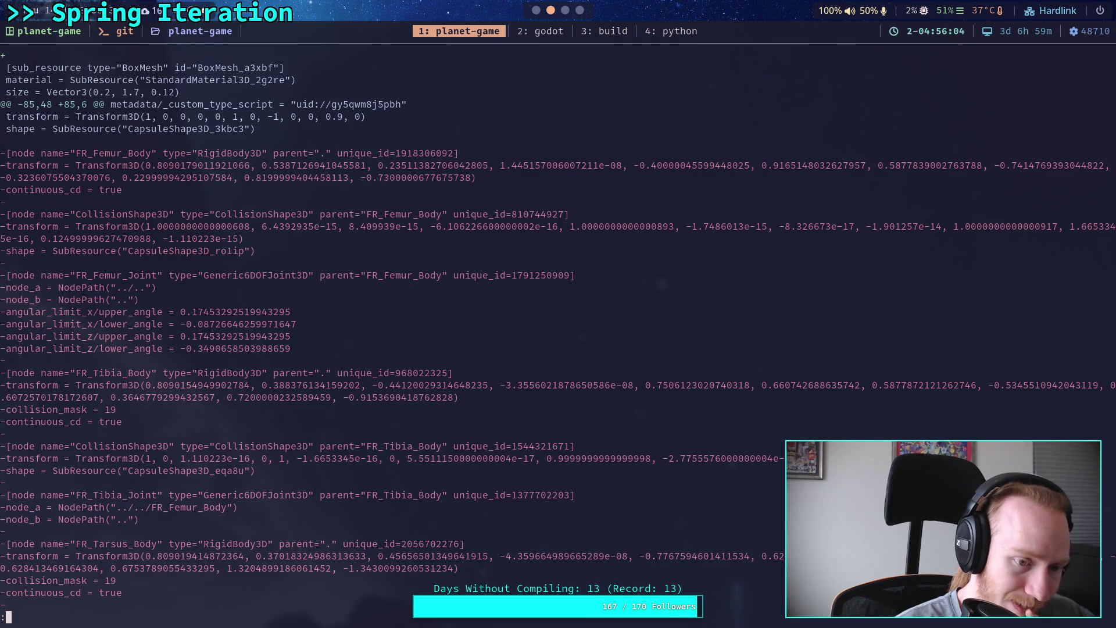
key("space")
key("space")
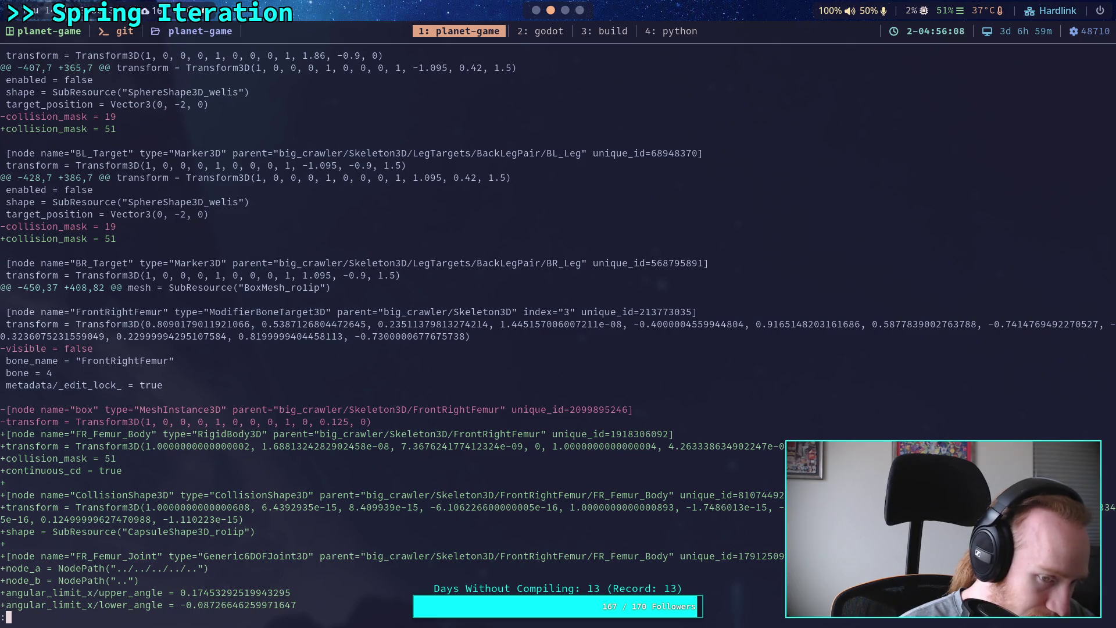
key("space")
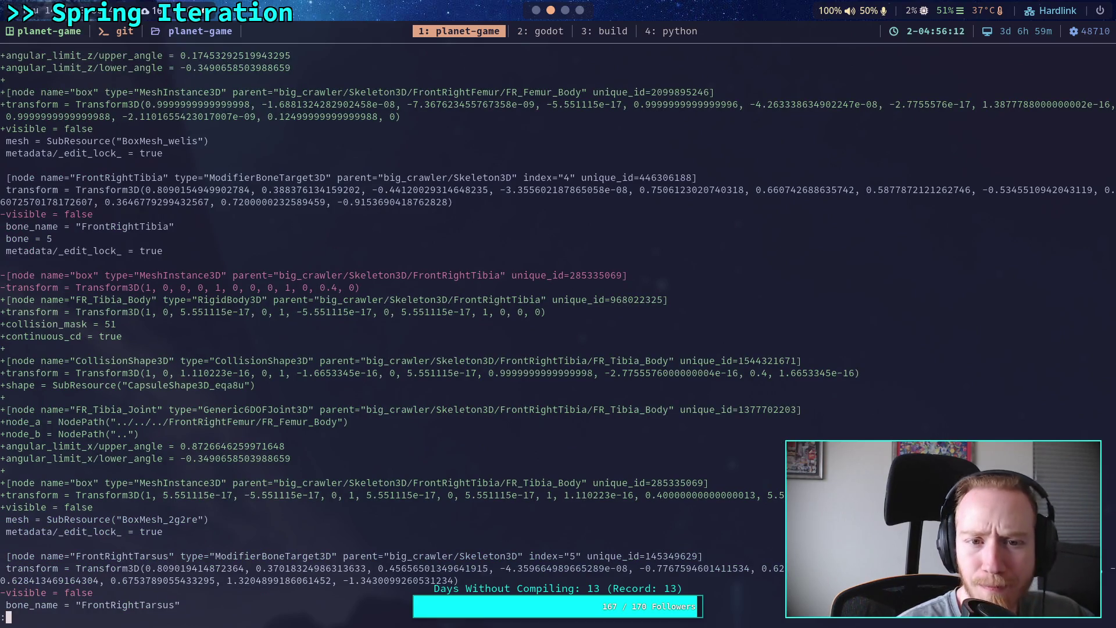
scroll(557, 330, "up", 5)
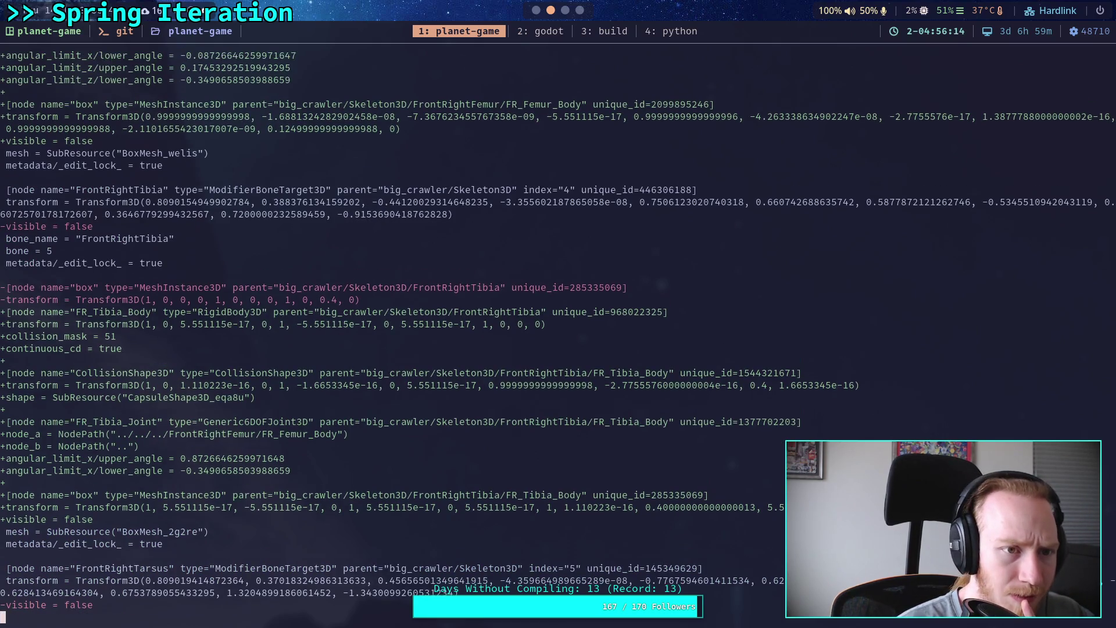
scroll(557, 330, "up", 1)
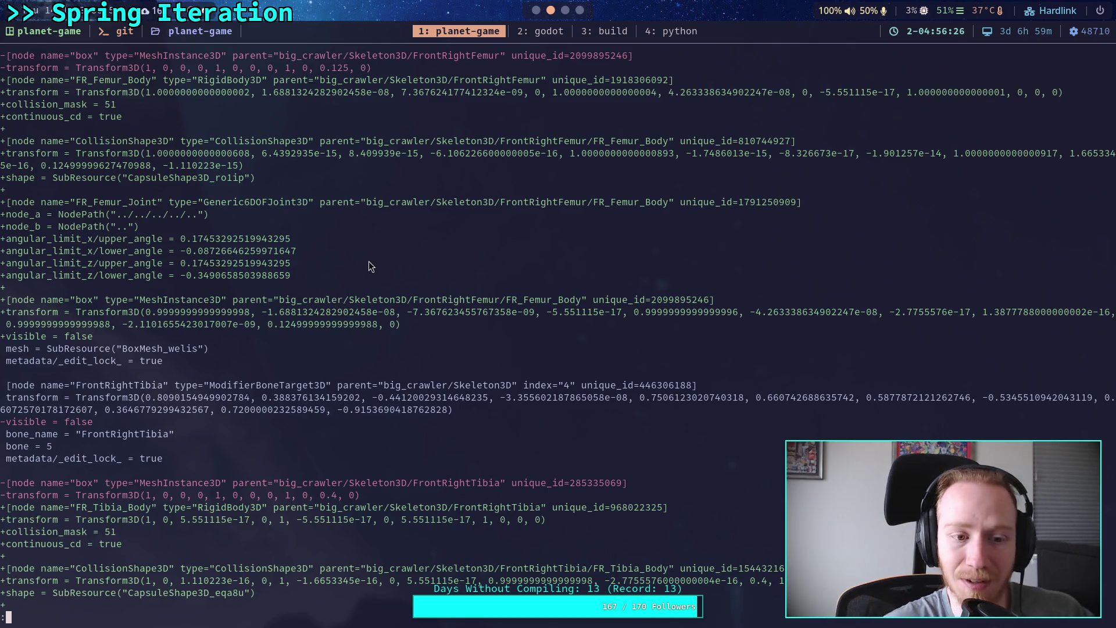
- Revert the Transform rotation of the box under FrontRightFemur > FR_Femur_Body
left_click(566, 10)
left_click(538, 11)
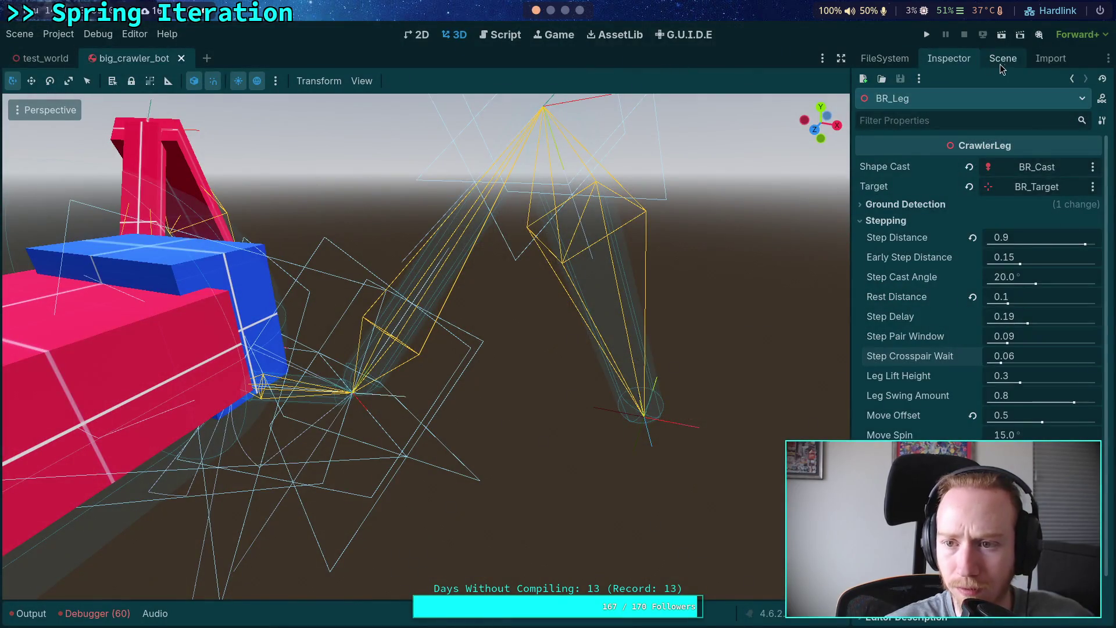
left_click(1001, 65)
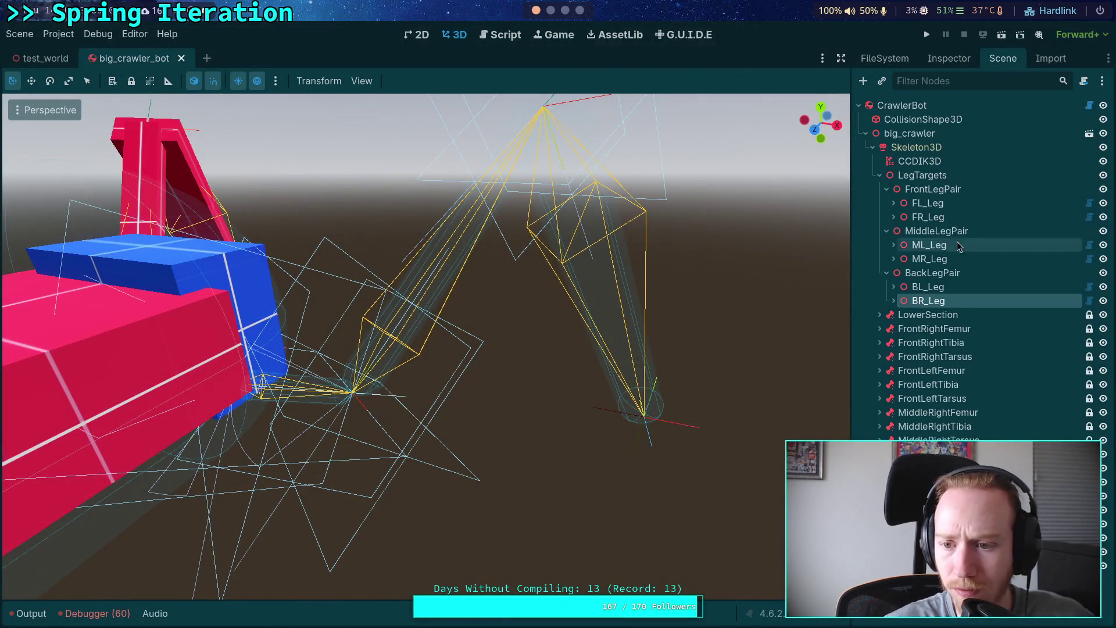
left_click(880, 329)
left_click(886, 342)
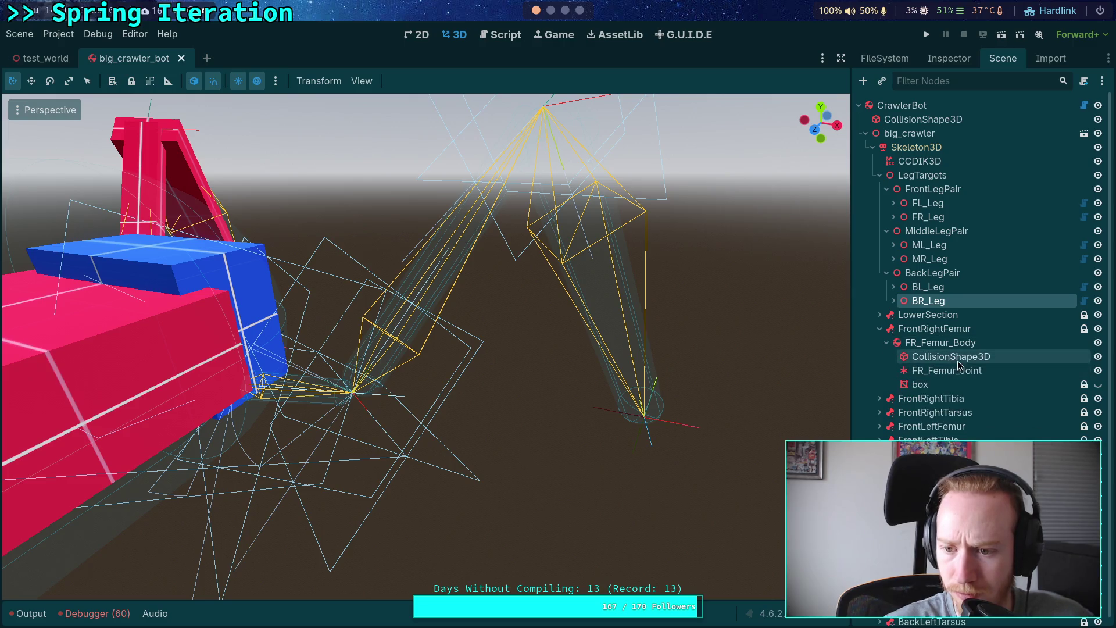
left_click(925, 384)
left_click(947, 60)
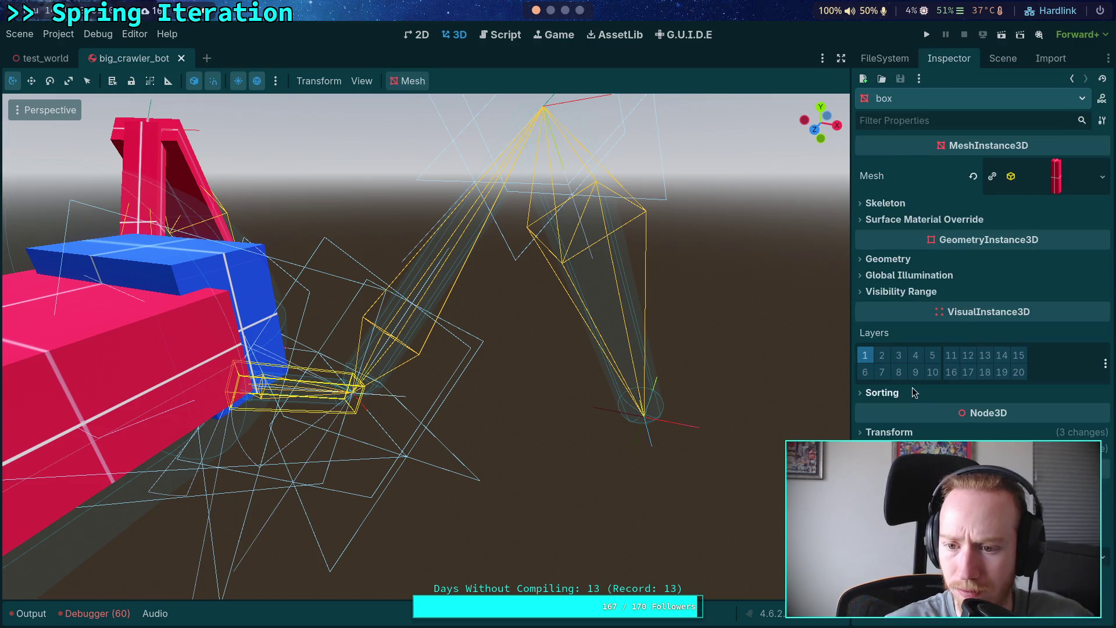
left_click(889, 432)
scroll(907, 407, "down", 2)
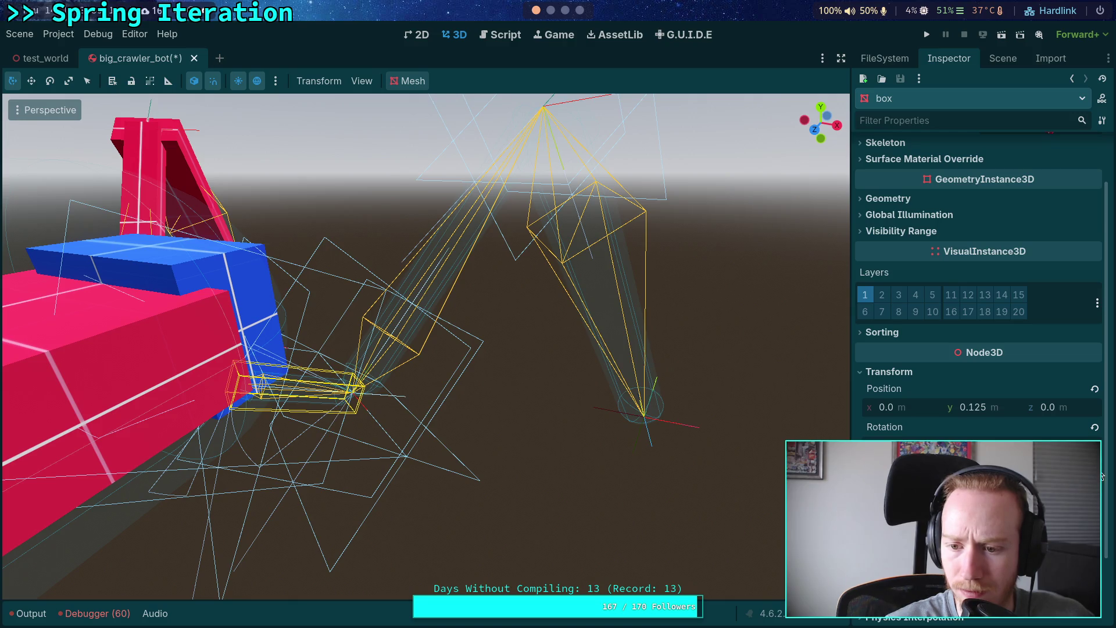
left_click(1097, 432)
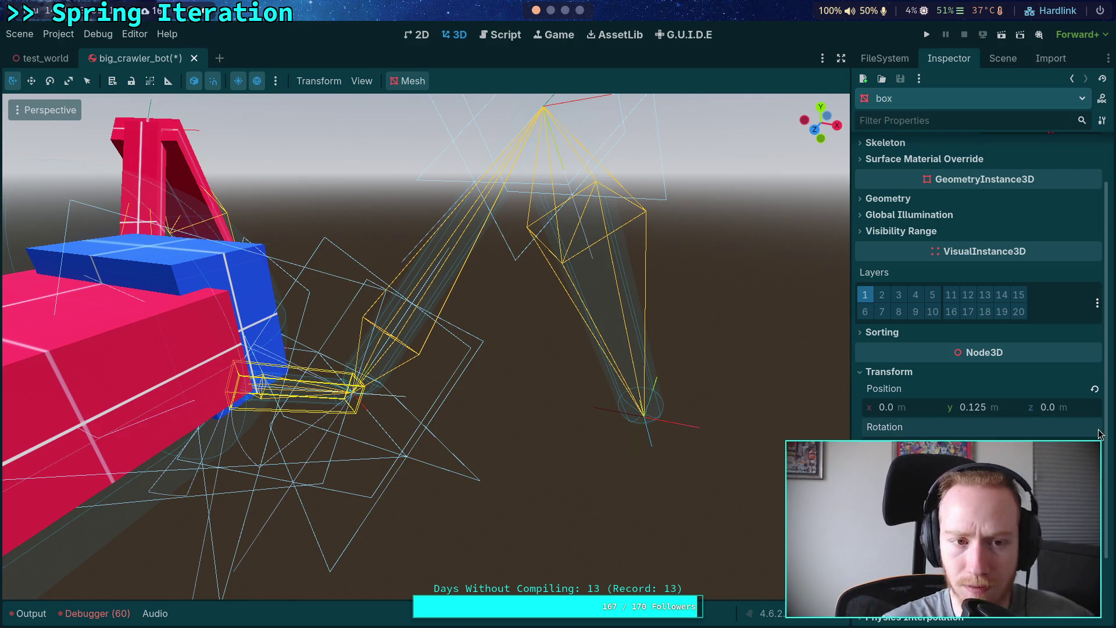
key("super+1")
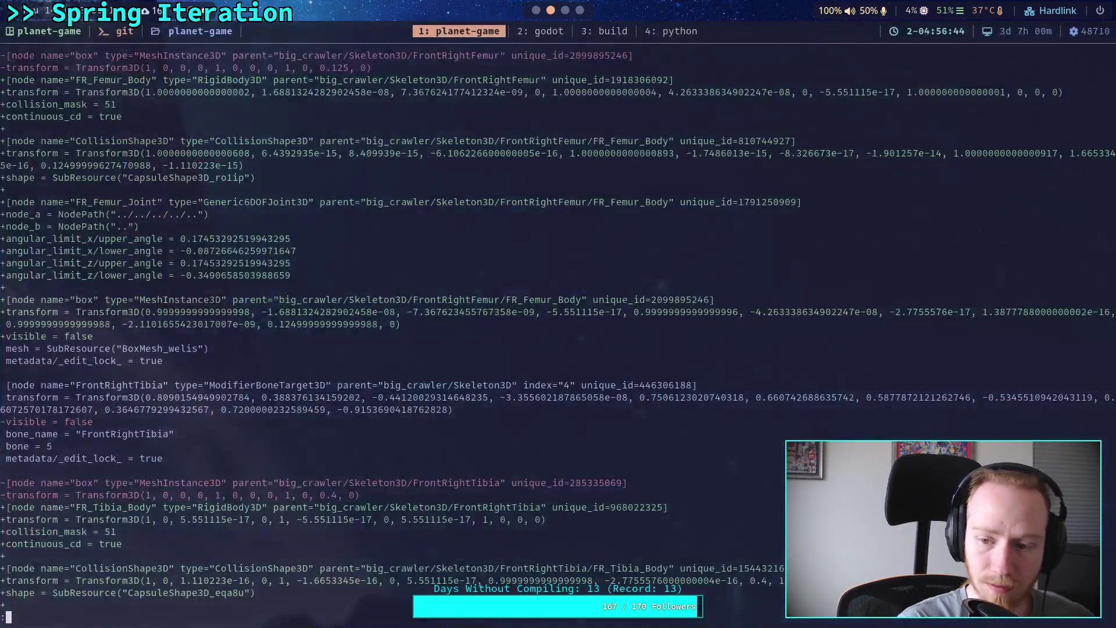
- Rerun the big_crawler_bot.tscn git diff and page to the FrontRightFemur hunk to check the box transform
key("q")
key("Up")
key("Return")
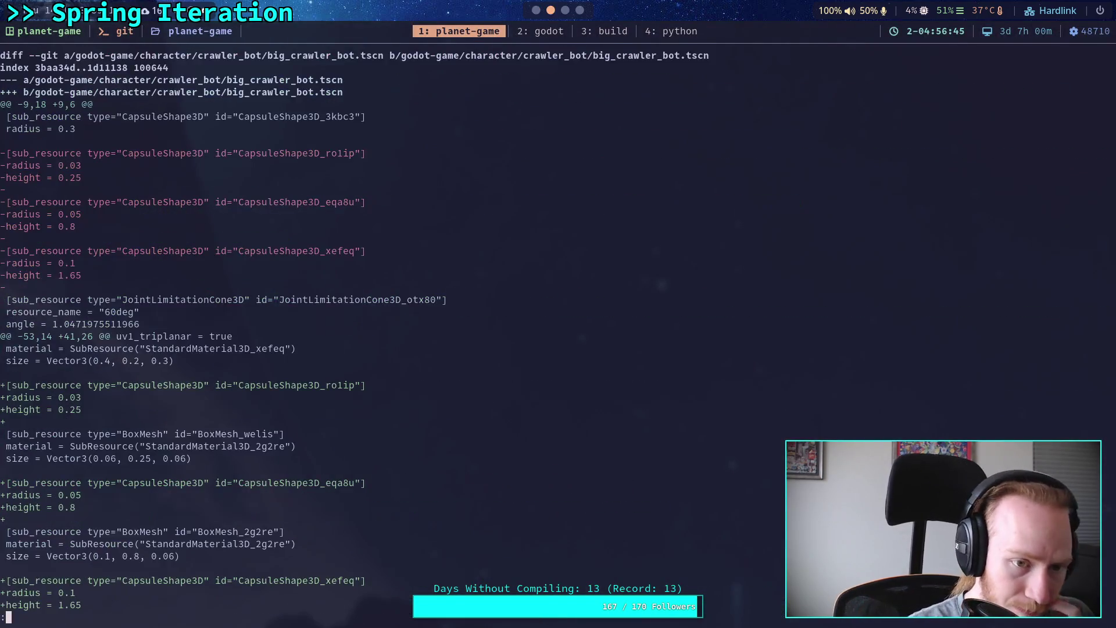
key("space")
key("space")
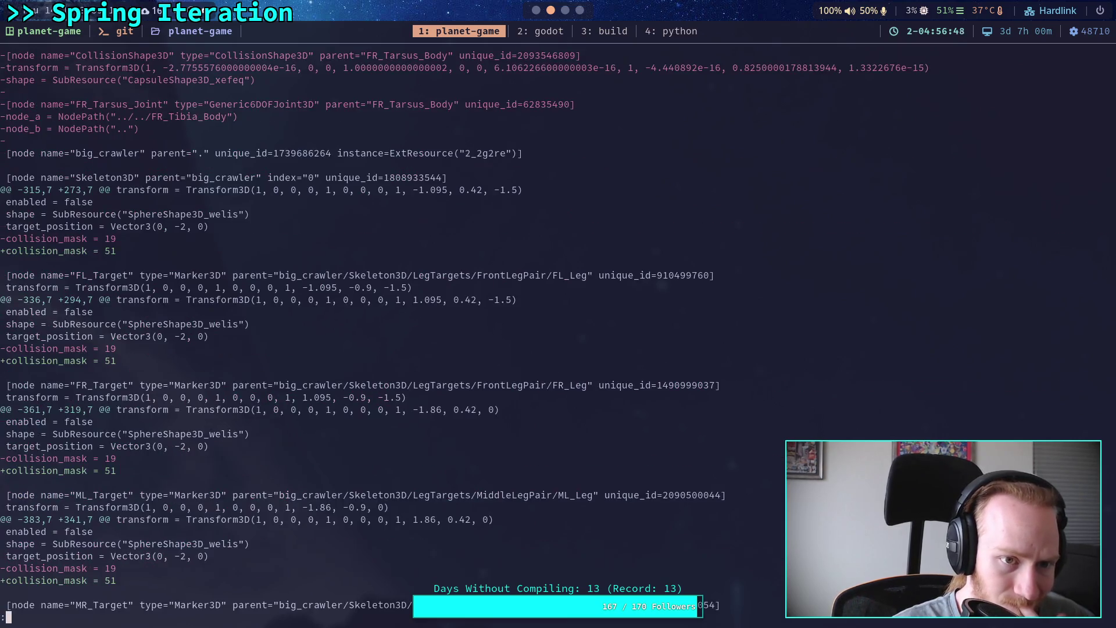
key("space")
scroll(558, 334, "down", 4)
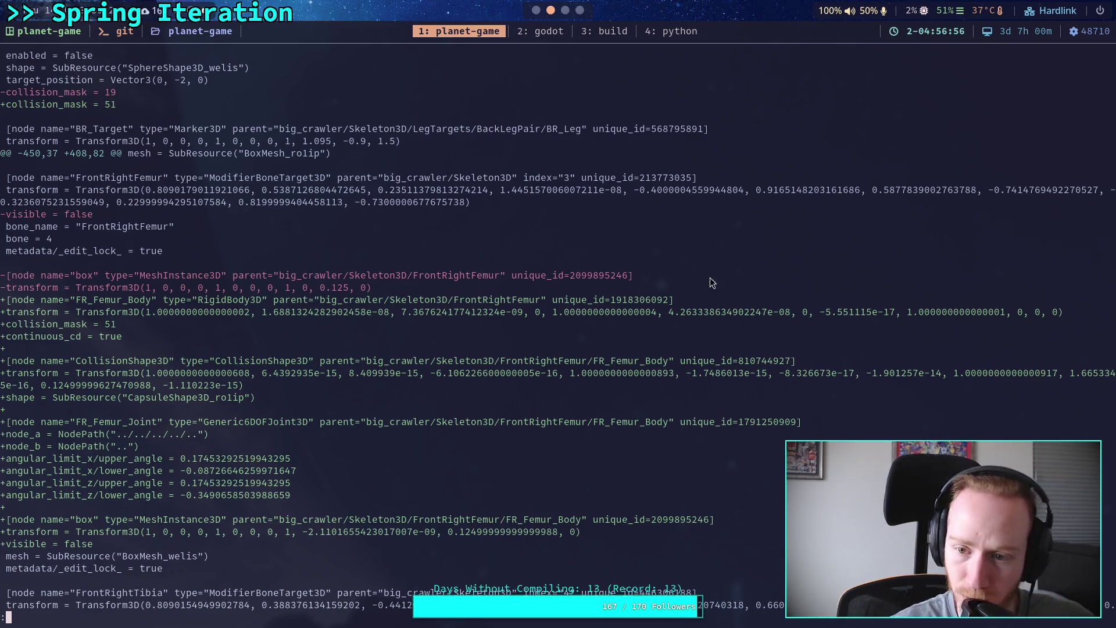
left_click(565, 10)
- Reset the scale and rotation of the collision shape under FR_Femur_Body to defaults
left_click(536, 10)
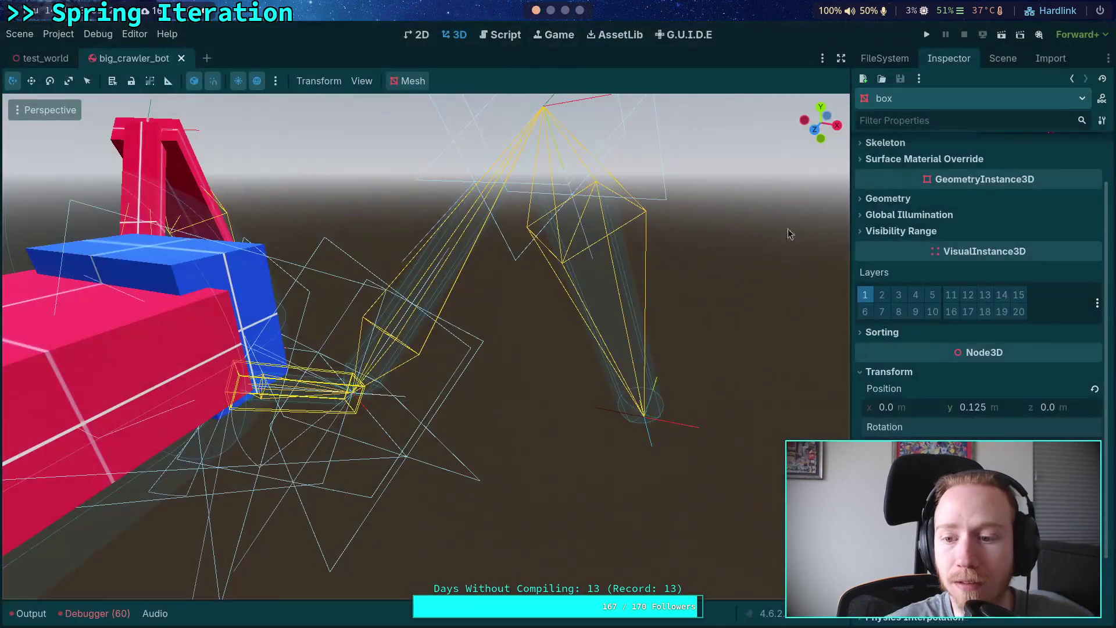
left_click(1004, 58)
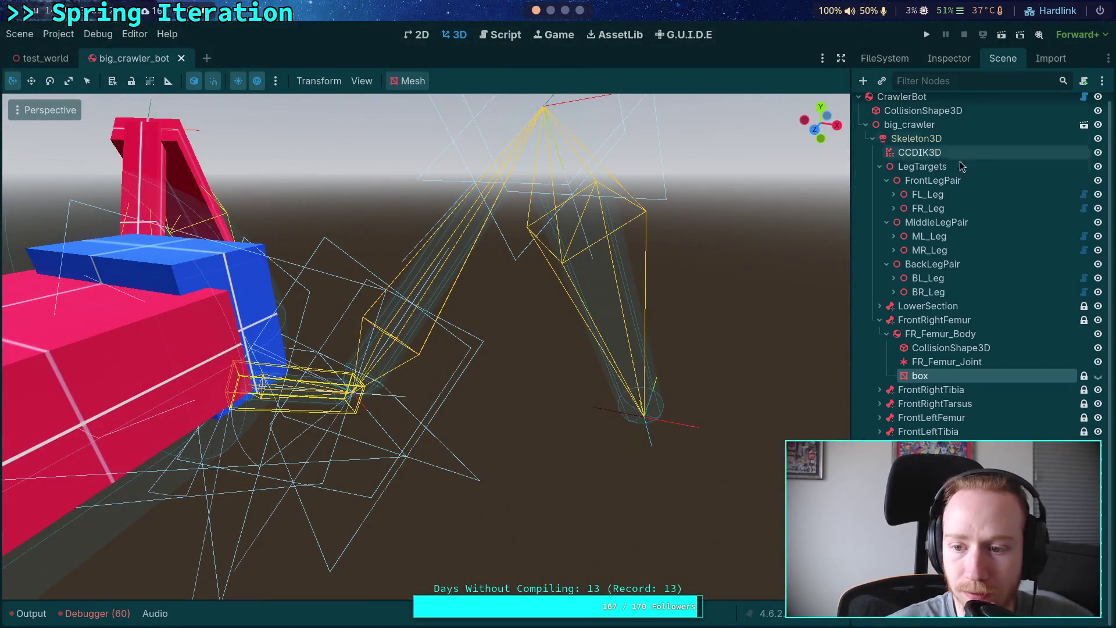
left_click(936, 349)
left_click(948, 59)
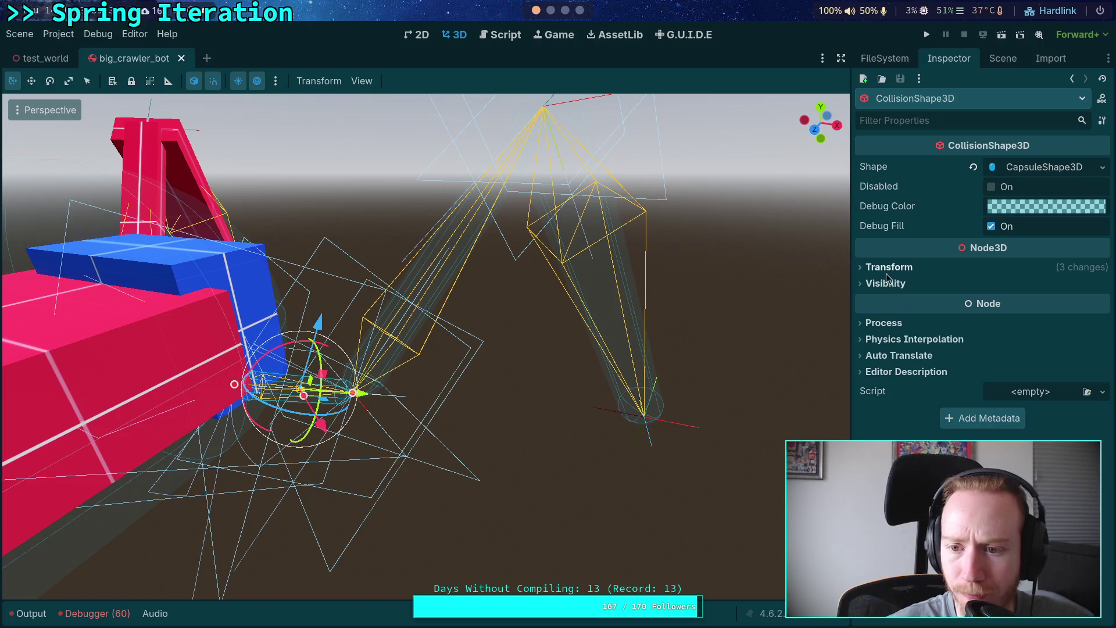
left_click(1103, 361)
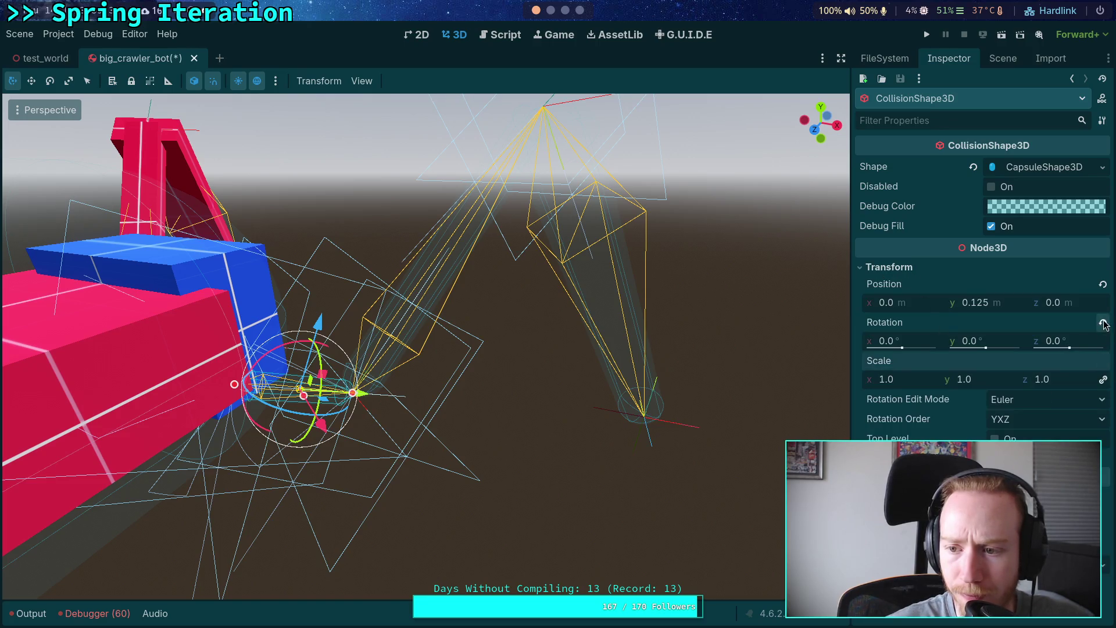
left_click(1103, 323)
- Inspect FR_Femur_Joint's transform, collapsing its angular limit settings
left_click(1003, 59)
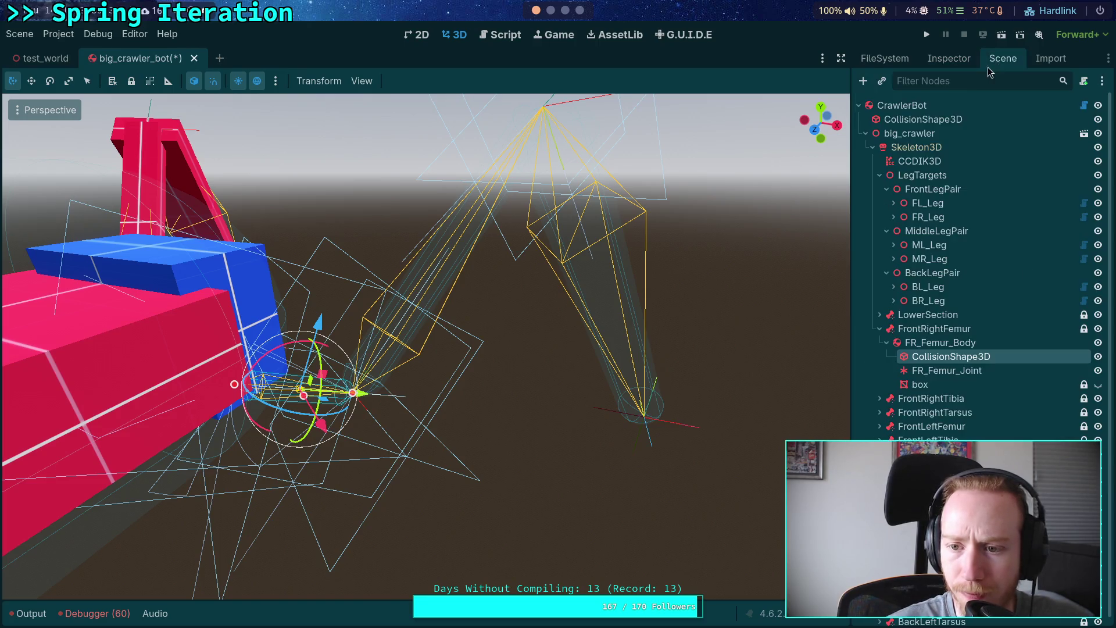
left_click(947, 370)
left_click(950, 59)
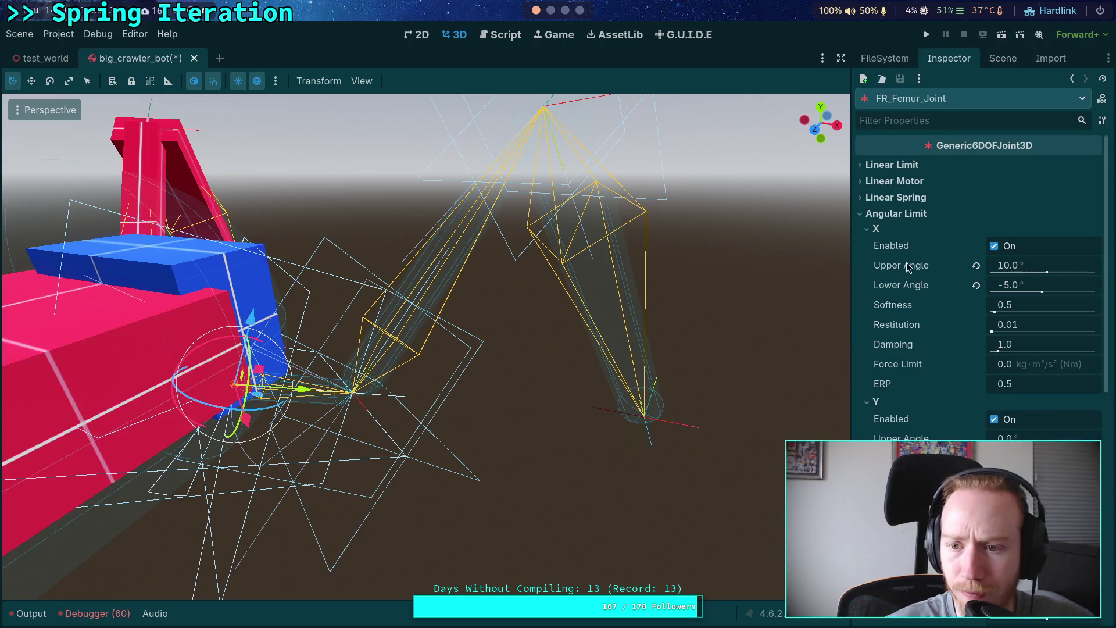
left_click(872, 215)
left_click(920, 389)
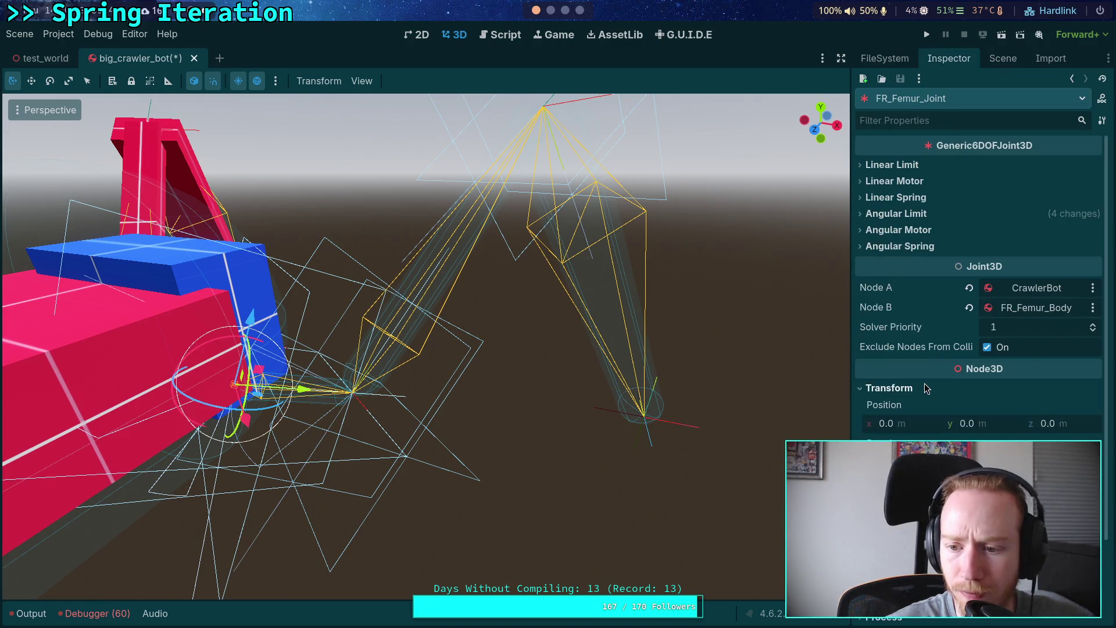
- Reset FR_Femur_Body's rotation and scale to defaults and save the scene
left_click(1003, 58)
left_click(940, 334)
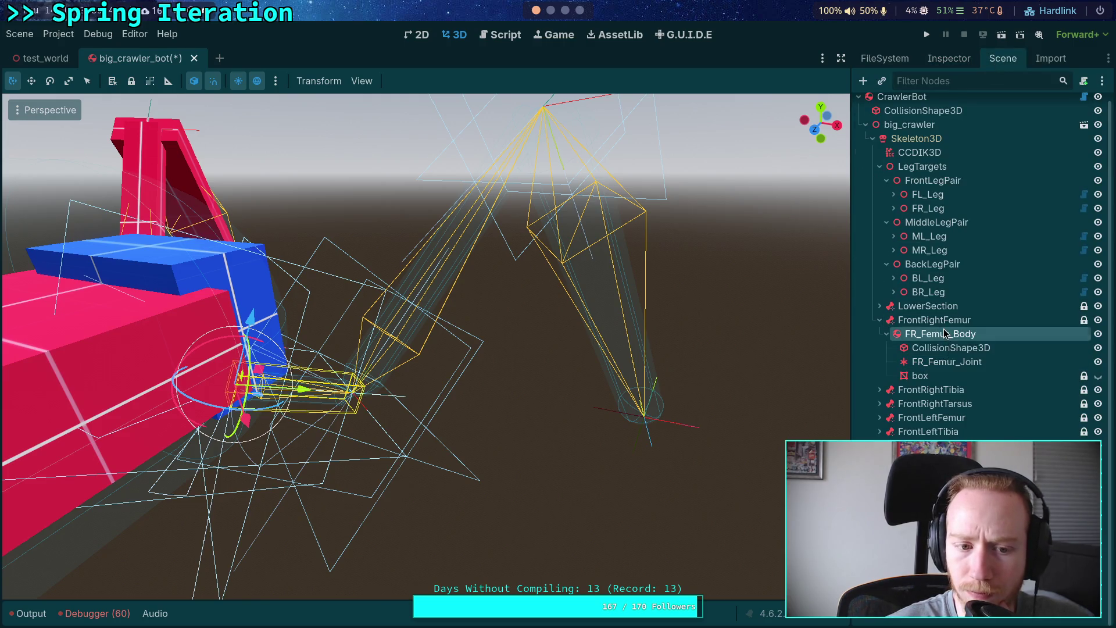
left_click(949, 58)
scroll(957, 182, "down", 10)
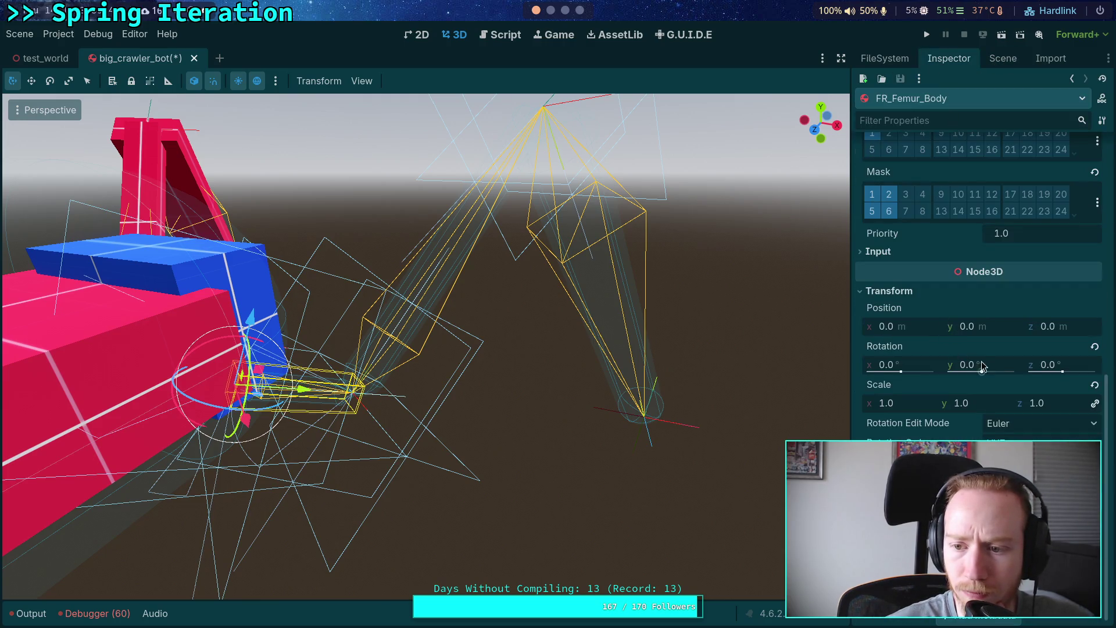
left_click(1094, 347)
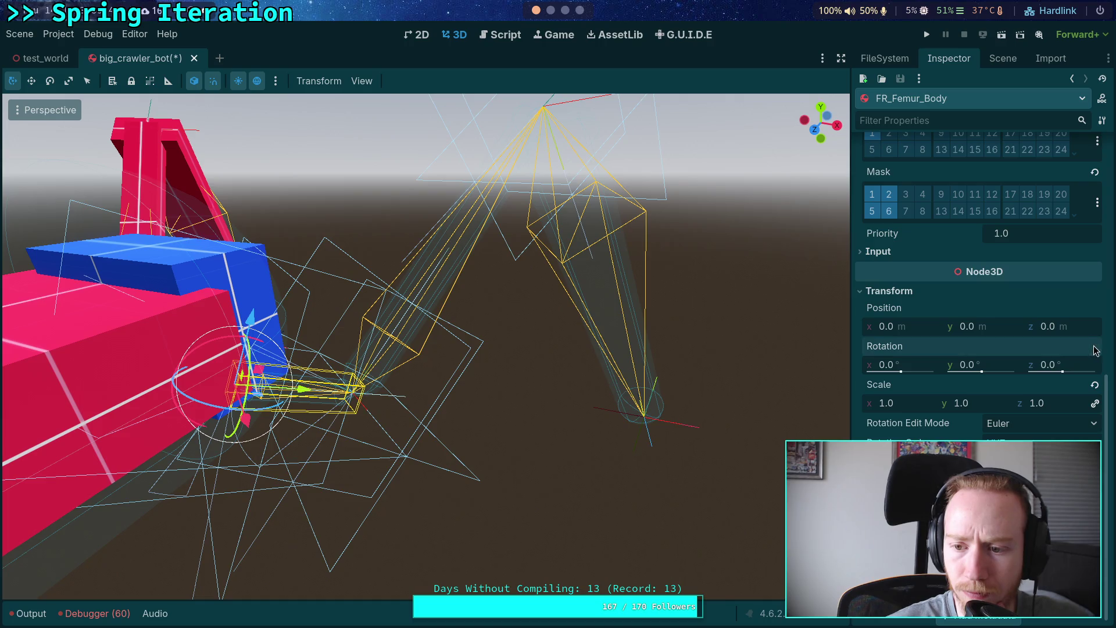
left_click(1095, 385)
key("ctrl+s")
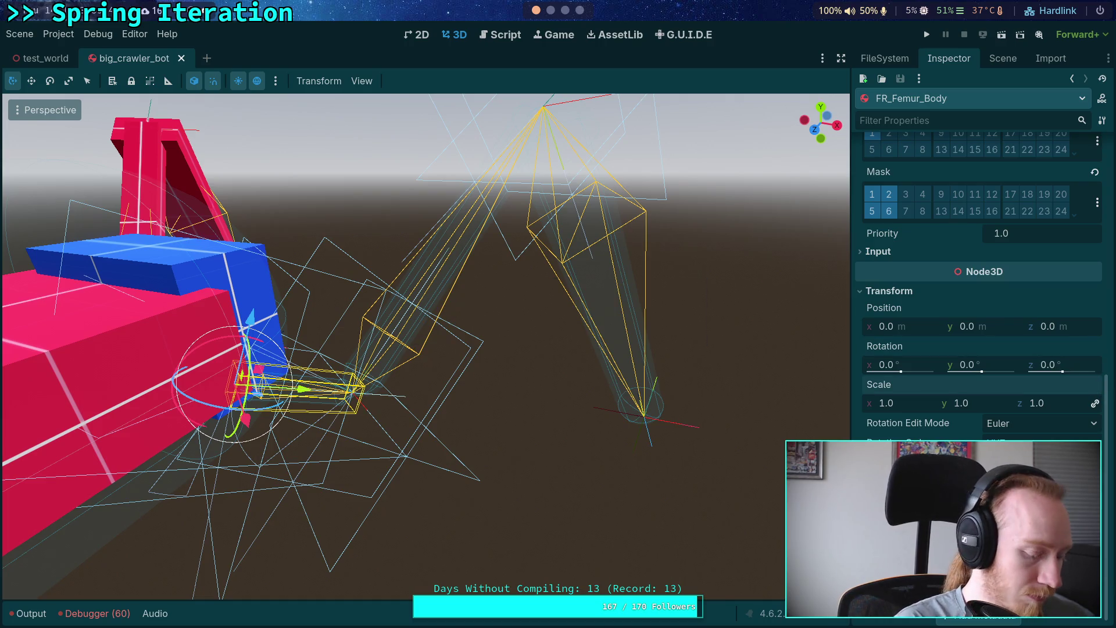
key("super+2")
- Rerun the big_crawler_bot.tscn git diff and scroll to the FrontRightFemur hunk to review the femur changes
key("Up")
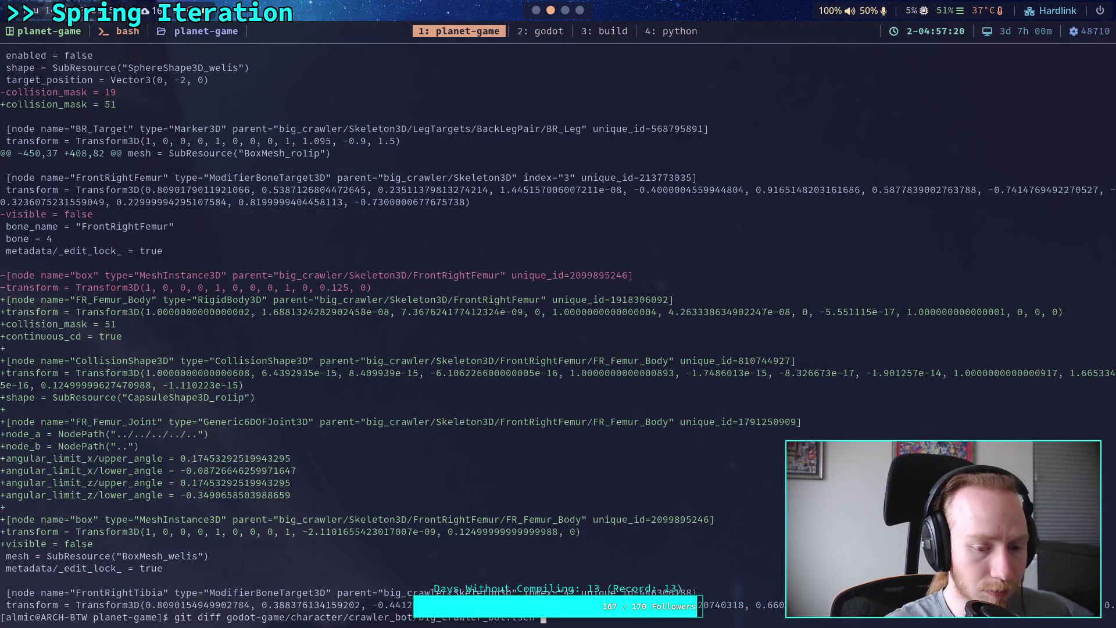
key("Return")
scroll(558, 325, "down", 5)
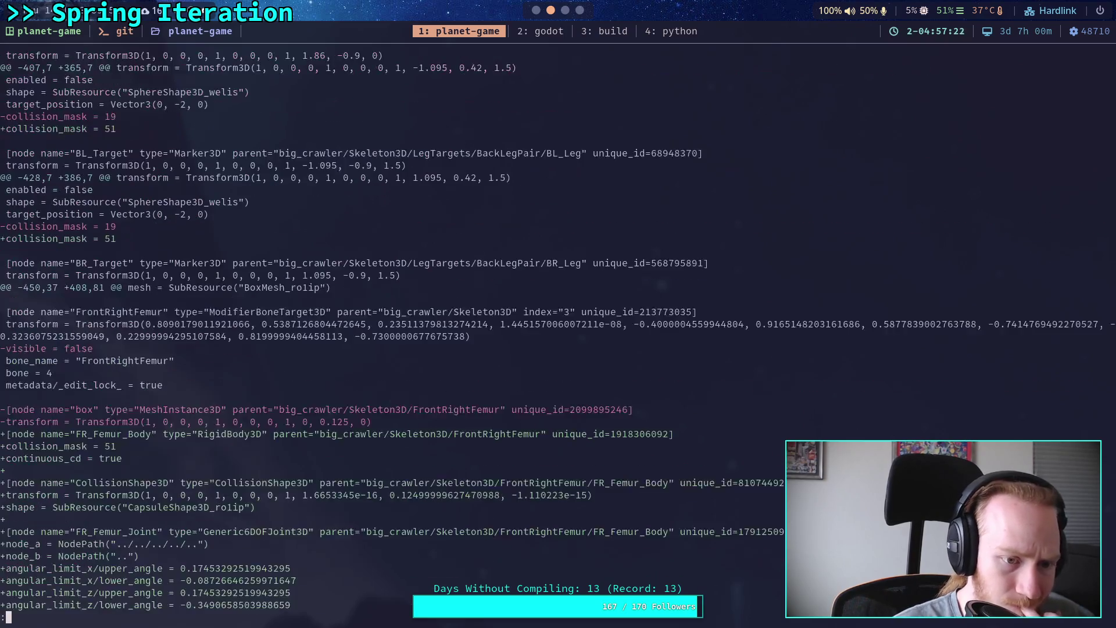
scroll(558, 325, "down", 5)
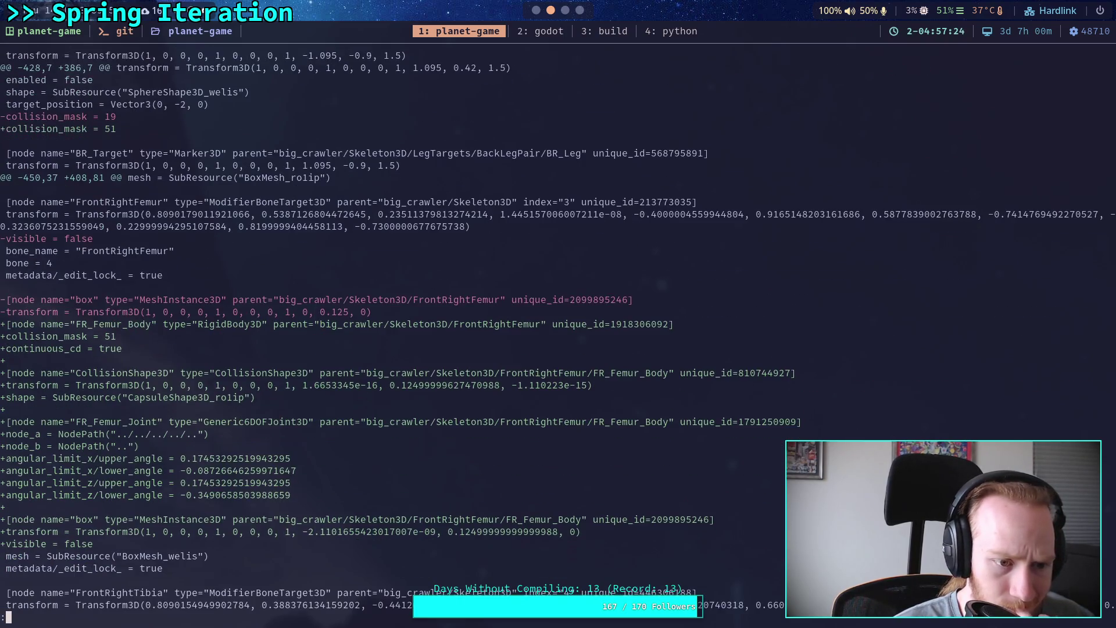
scroll(558, 326, "down", 2)
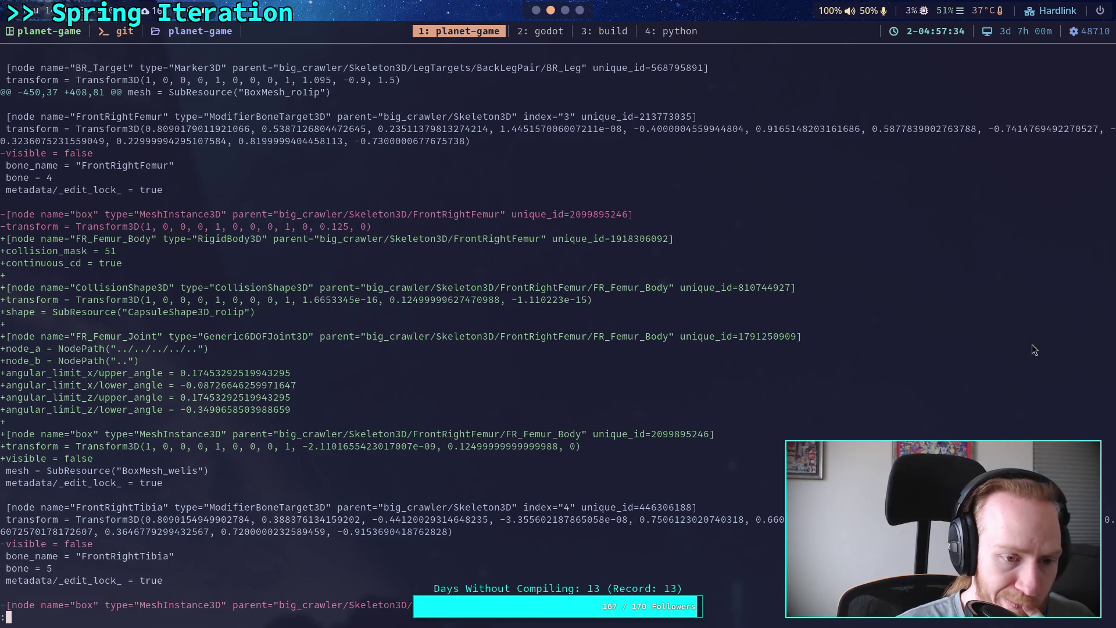
left_click(580, 10)
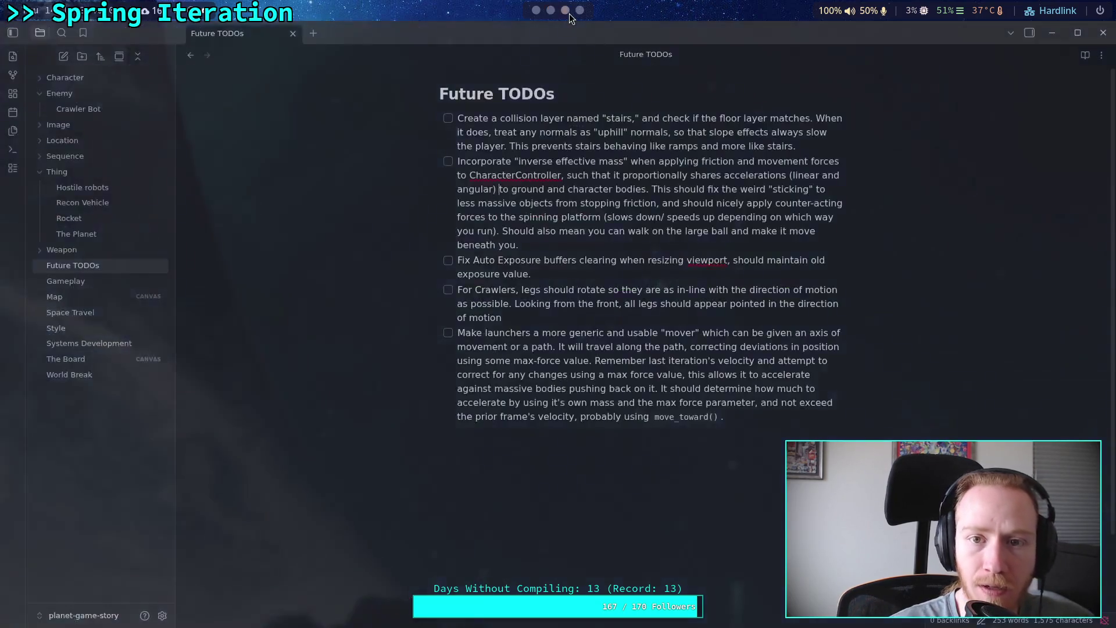
- Select the FR femur's box mesh and set its Position x to exactly 0
left_click(536, 10)
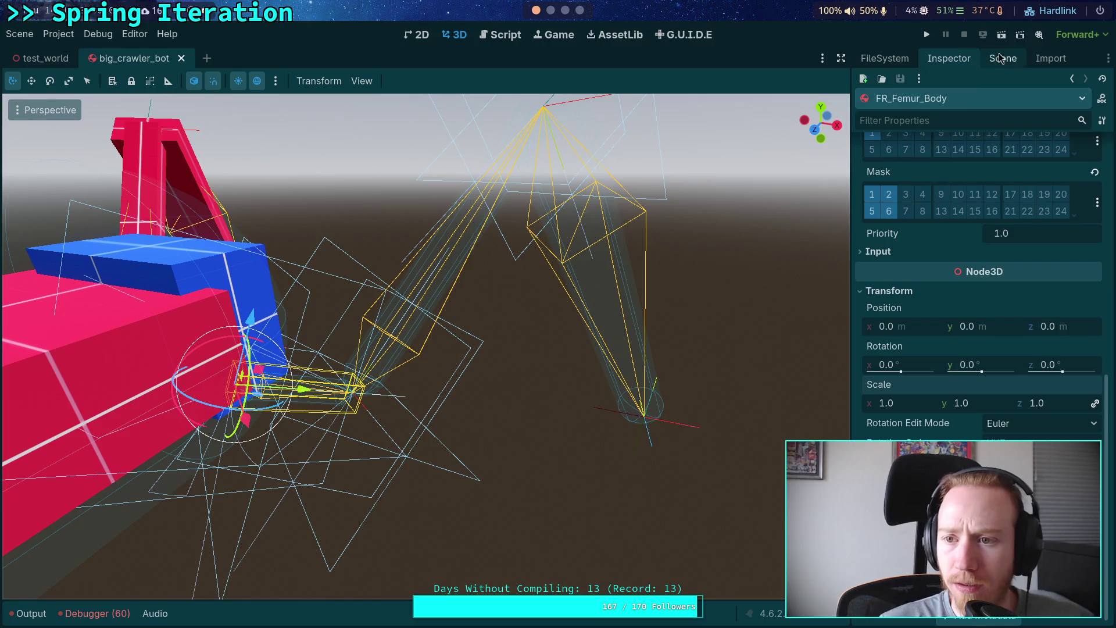
left_click(1003, 58)
left_click(929, 384)
left_click(949, 58)
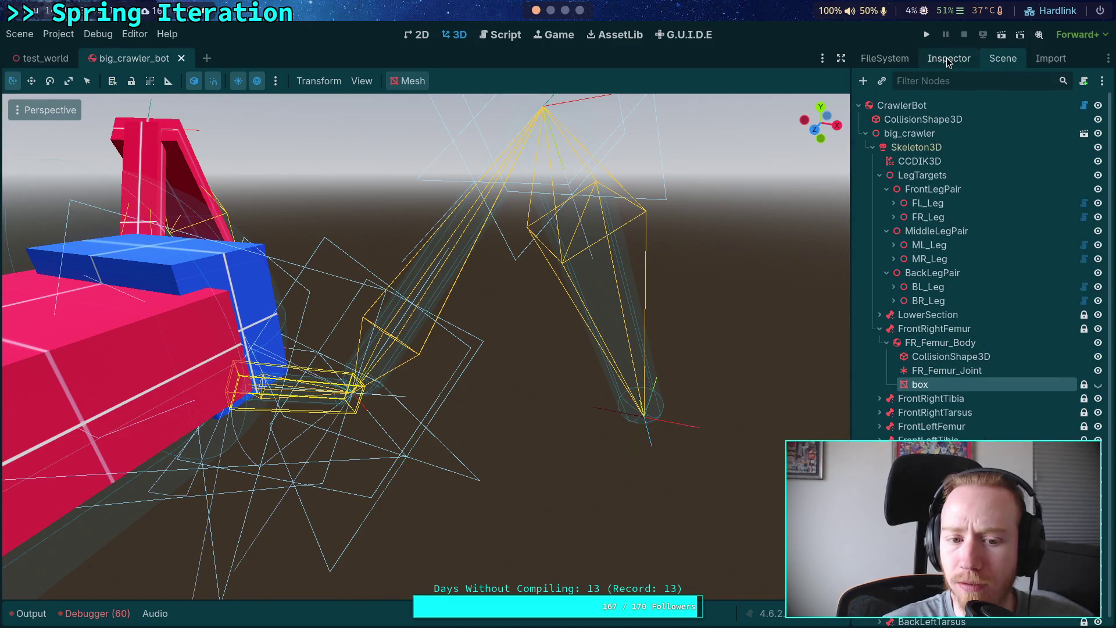
scroll(932, 363, "down", 3)
left_click(893, 346)
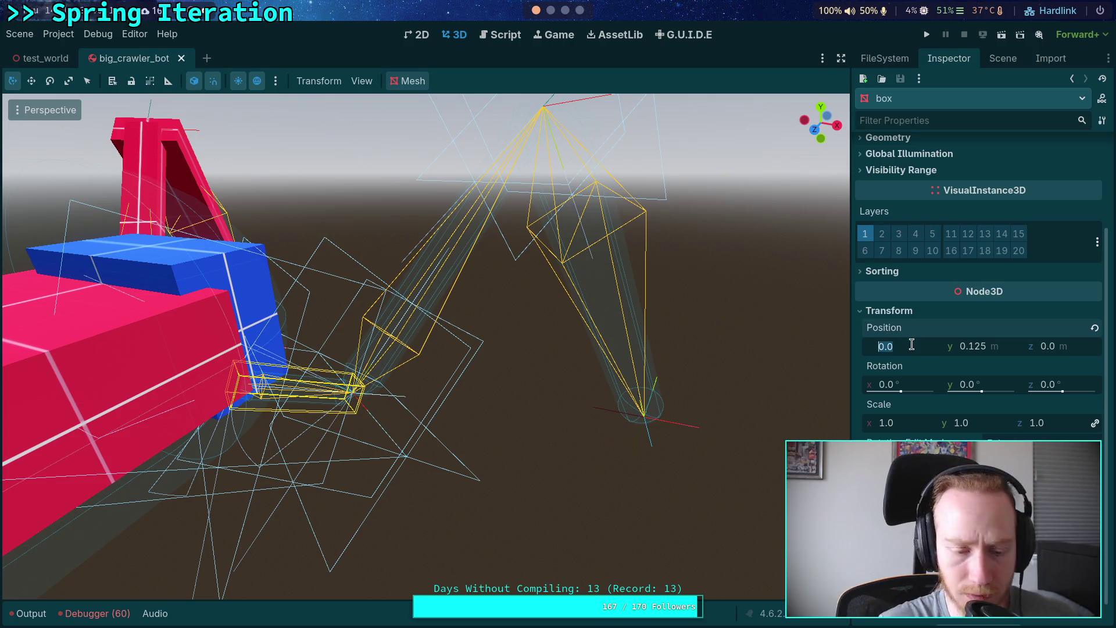
type("1")
key("Return")
left_click(881, 346)
key("BackSpace")
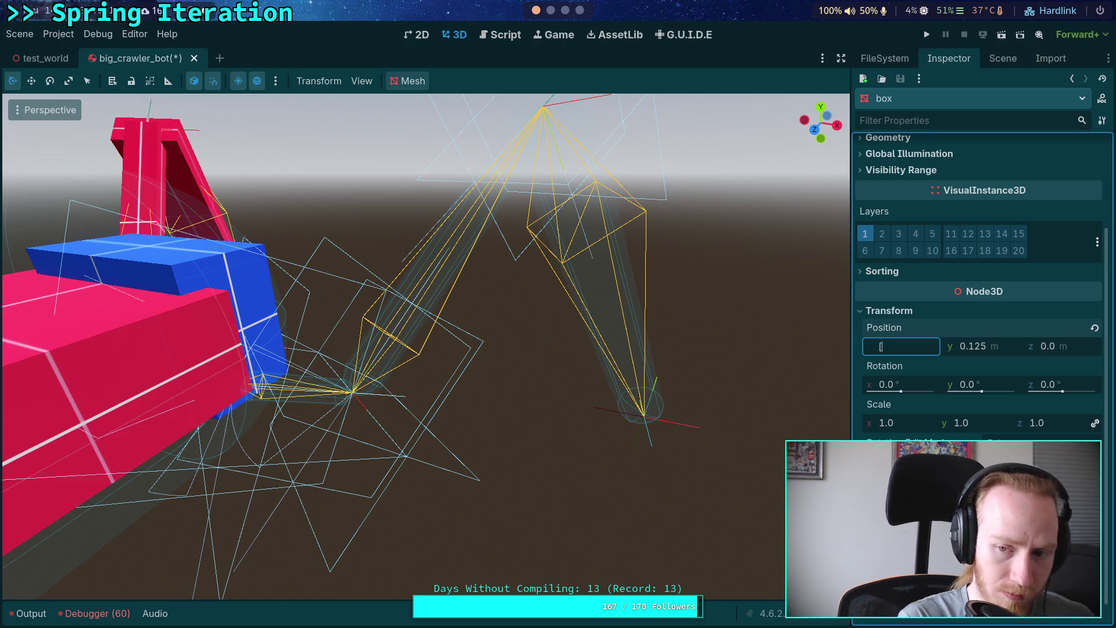
type("0")
key("Return")
- Check the box's Position y, leaving it at 0.125
left_click(1009, 345)
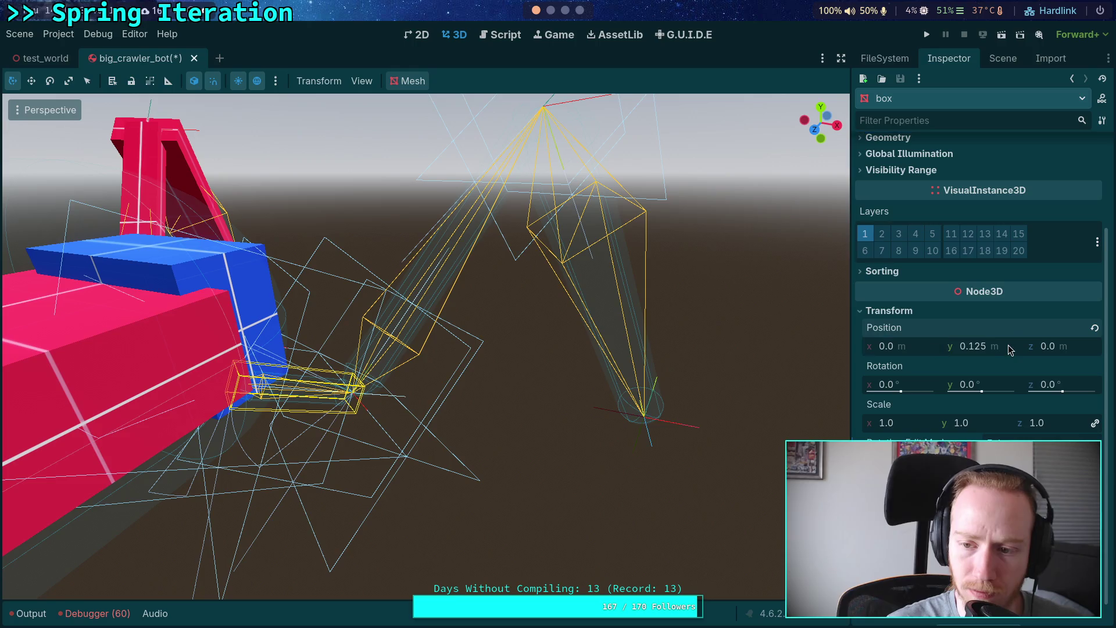
key("BackSpace")
type("4")
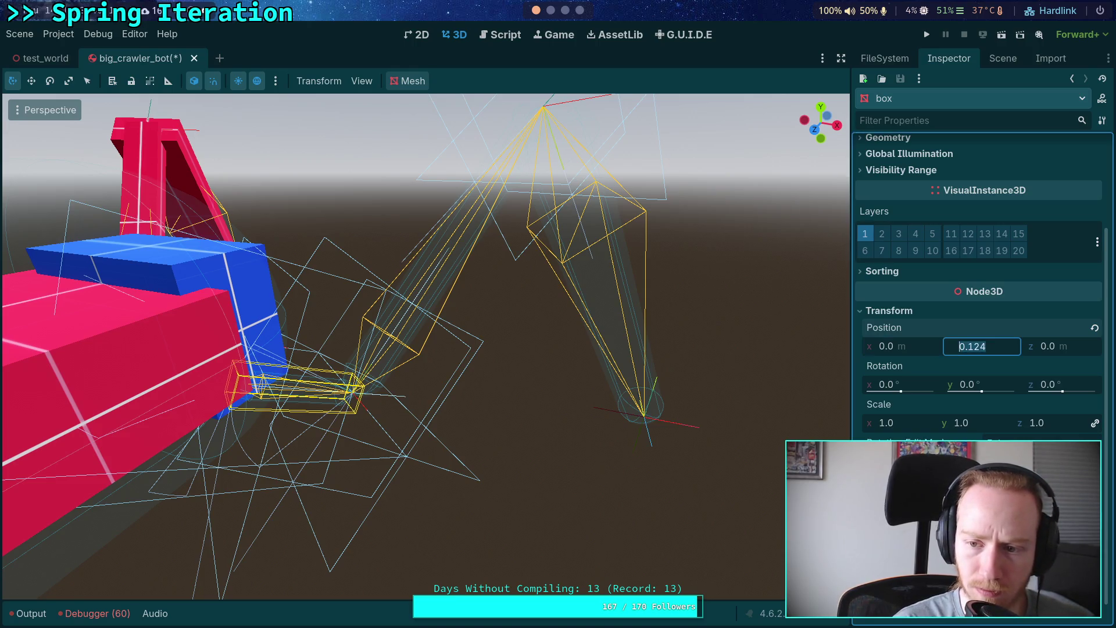
key("Escape")
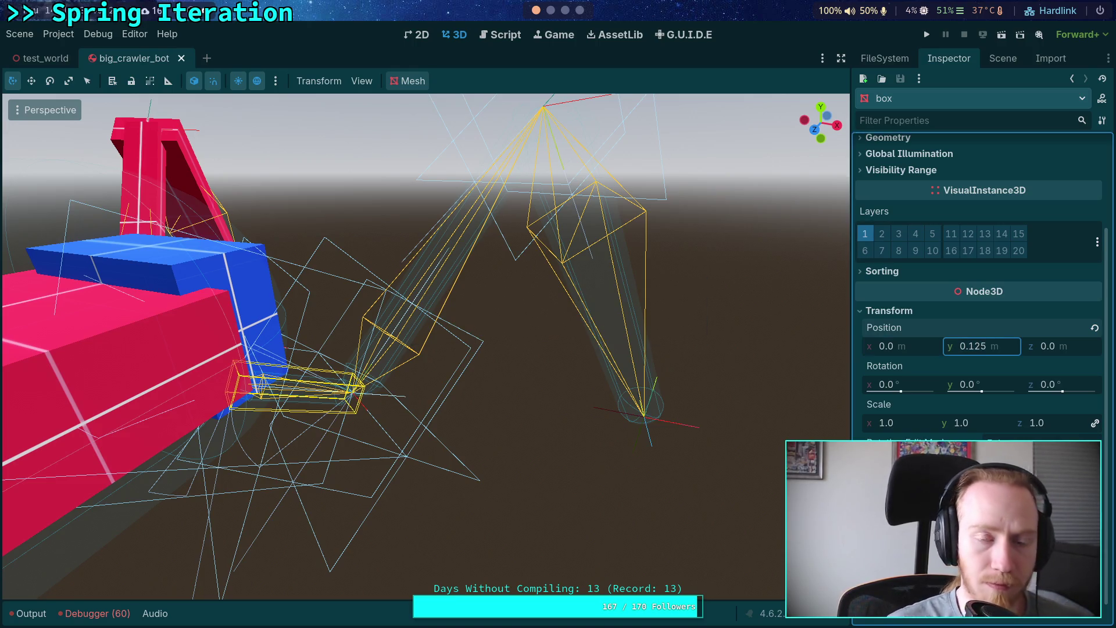
left_click(565, 10)
left_click(551, 11)
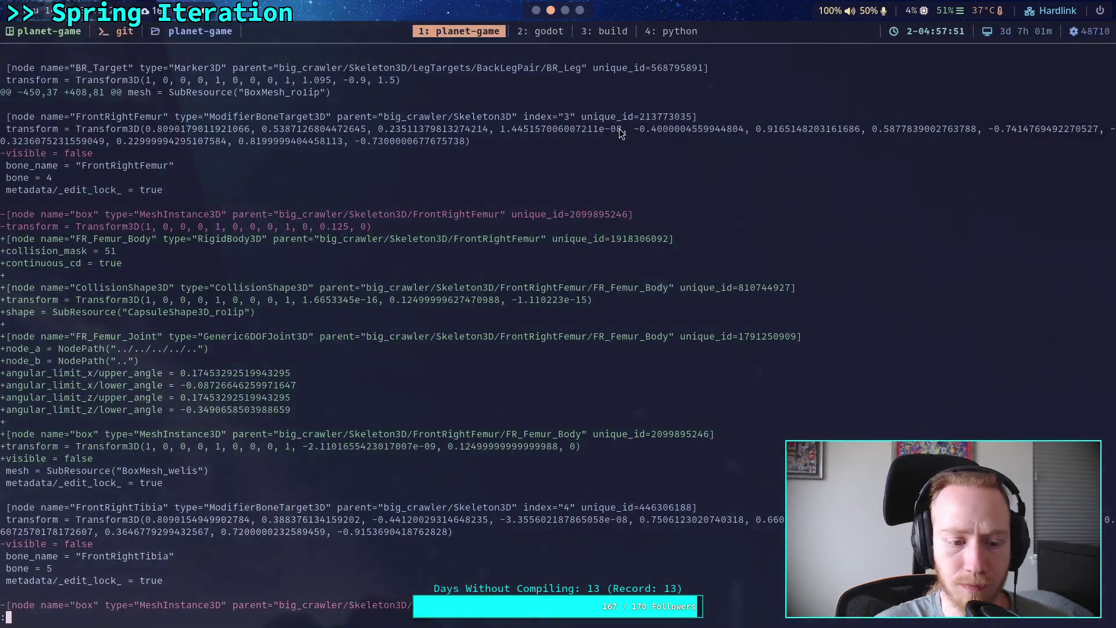
- Rerun the scene diff and page through to confirm the femur box offset of 0, 0.125, 0
key("q")
key("Up")
key("Return")
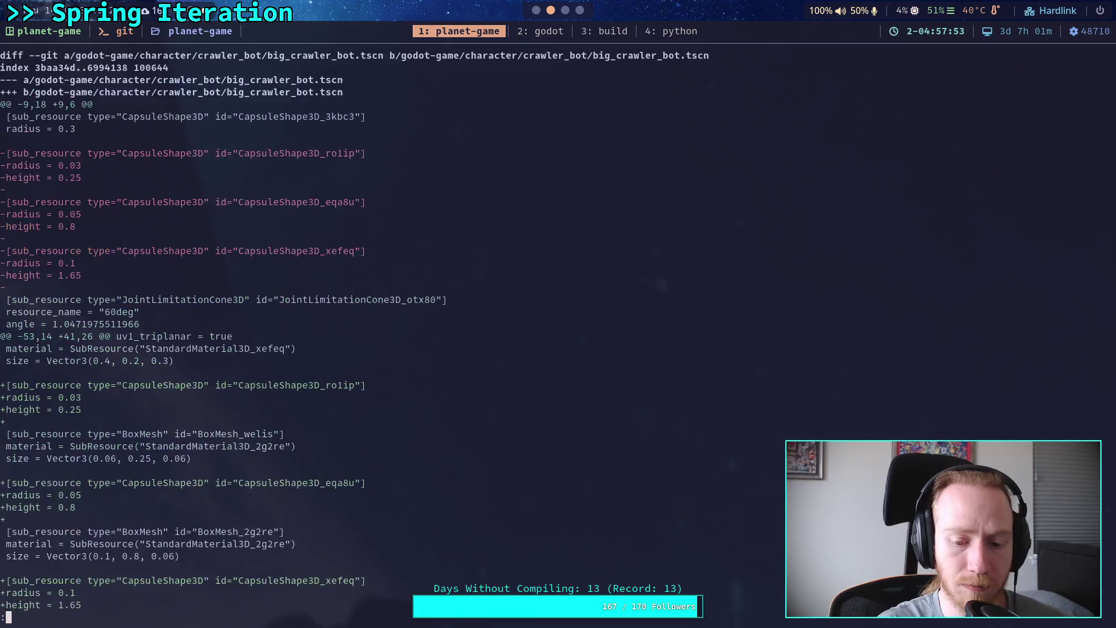
key("space")
key("space")
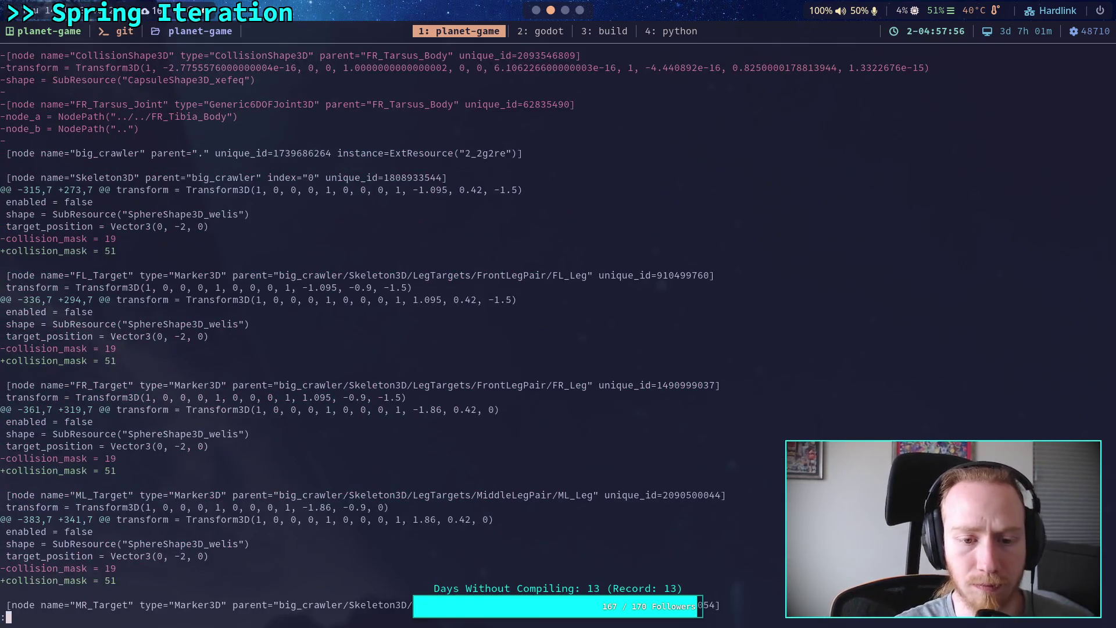
key("space")
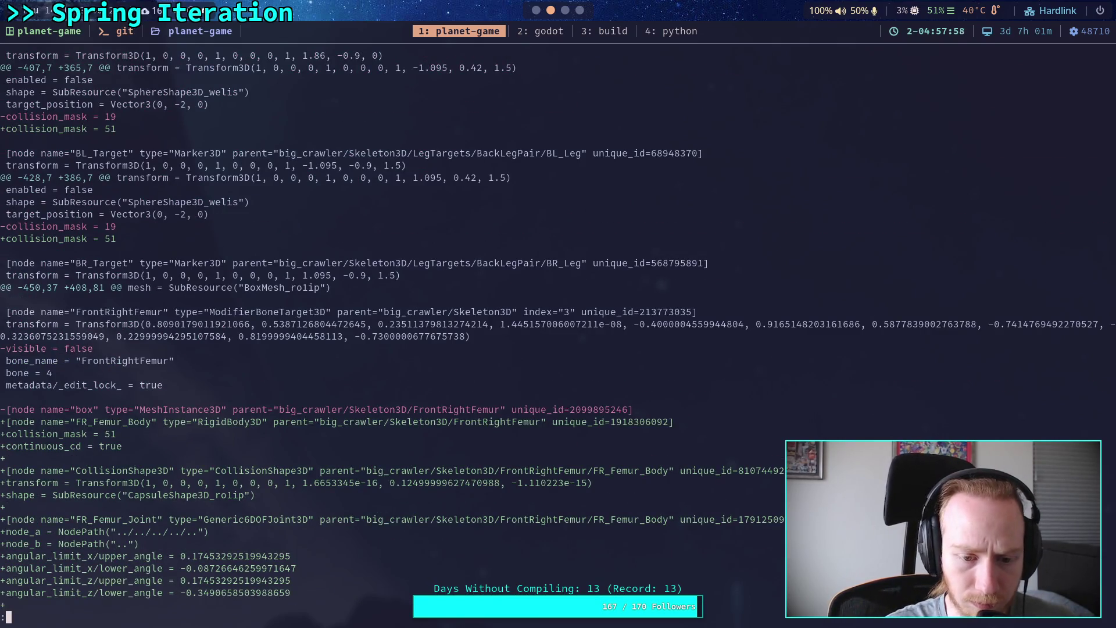
scroll(557, 330, "down", 3)
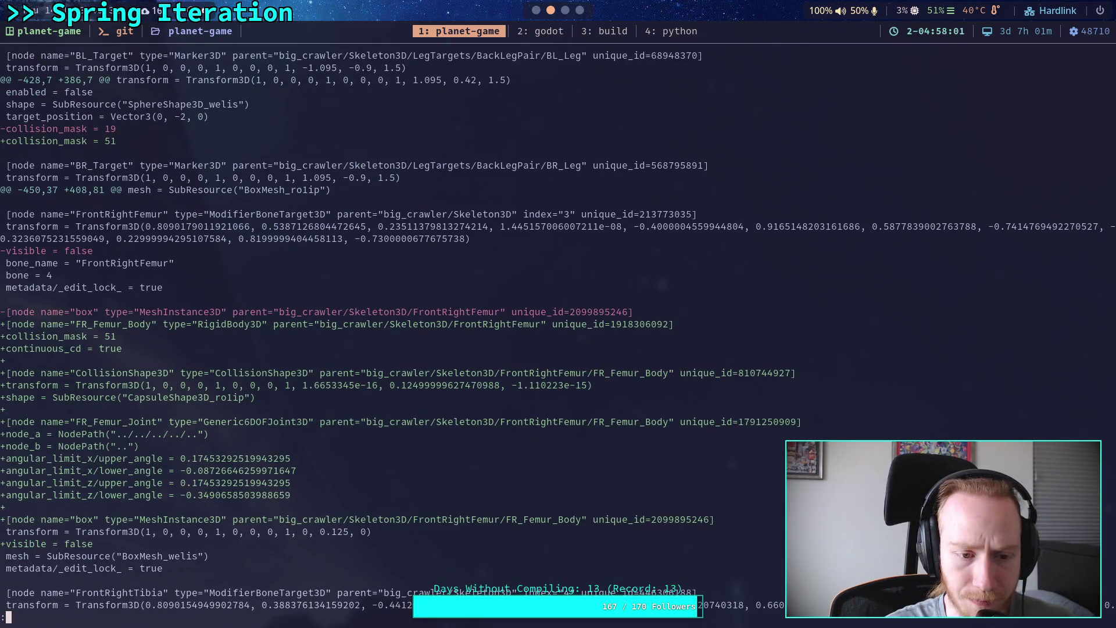
scroll(557, 330, "down", 2)
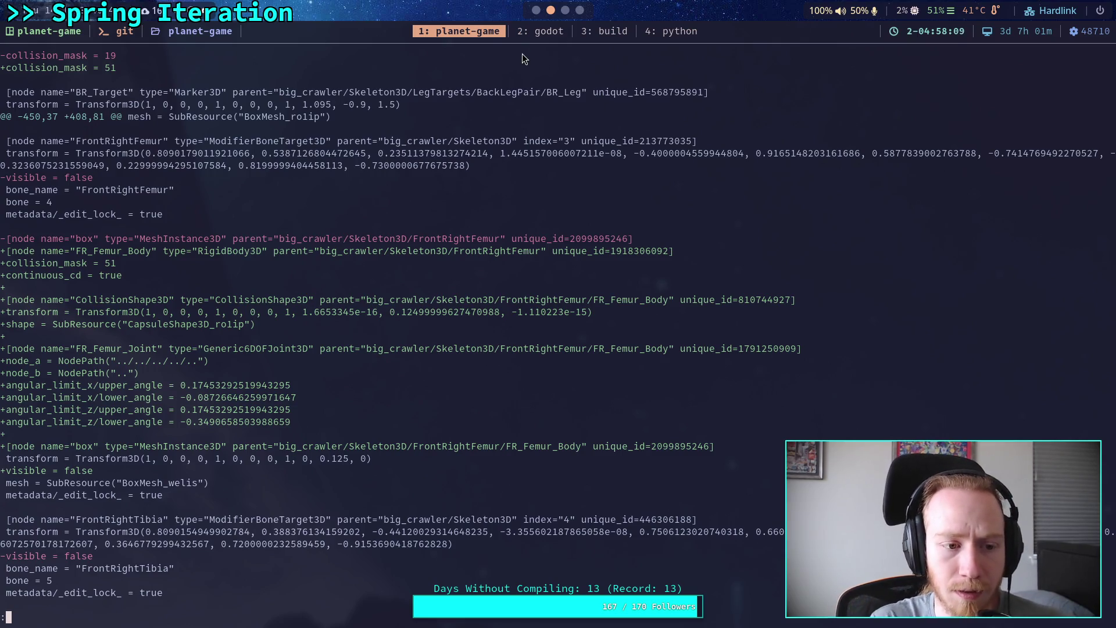
left_click(530, 15)
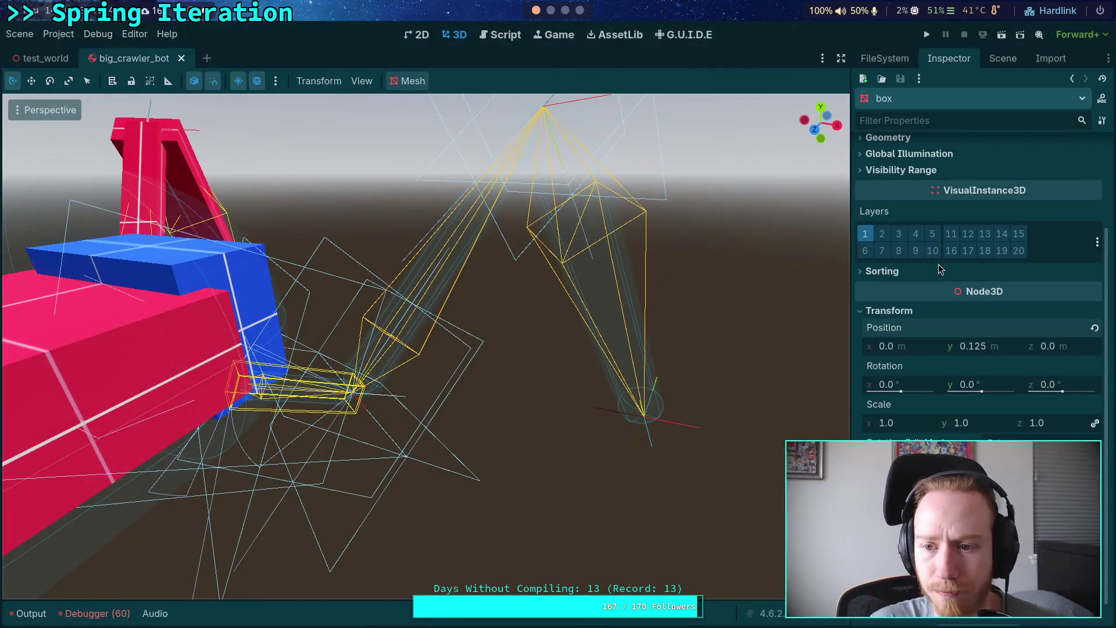
- Recommit the FR_Femur_Body collision shape's Position as 0, 0.125, 0
left_click(996, 58)
left_click(942, 348)
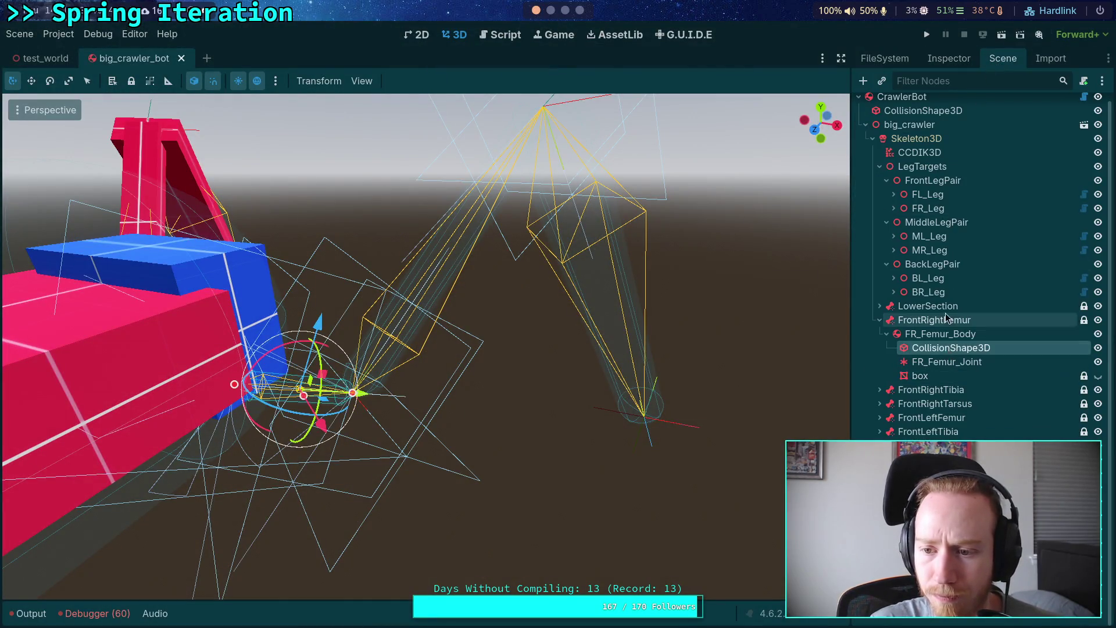
left_click(949, 58)
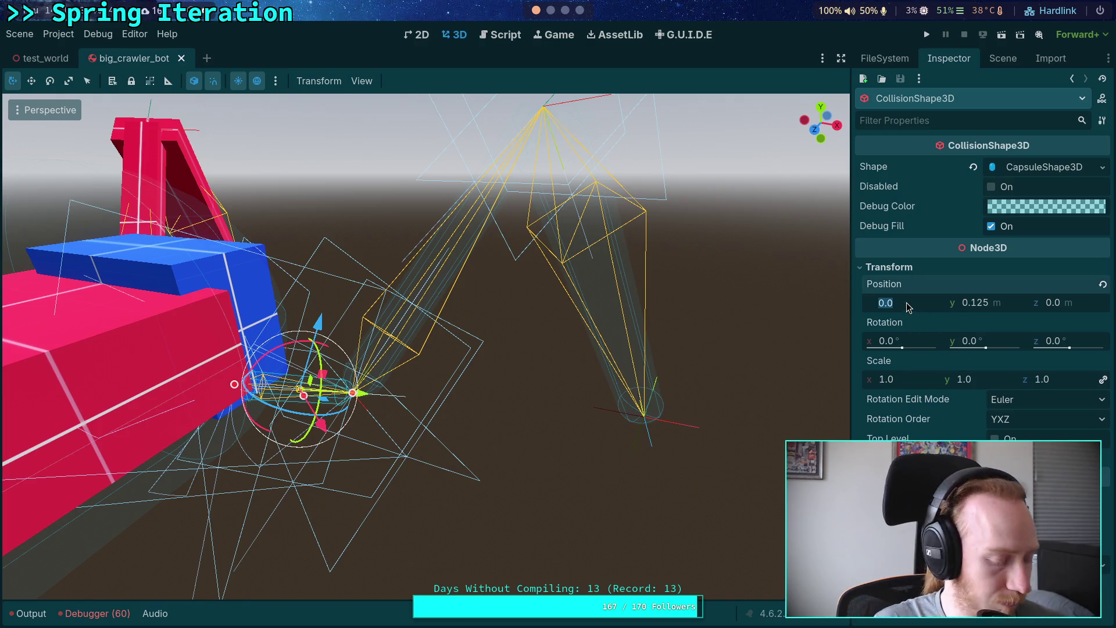
key("Return")
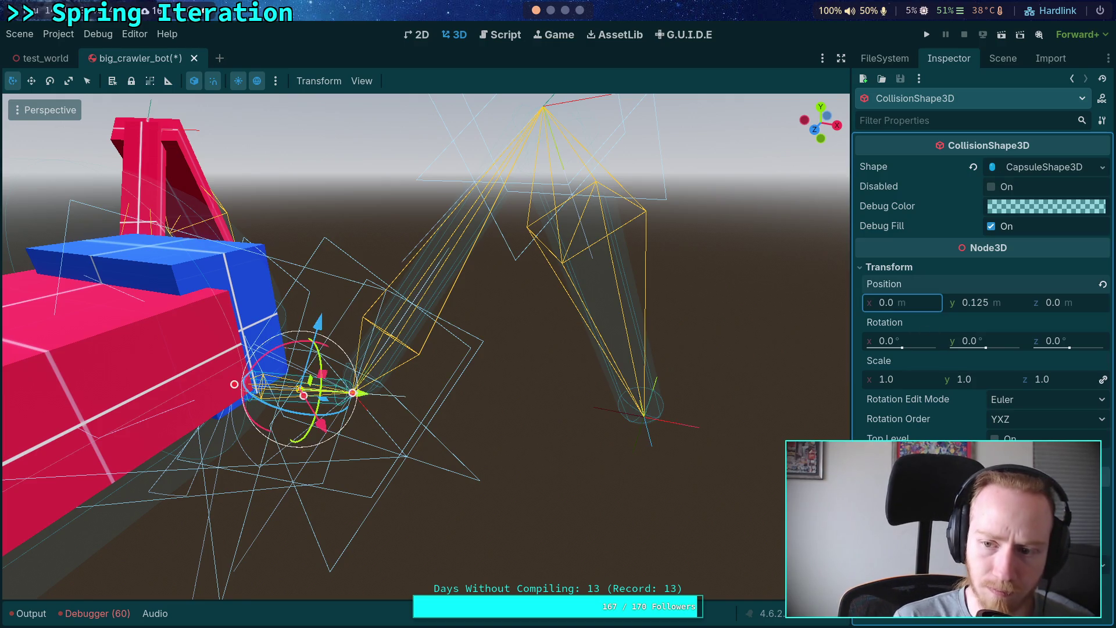
left_click(1072, 304)
key("Return")
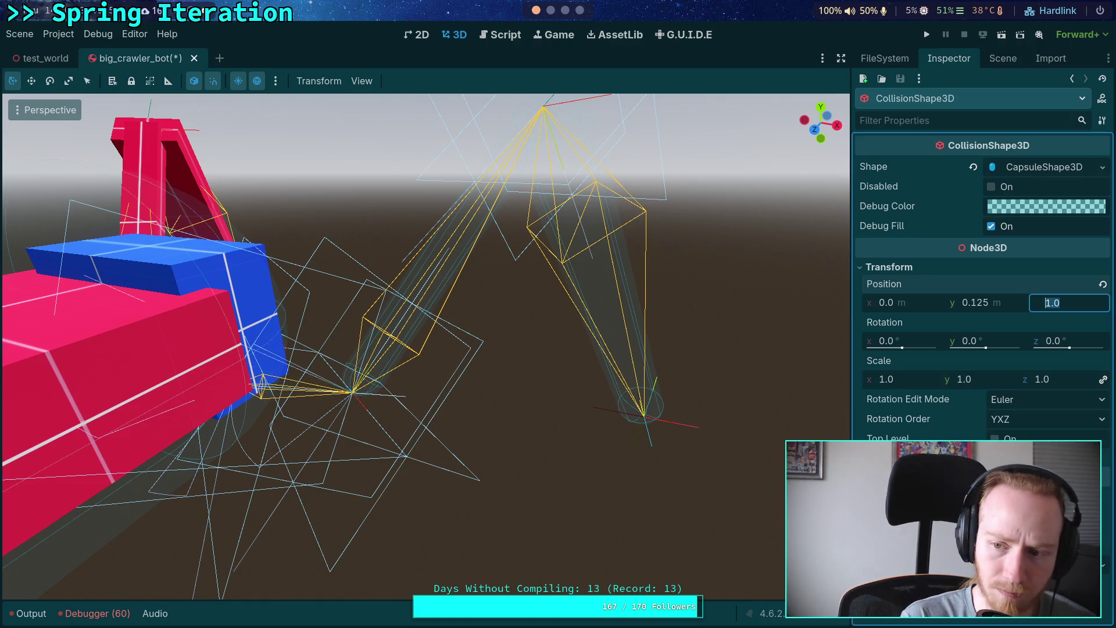
left_click(1002, 302)
key("Return")
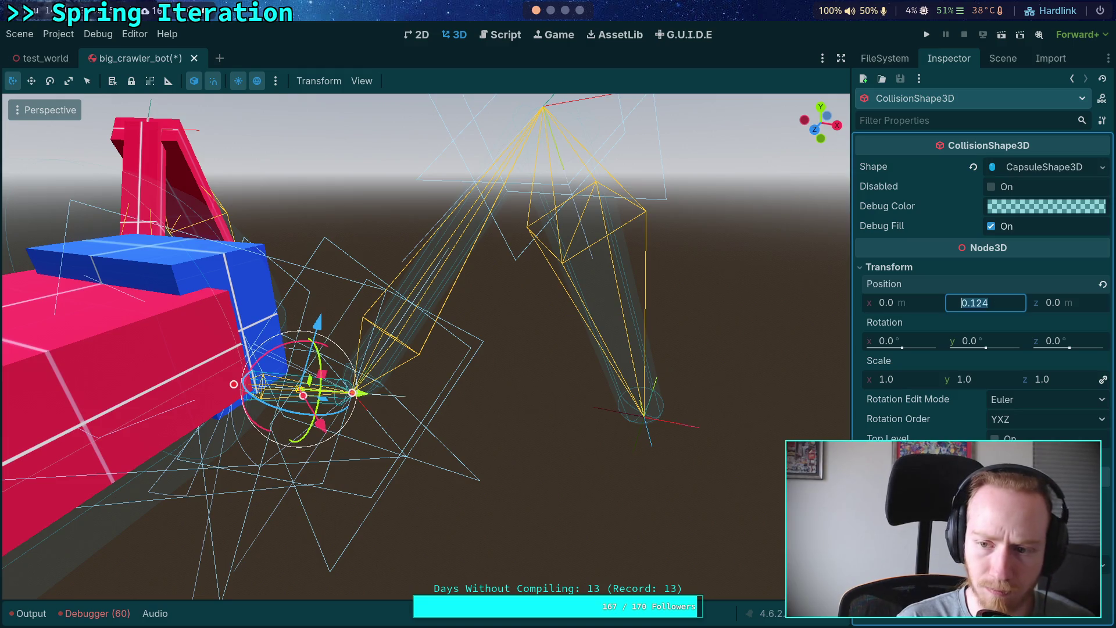
key("ctrl+z")
- Save the scene and rerun the big_crawler_bot.tscn git diff
key("ctrl+s")
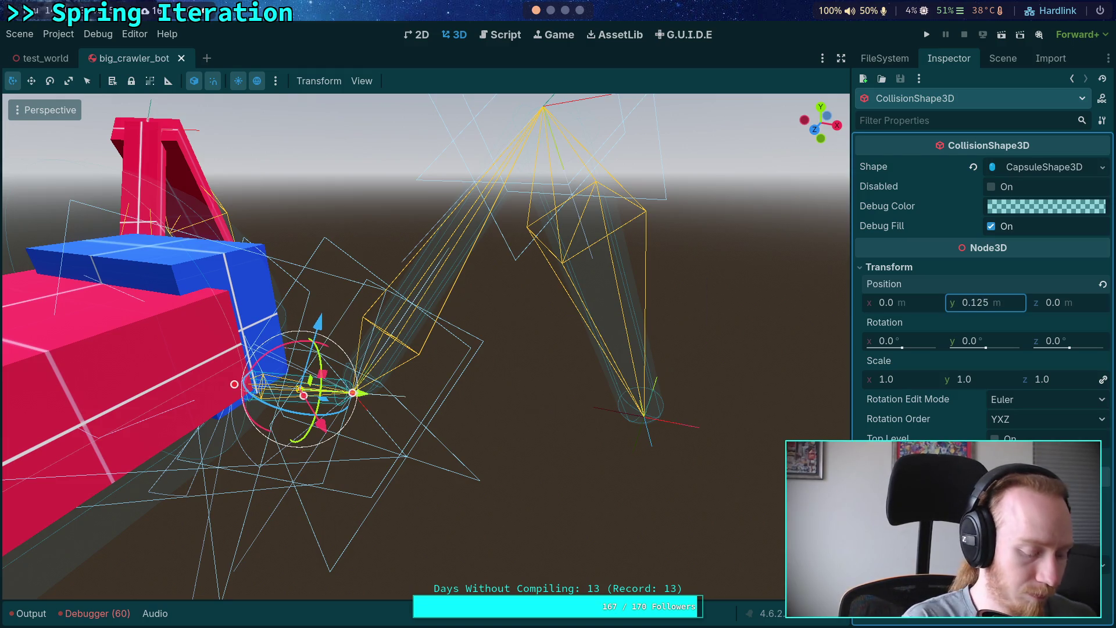
key("super+1")
key("Up")
key("Return")
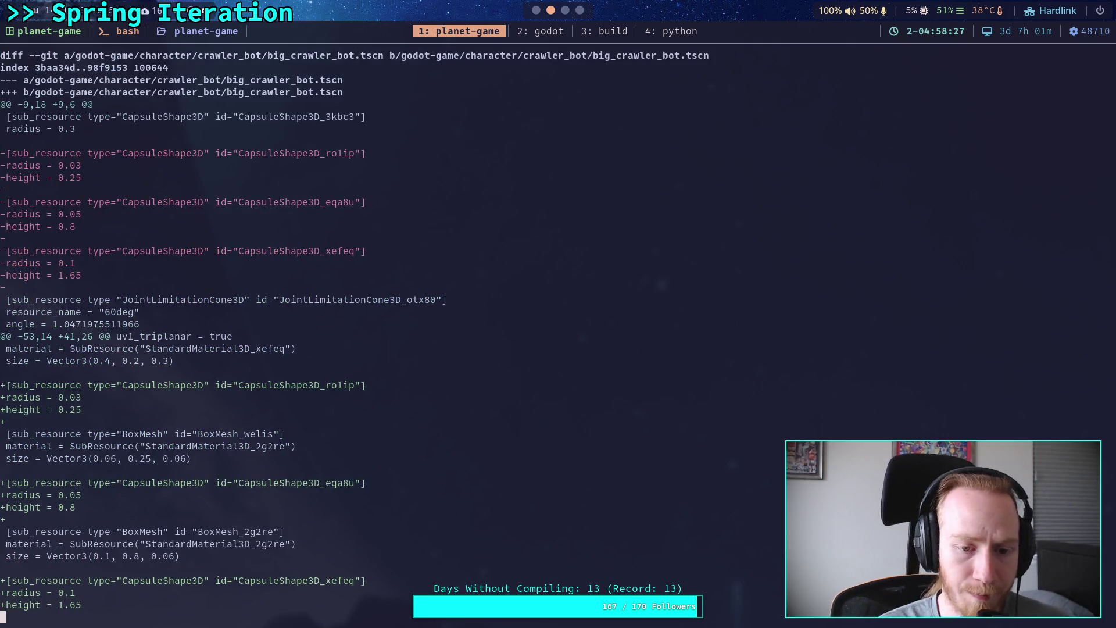
- Scroll the diff through the FrontRightFemur and FrontRightTibia hunks, then return to Godot's node tree
scroll(559, 326, "down", 15)
scroll(559, 326, "down", 4)
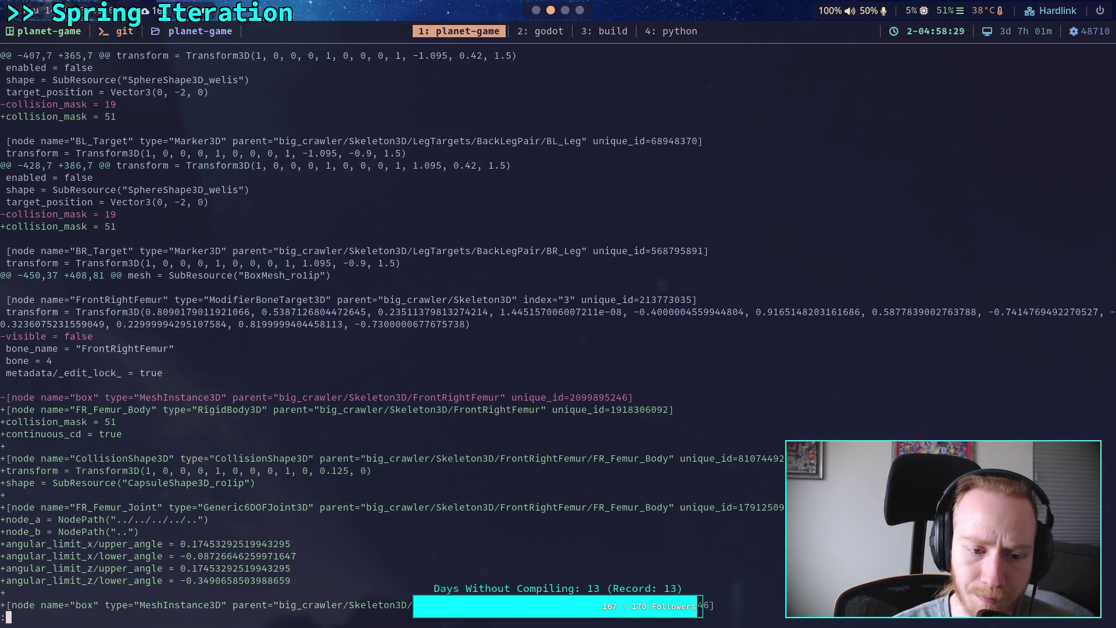
scroll(558, 326, "down", 3)
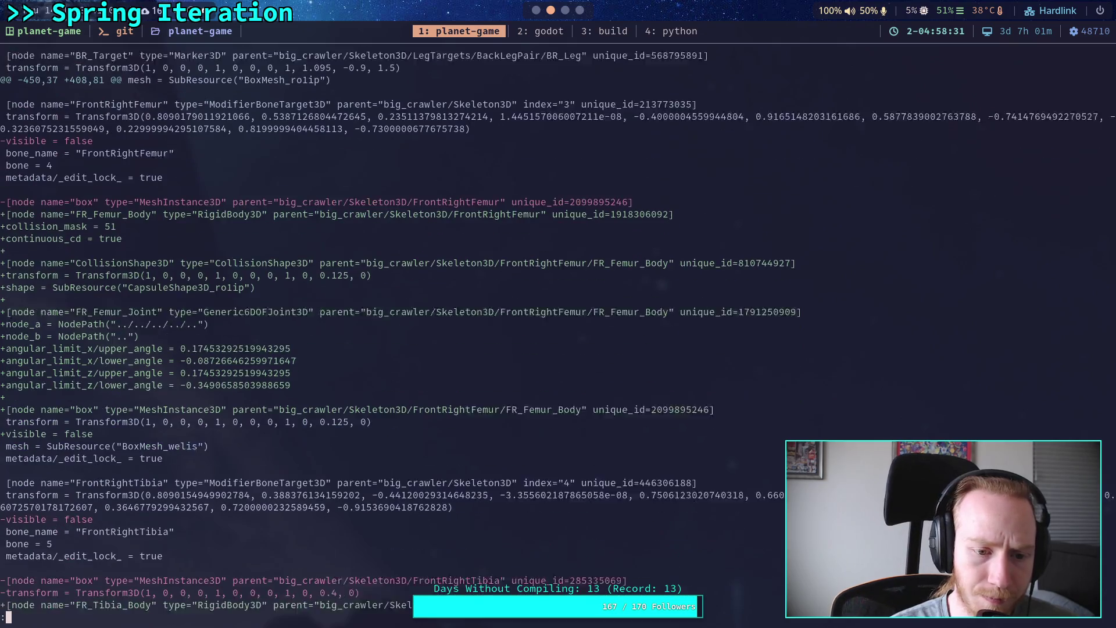
scroll(558, 326, "down", 5)
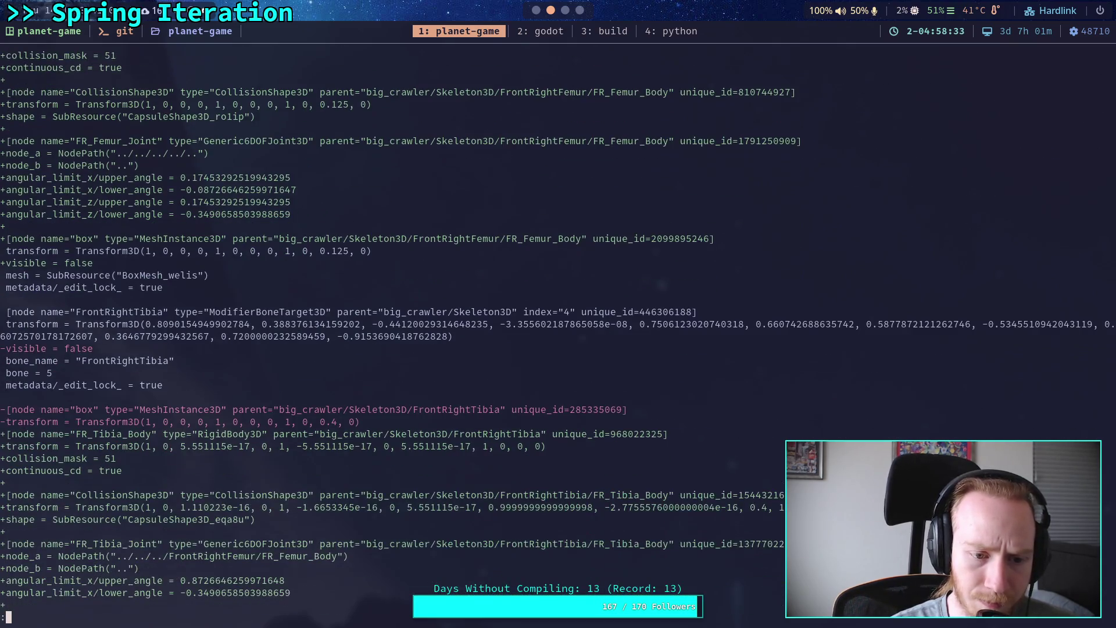
scroll(559, 326, "down", 2)
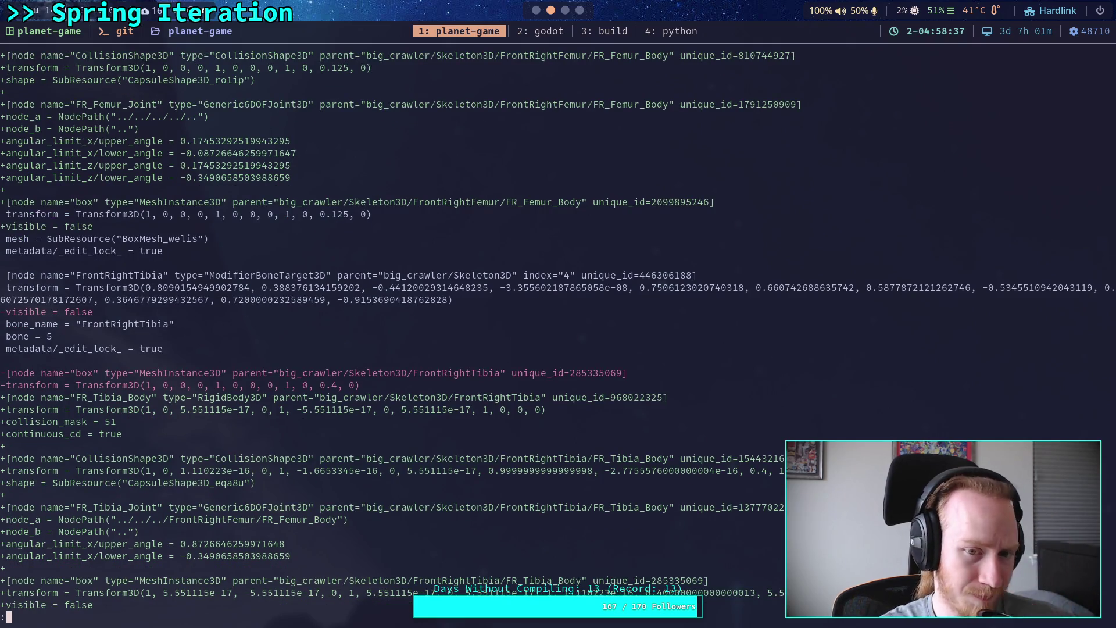
scroll(558, 331, "down", 4)
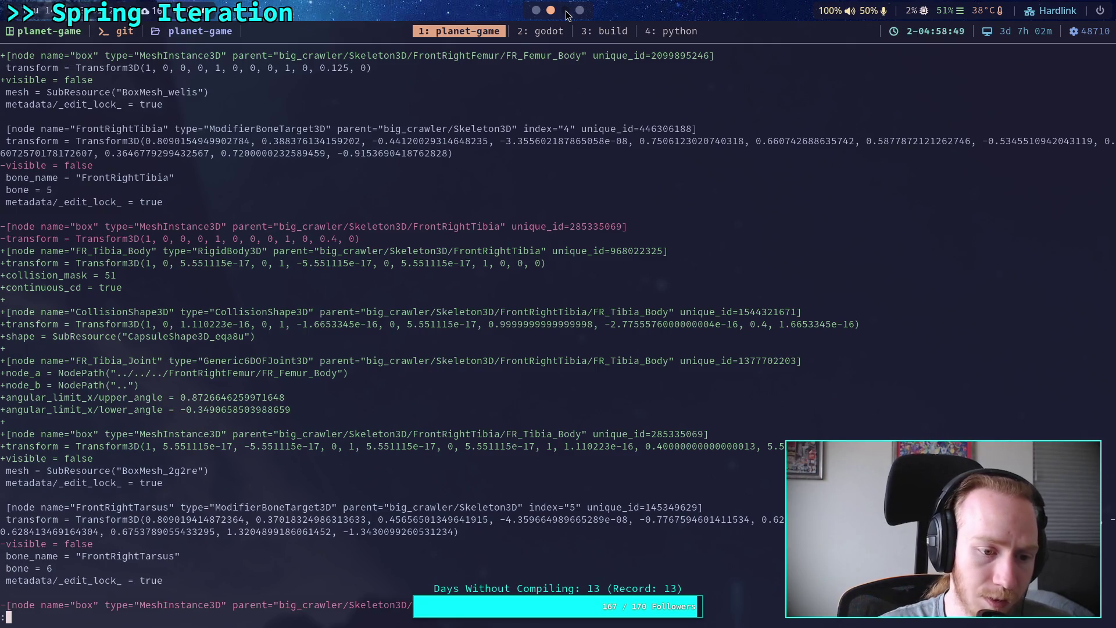
left_click(566, 11)
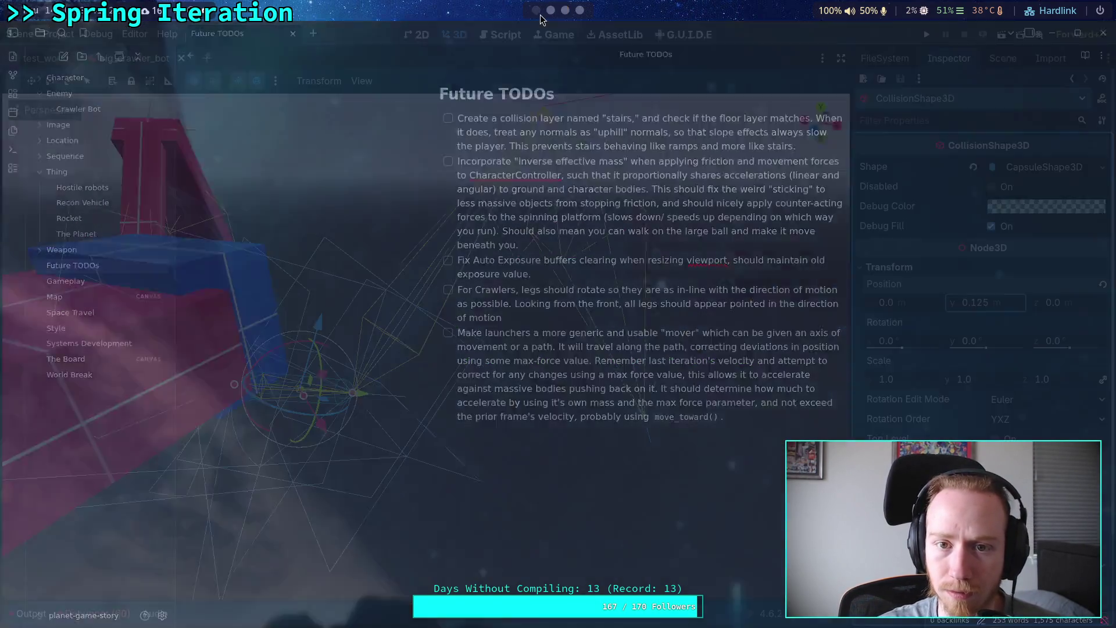
left_click(1005, 59)
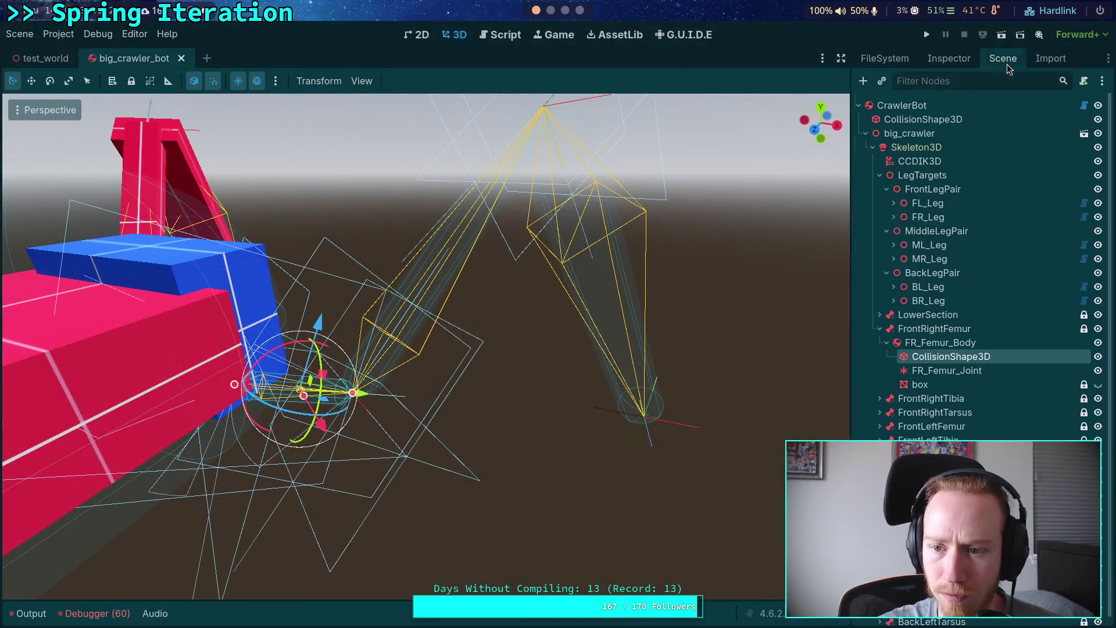
- Select FR_Tibia_Body's CollisionShape3D and reset its rotation and scale to defaults
left_click(880, 329)
left_click(880, 342)
left_click(886, 357)
left_click(933, 371)
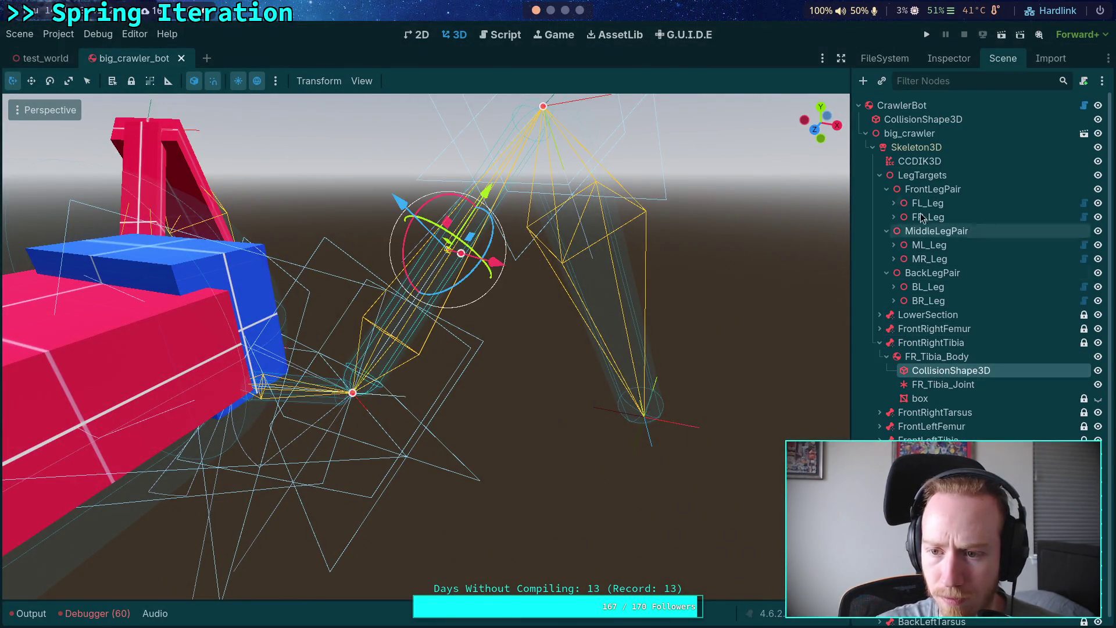
left_click(948, 59)
left_click(893, 269)
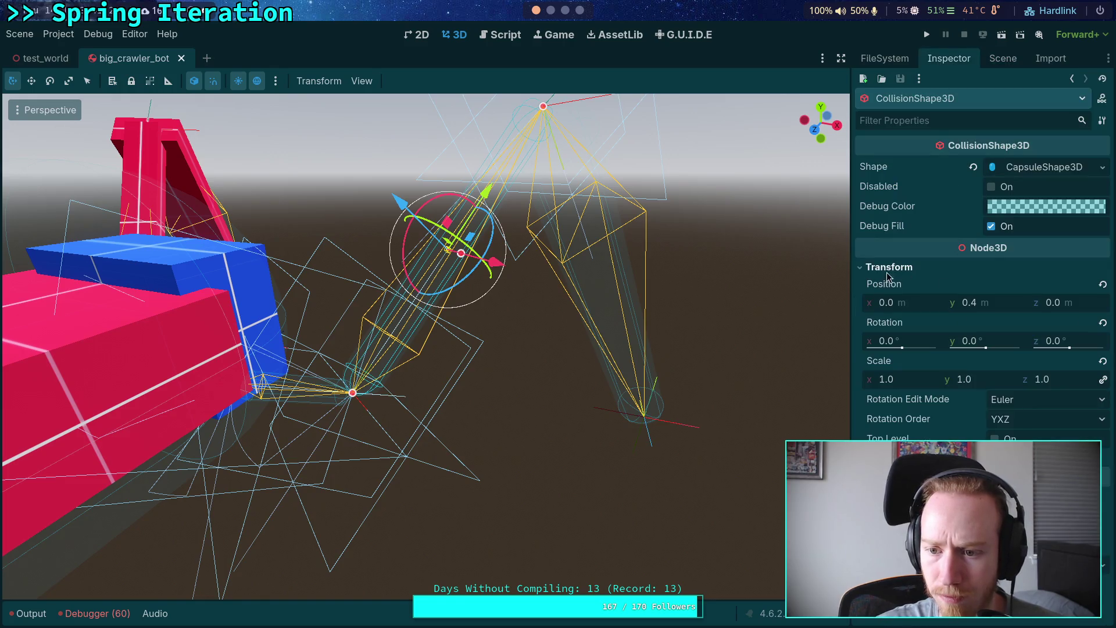
left_click(1103, 362)
left_click(1103, 322)
- Re-enter the collision shape's Position as 0, 0.4, 0
left_click(1073, 303)
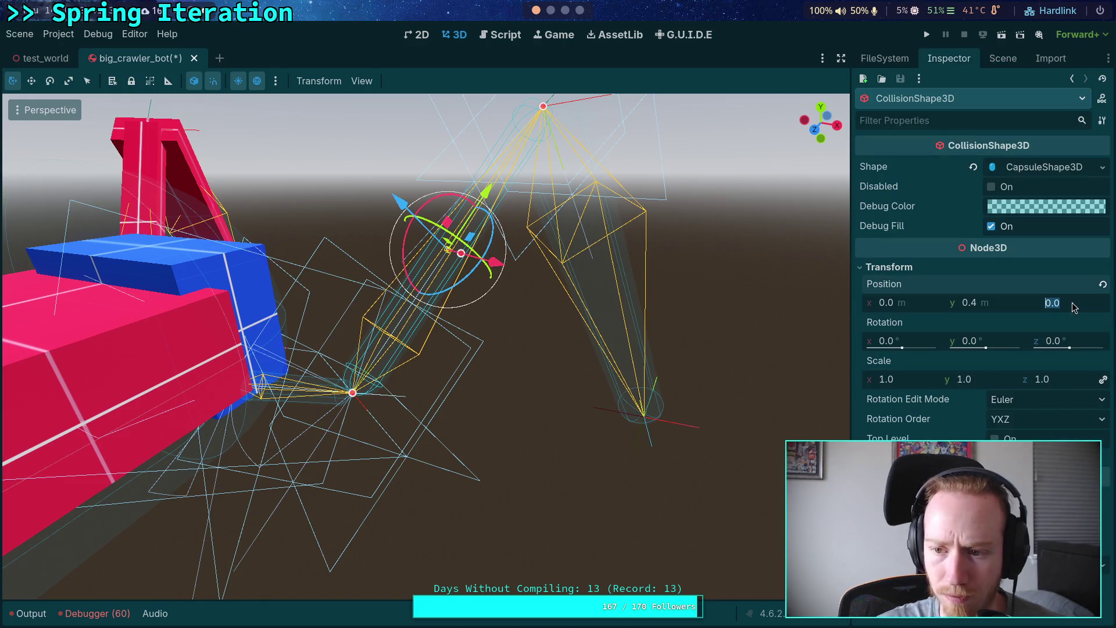
type("1")
key("Return")
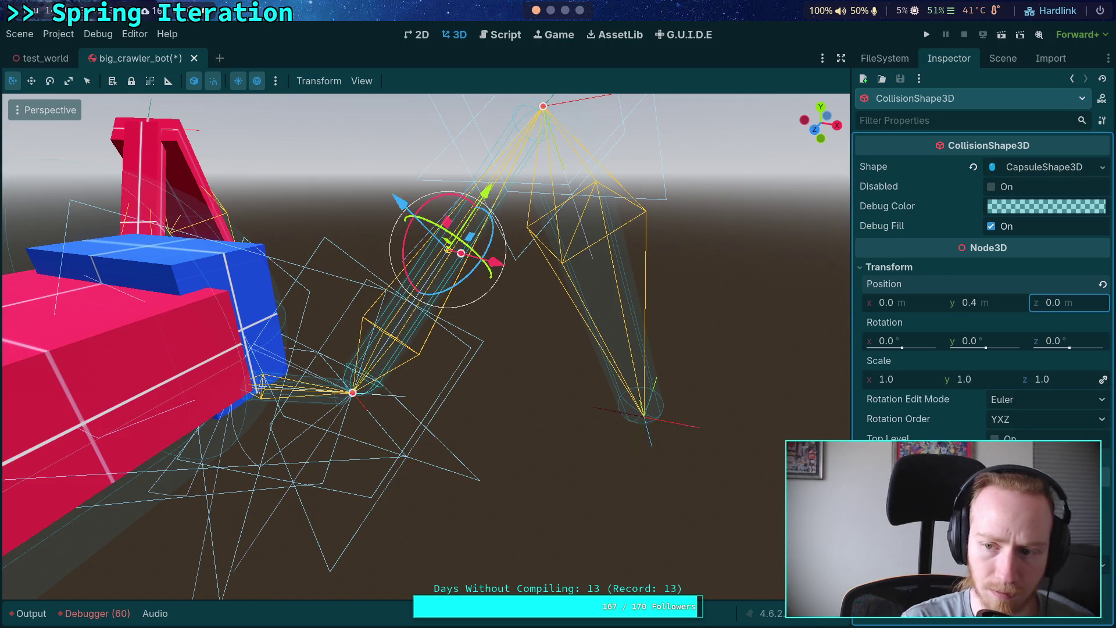
left_click(906, 302)
key("BackSpace")
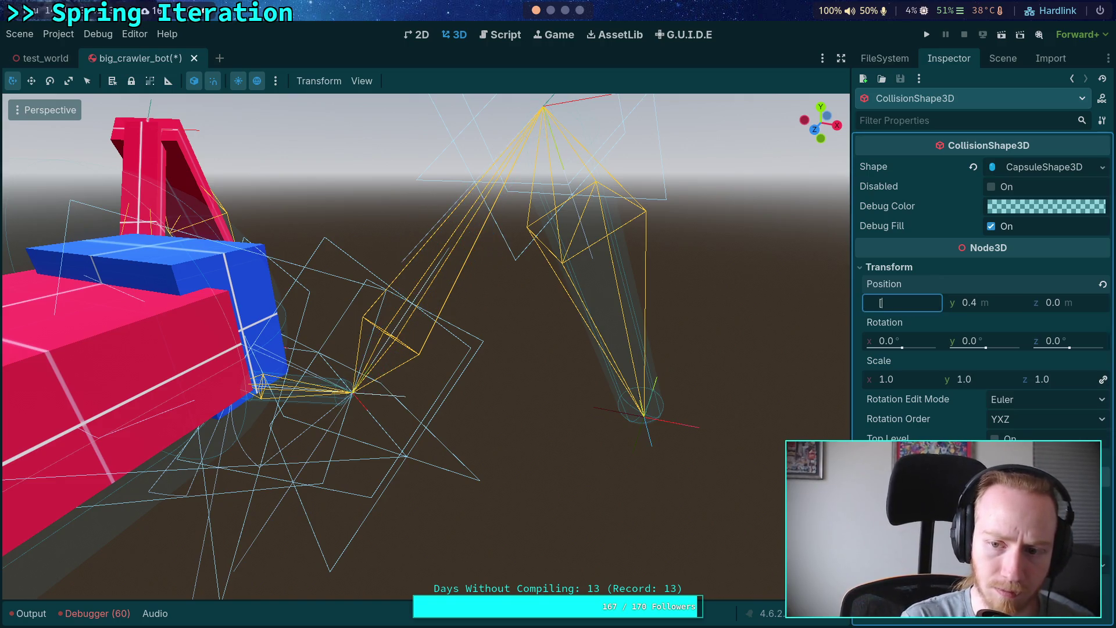
type("1")
key("Return")
type("0")
key("Return")
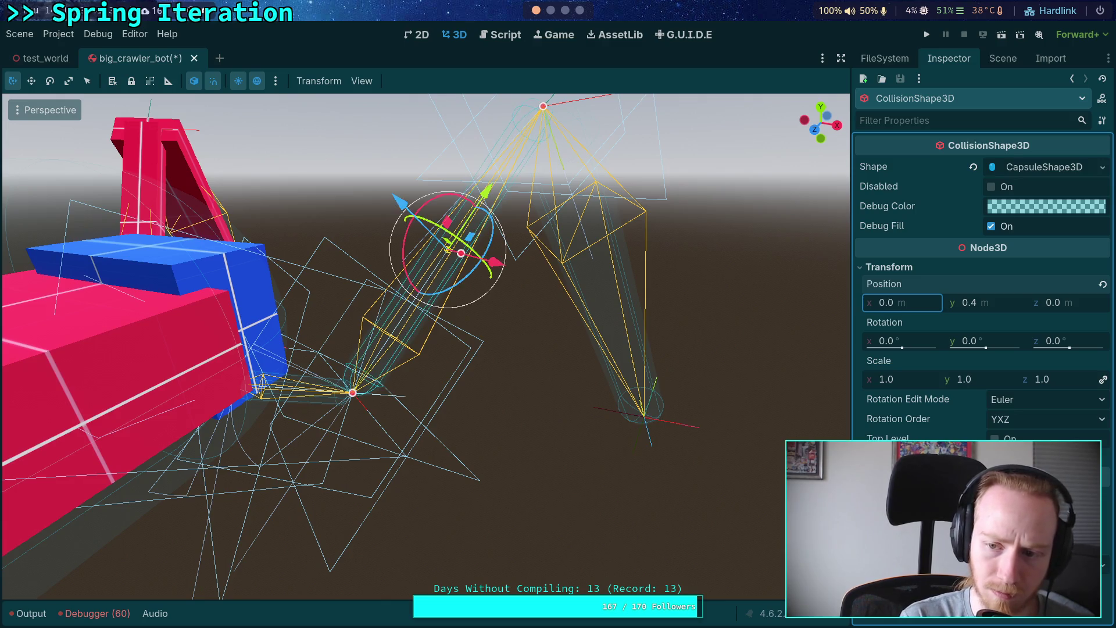
key("Tab")
key("End")
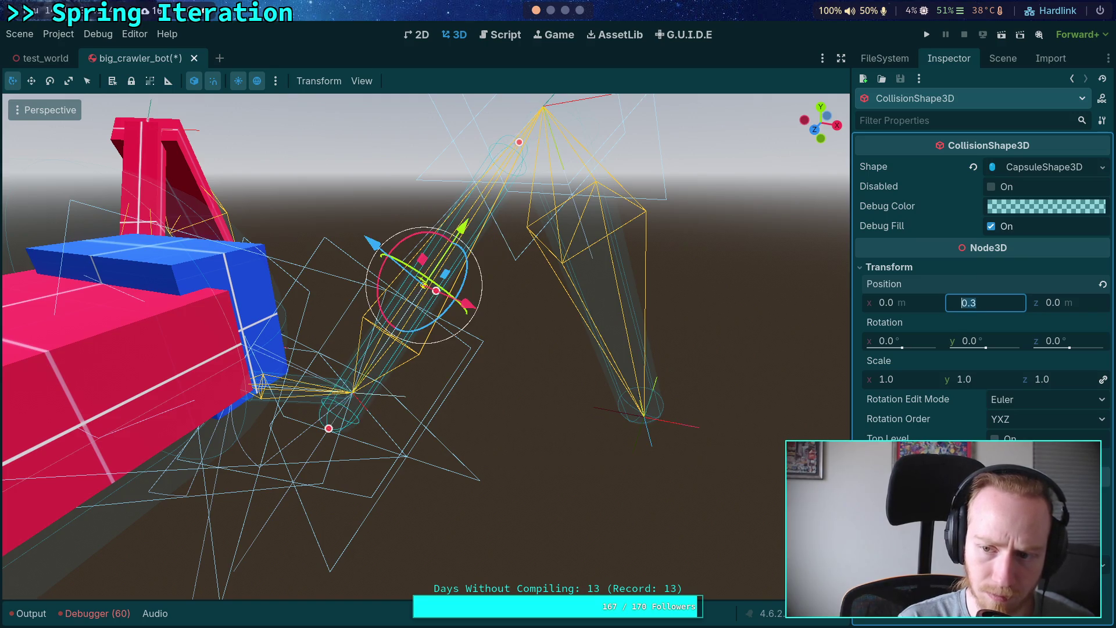
type("0.4")
key("Return")
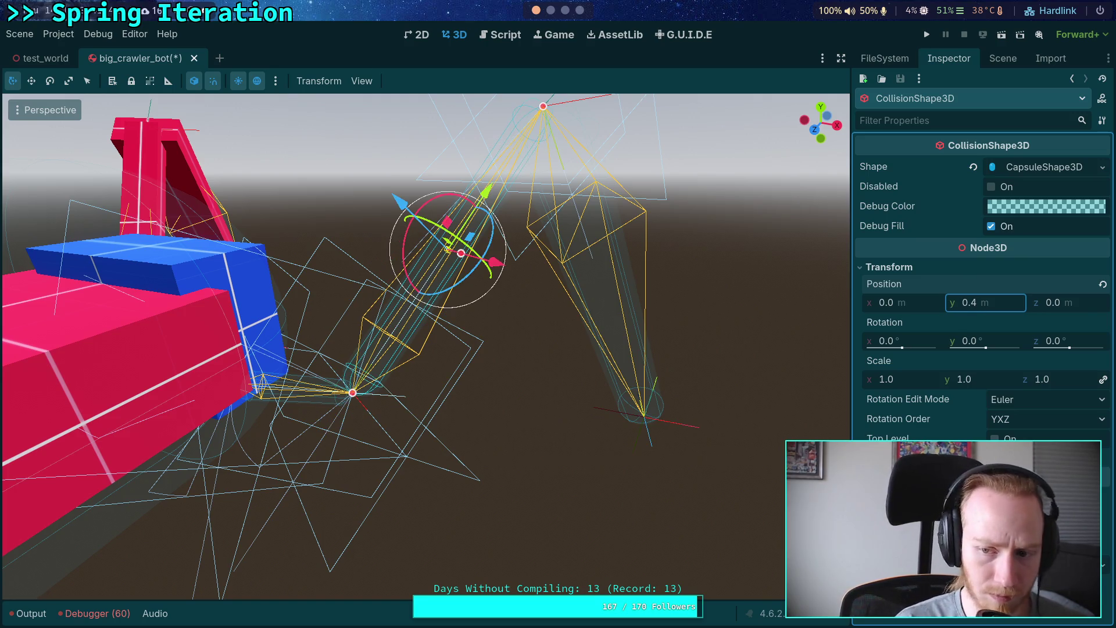
- Save the scene, select FR_Tibia_Body's box mesh and recommit its Position x as 0
key("ctrl+s")
left_click(1003, 59)
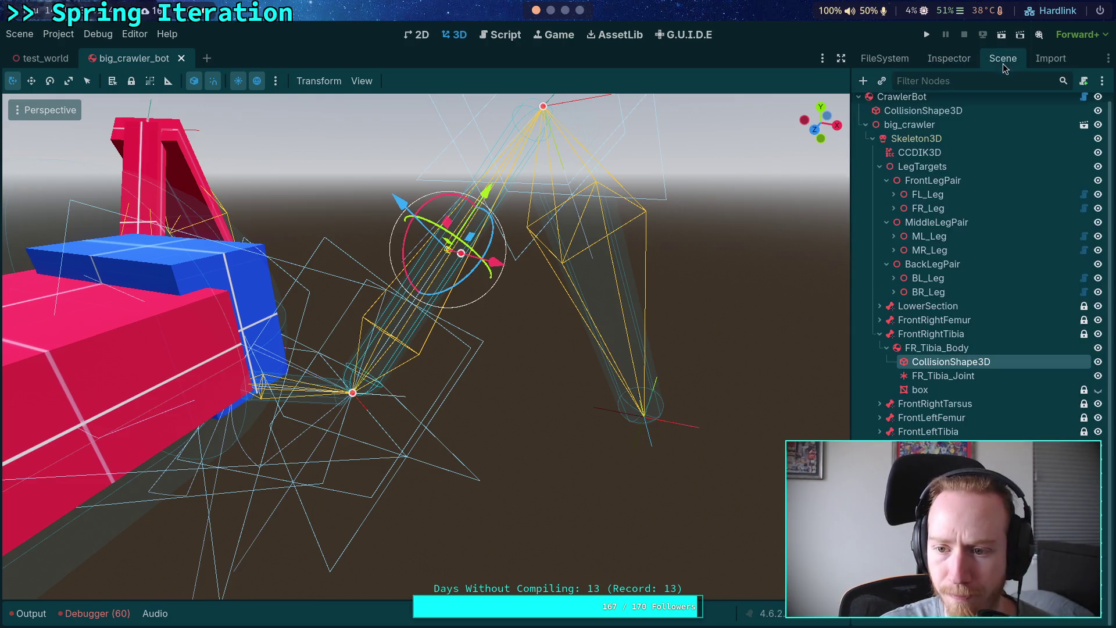
left_click(920, 390)
left_click(949, 58)
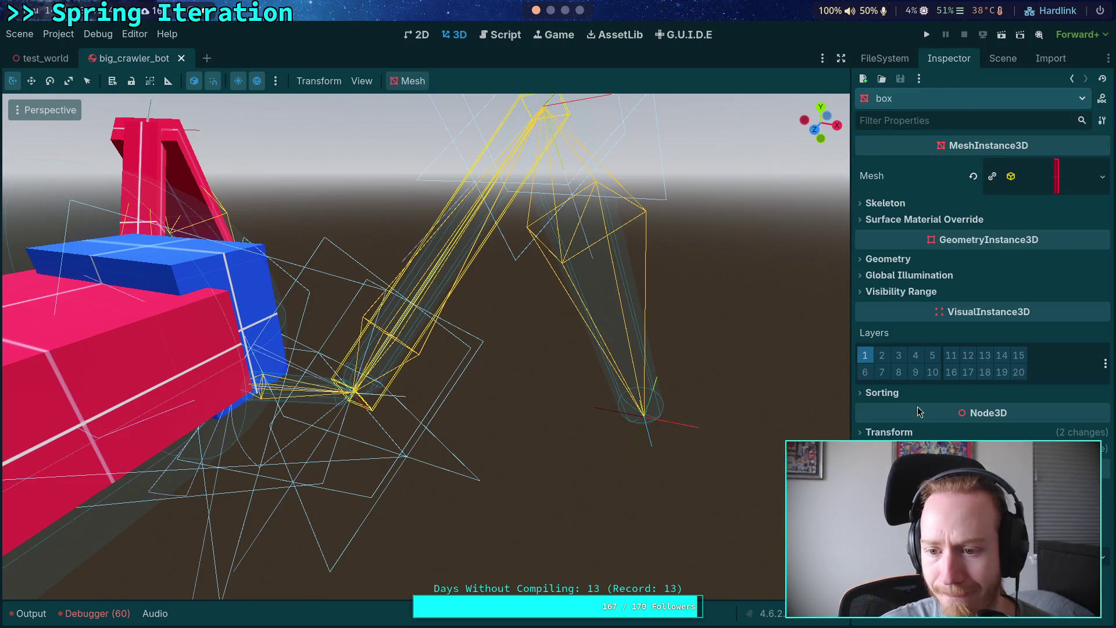
scroll(913, 432, "down", 4)
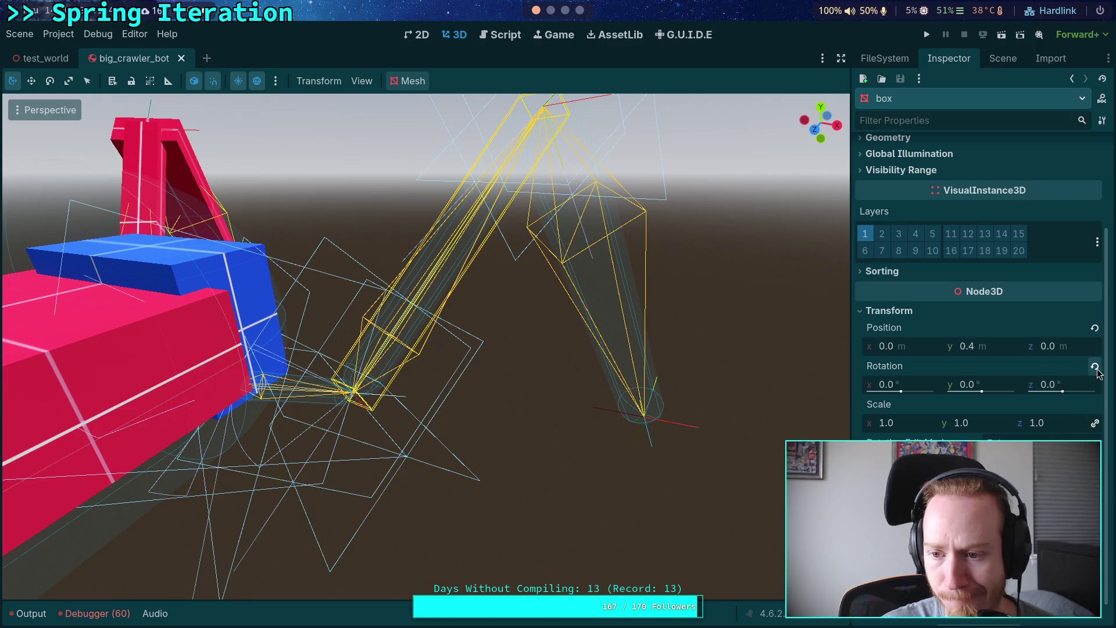
left_click(904, 346)
type("1")
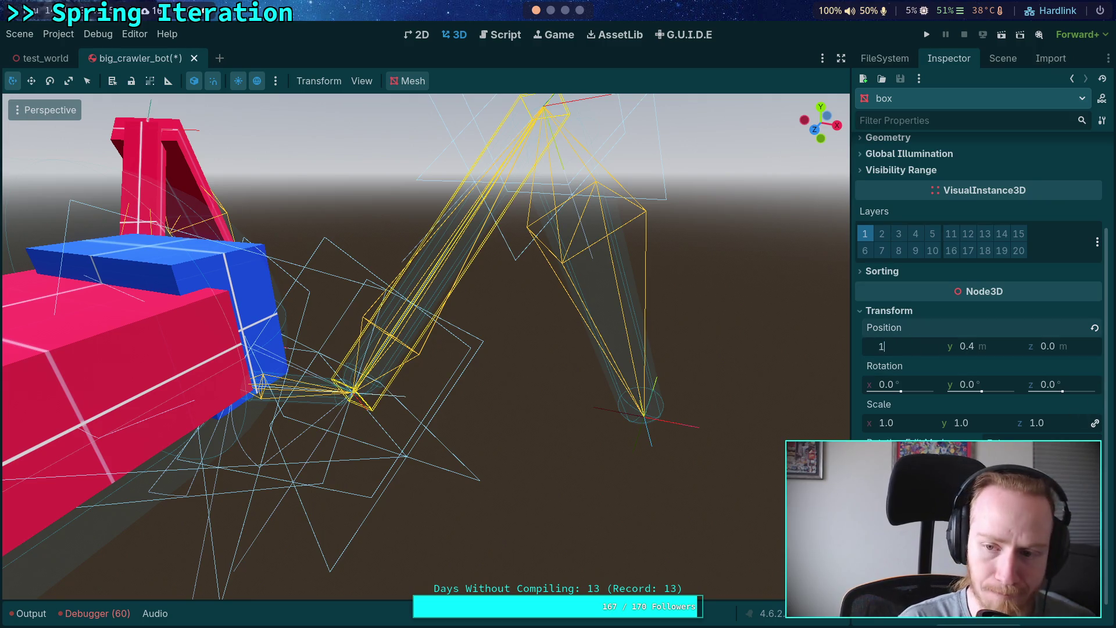
key("Return")
type("0")
key("Tab")
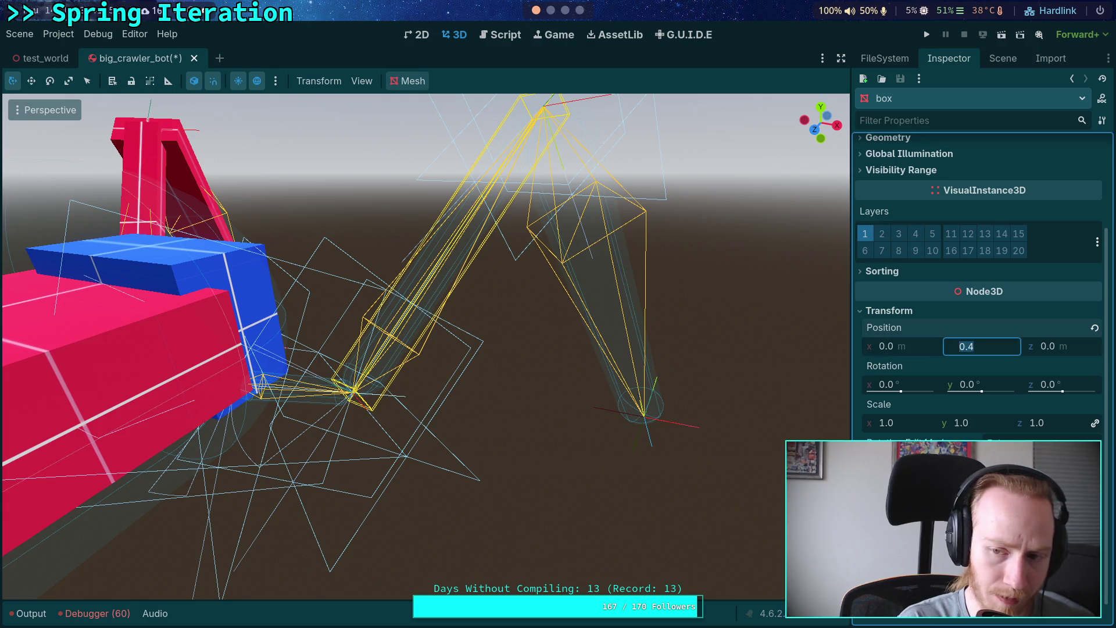
- Re-enter the tibia box's Position y as 0.4 and z as 0
type("0.3")
key("Return")
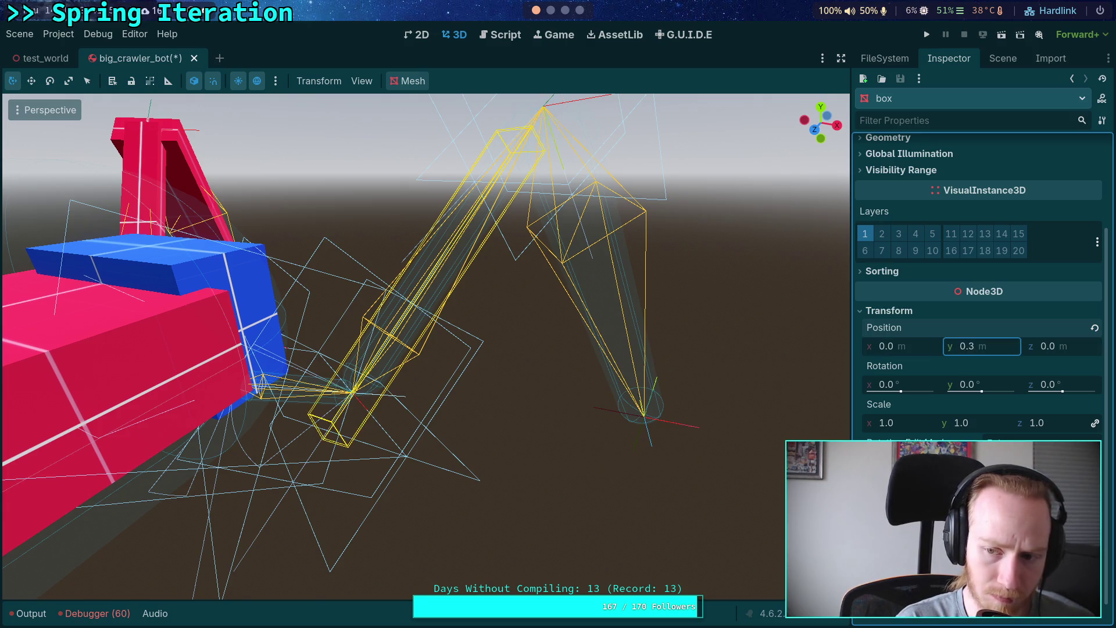
type("0.4")
key("Return")
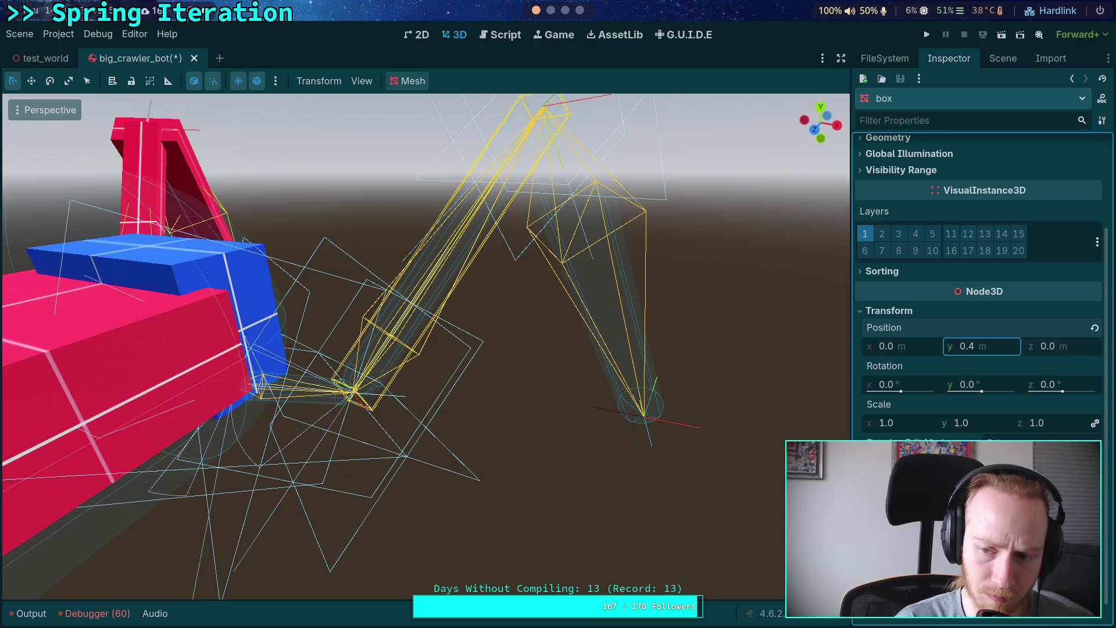
key("Tab")
type("1")
key("Return")
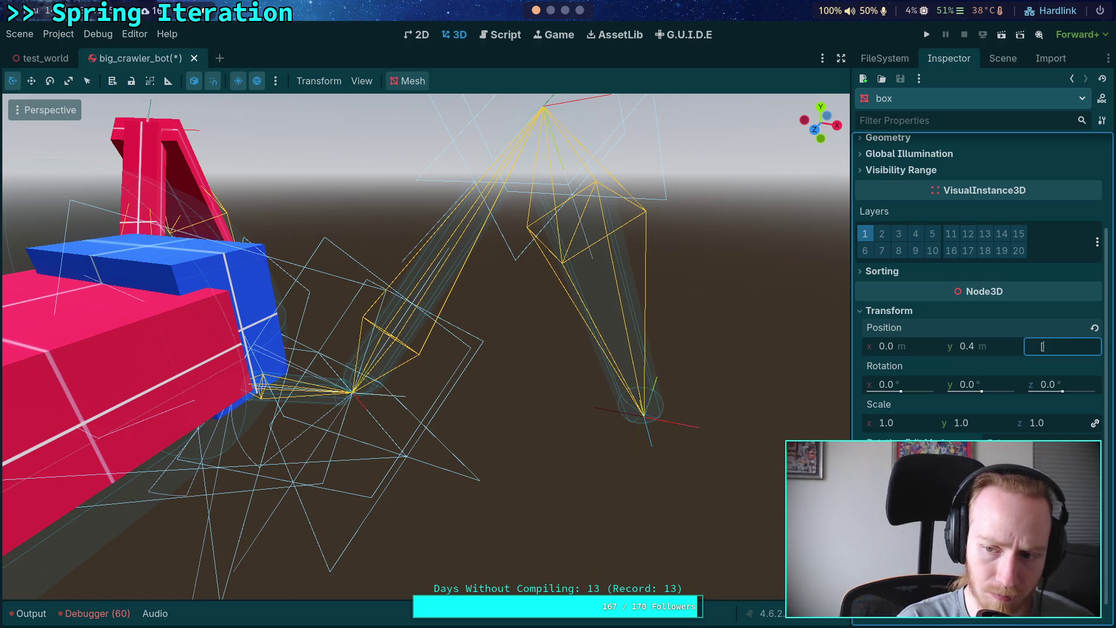
type("0")
key("Return")
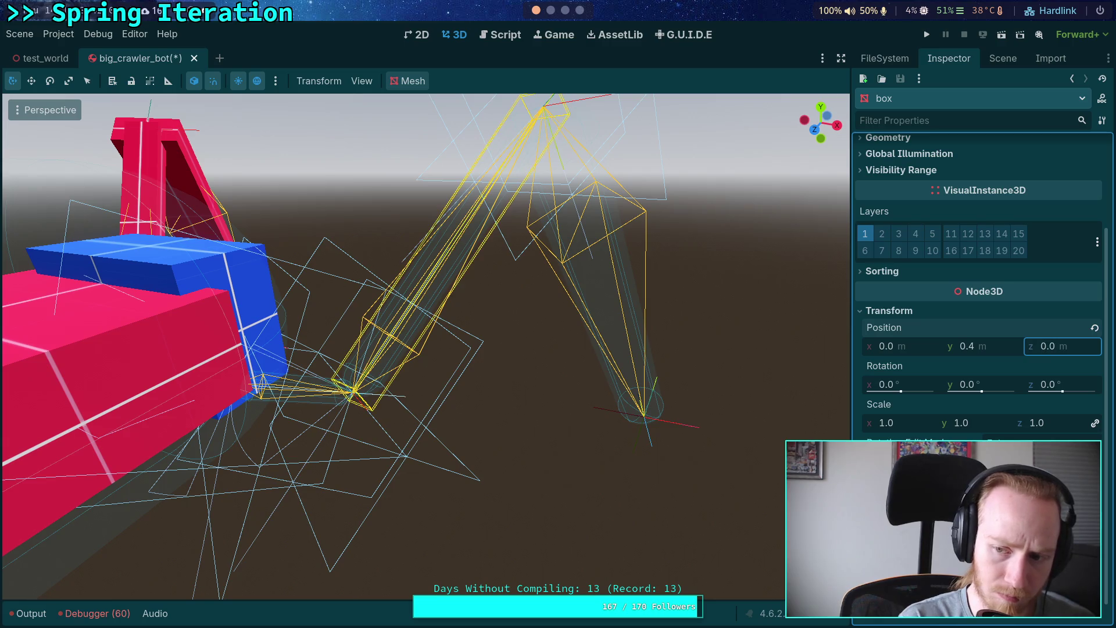
key("super+1")
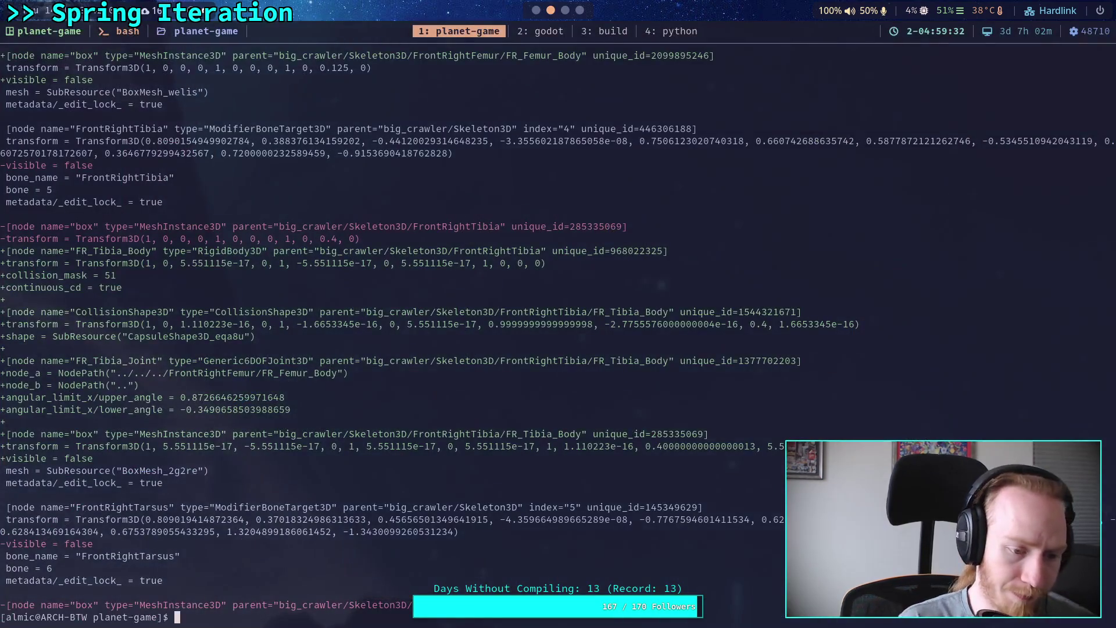
- Rerun the scene's git diff and page to the FrontRightTibia and FrontRightTarsus changes
key("Up")
key("Return")
key("space")
key("space")
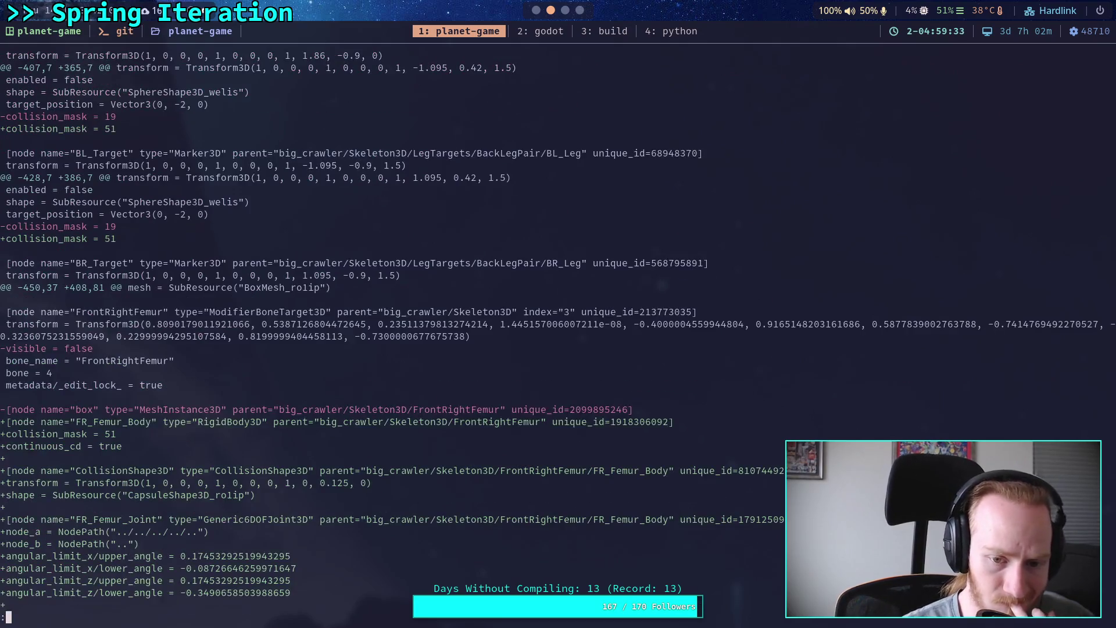
key("space")
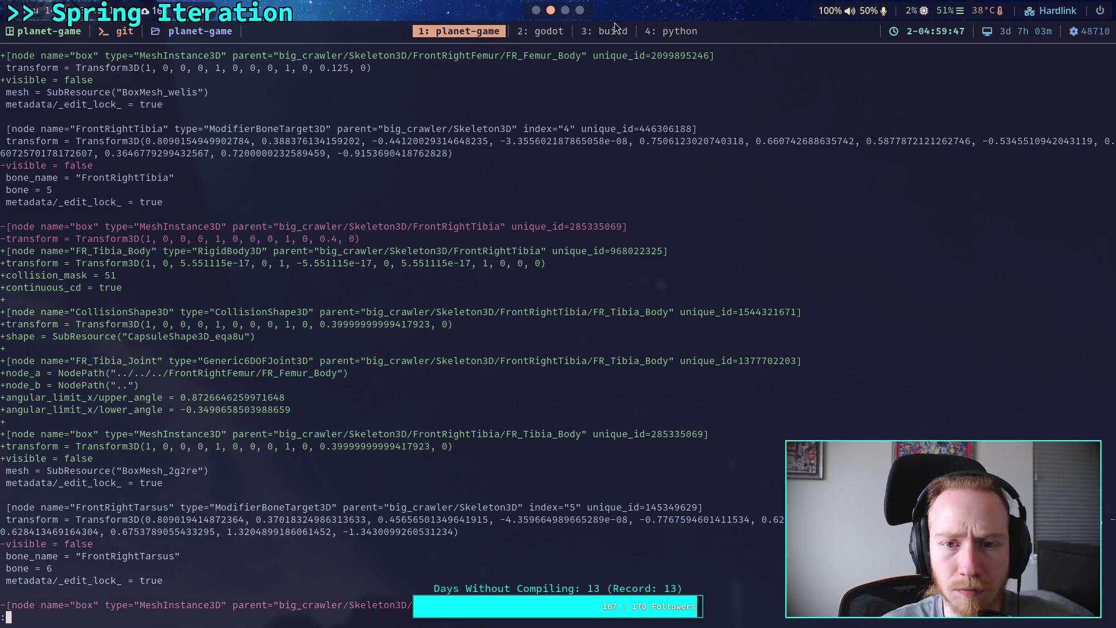
- Recommit the tibia box's Position y as 0.4 and save the scene
key("super+1")
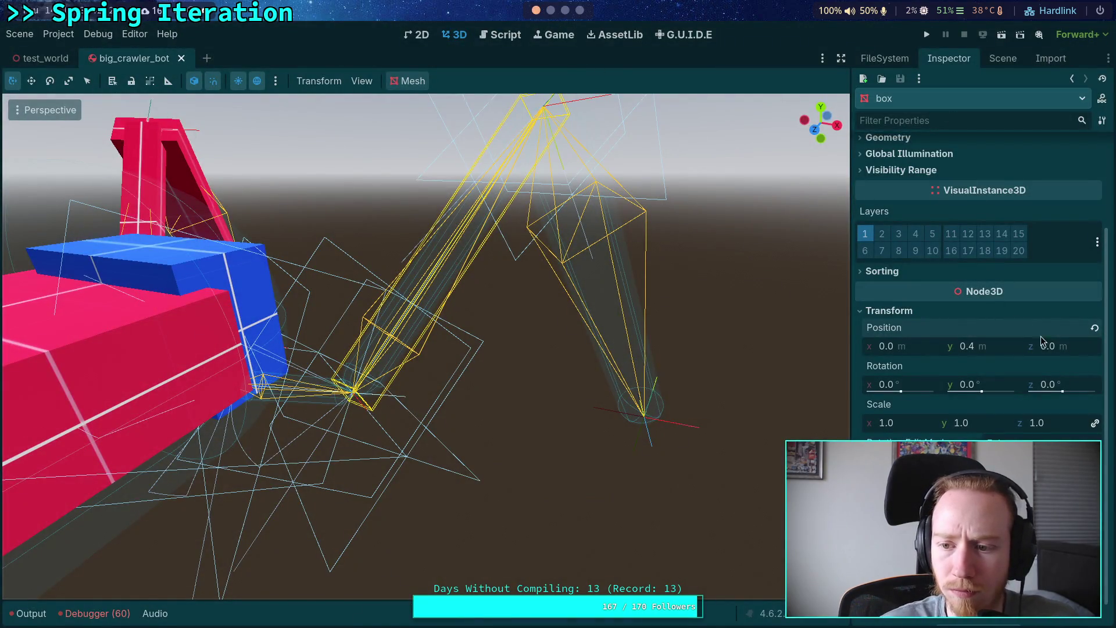
left_click(998, 350)
type("0.3")
key("Return")
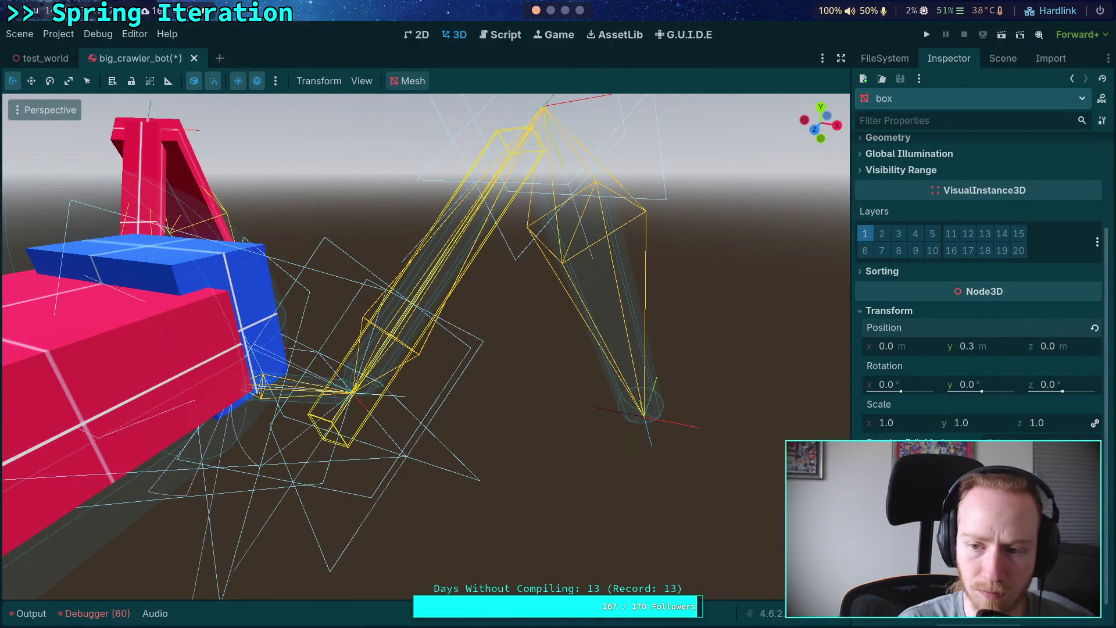
left_click(1001, 351)
type("0.4")
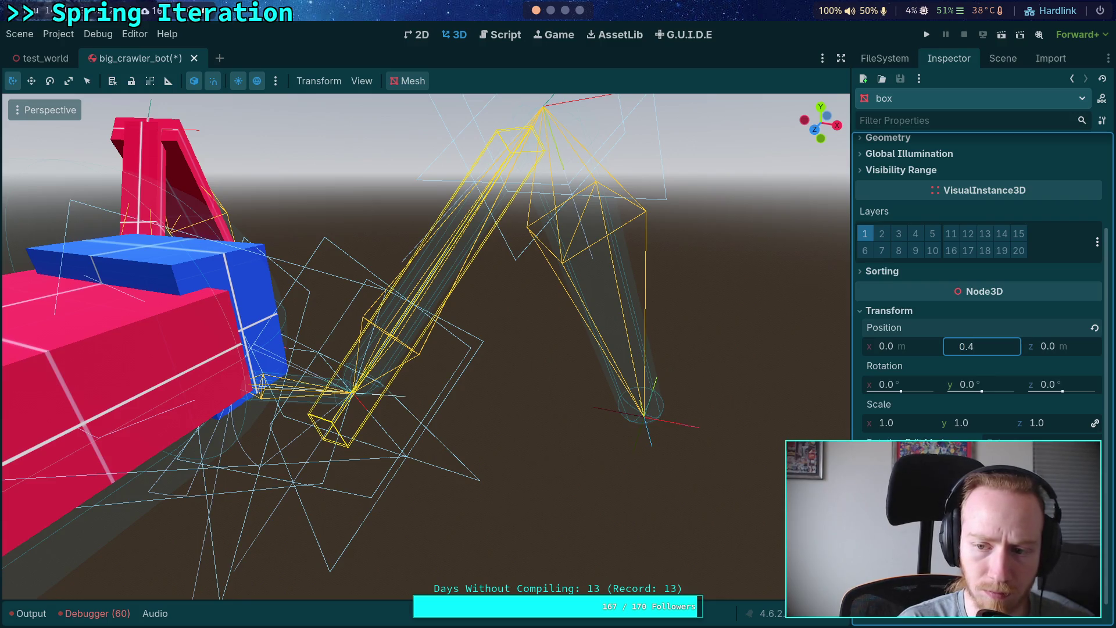
key("Return")
key("ctrl+s")
- Run the diff again and advance through the collision mask, femur, tibia and tarsus changes
key("super+2")
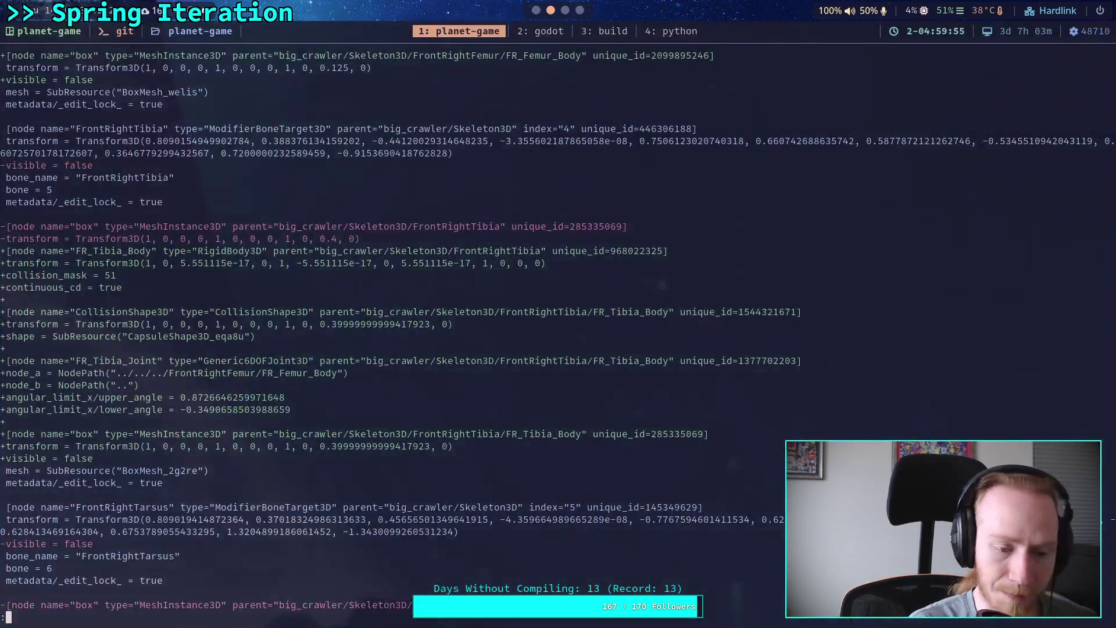
key("Up")
key("Return")
key("space")
key("space")
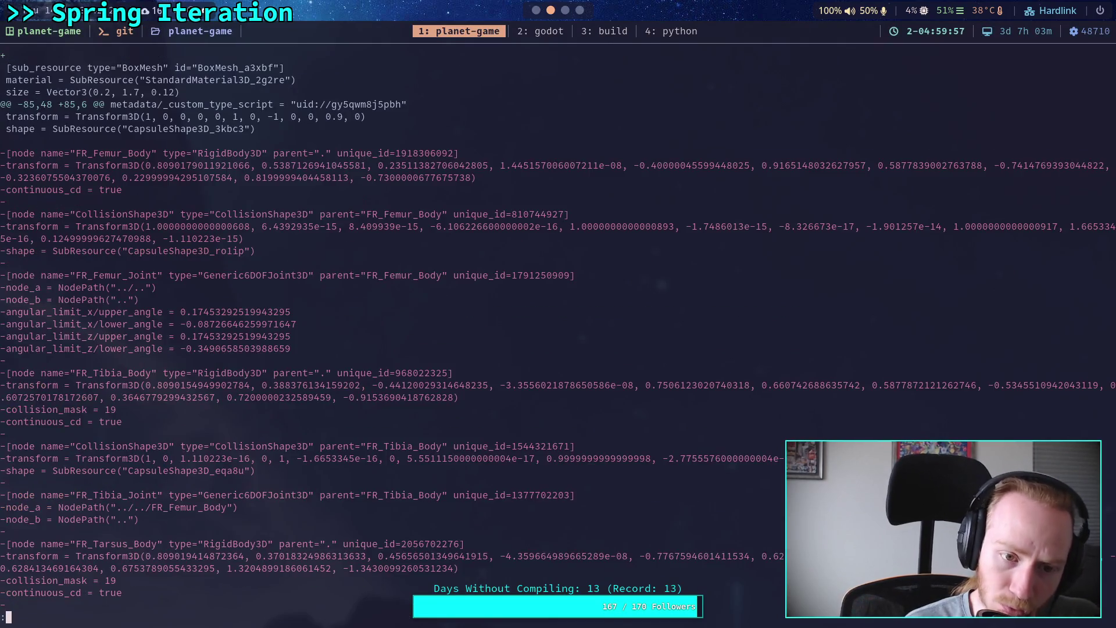
key("space")
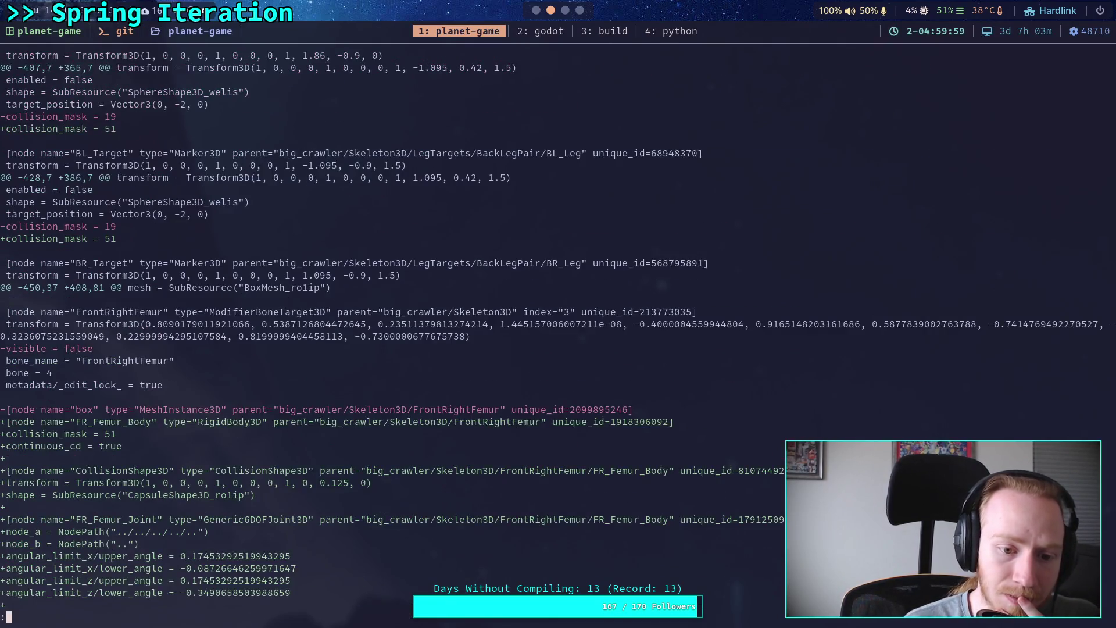
key("space")
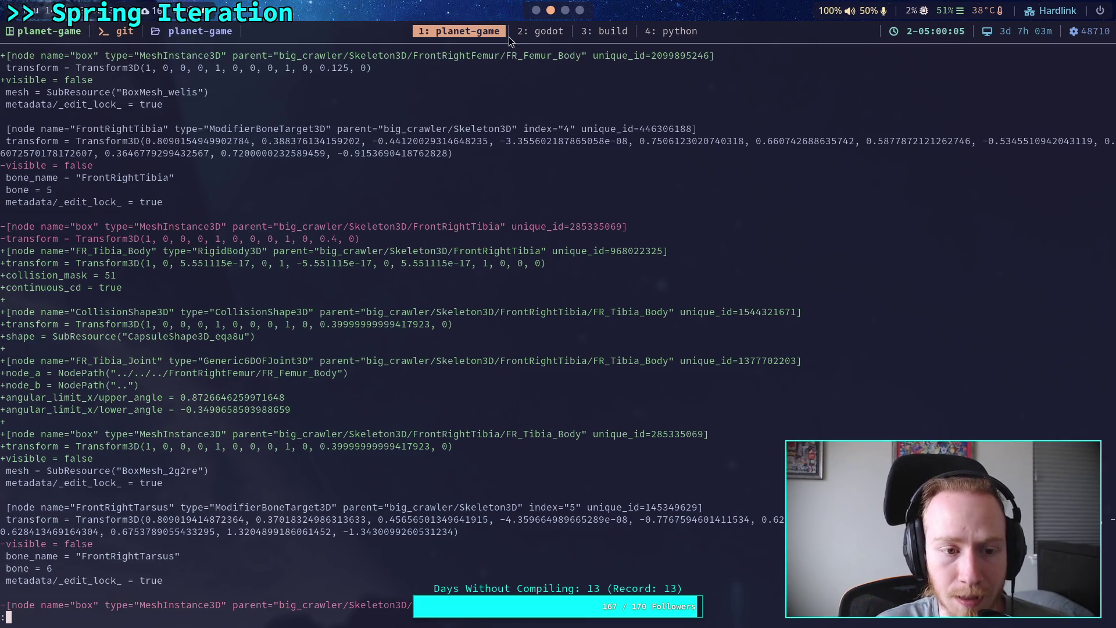
key("super+1")
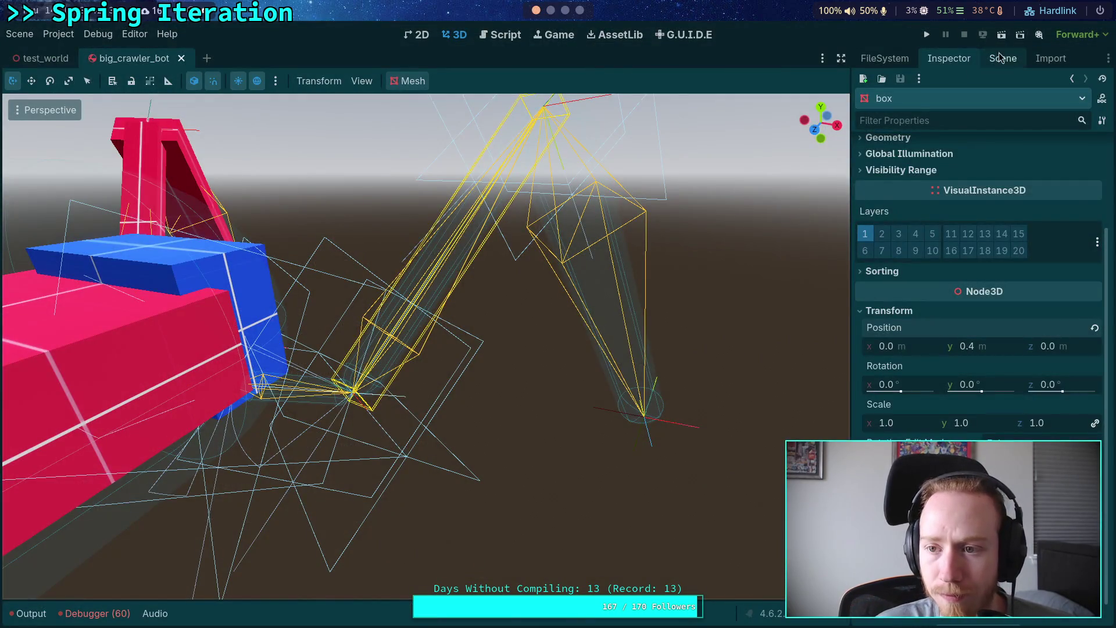
- Revert FR_Tibia_Body's Transform rotation to its default value in the Inspector
left_click(1001, 58)
left_click(924, 350)
left_click(949, 58)
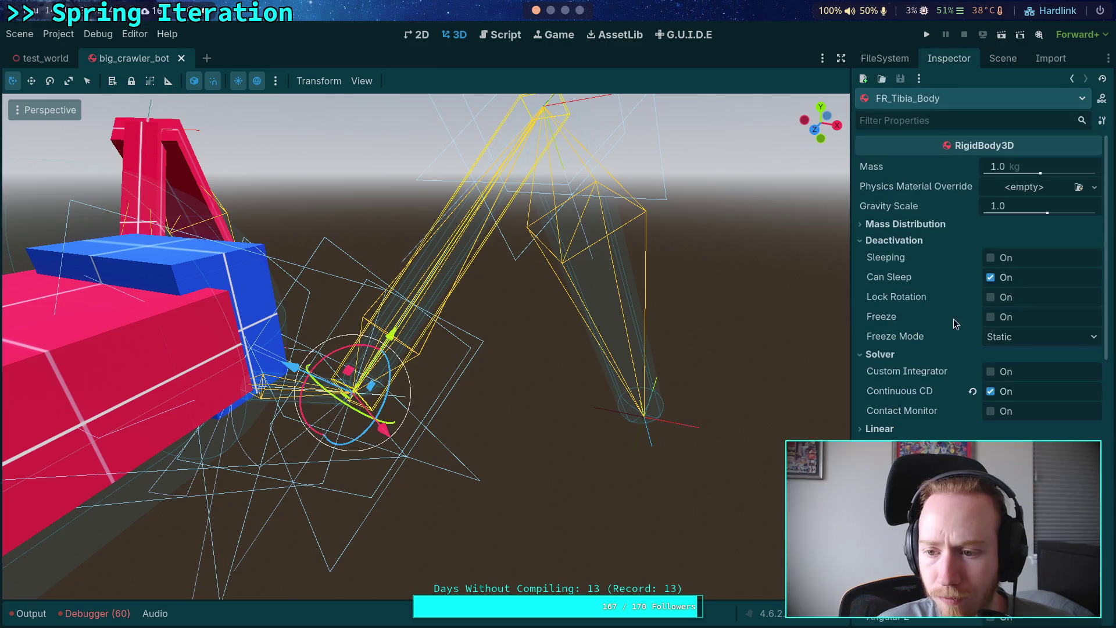
scroll(954, 319, "down", 6)
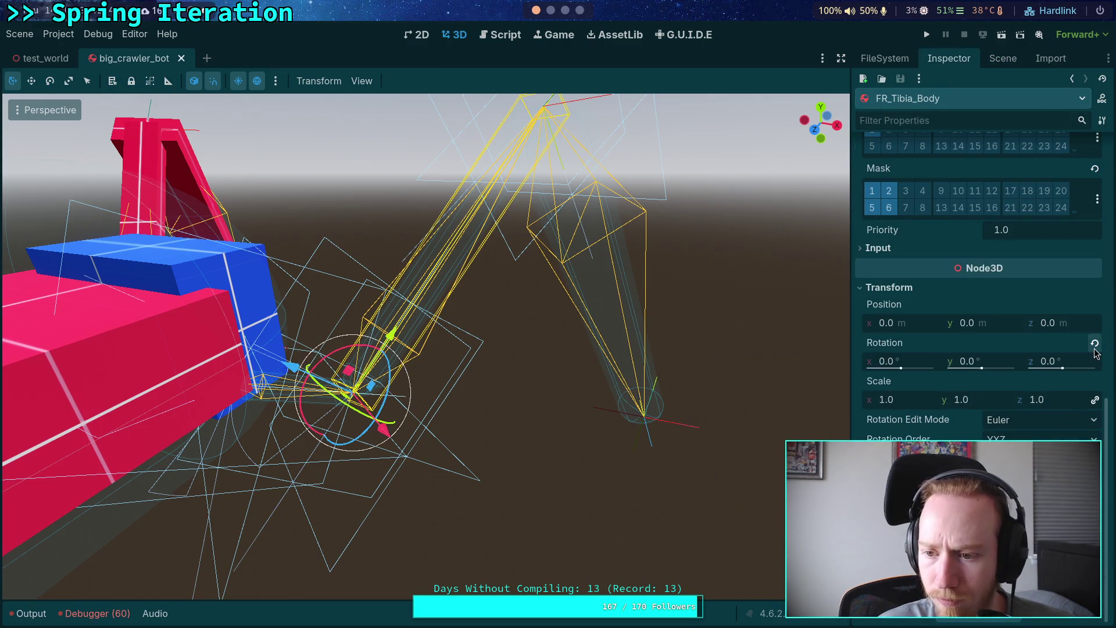
left_click(1095, 343)
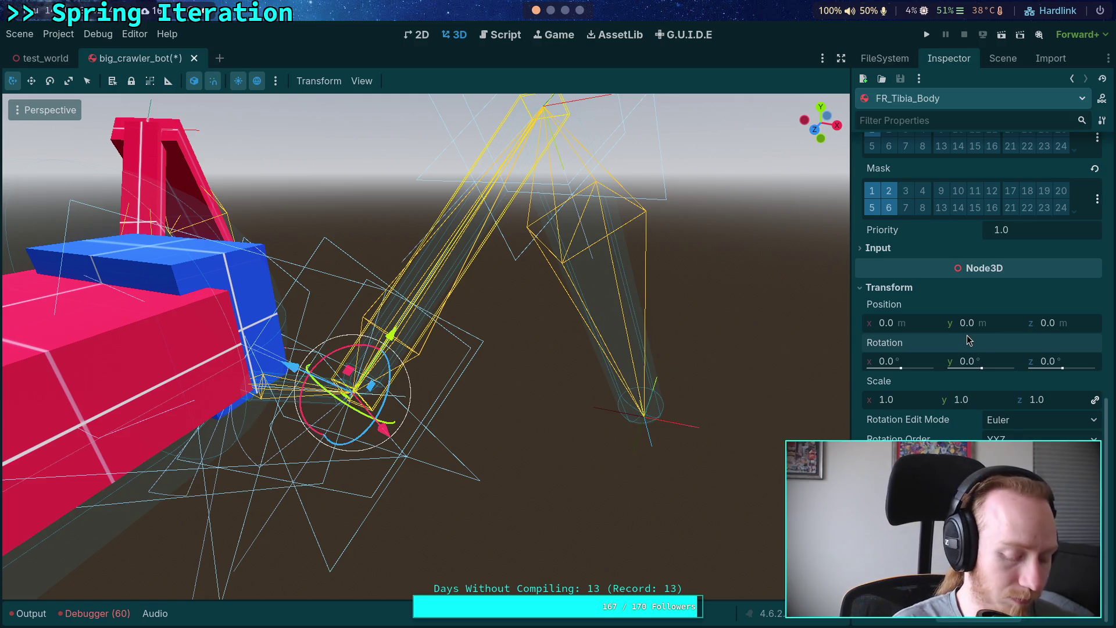
key("super+2")
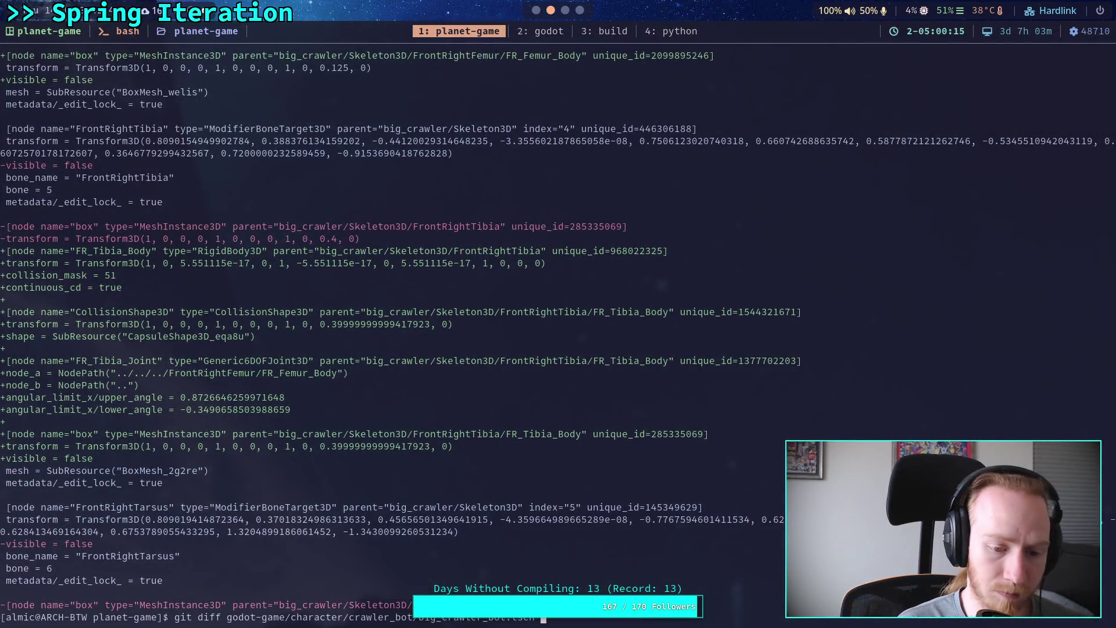
- Rerun the big_crawler_bot.tscn git diff, review the FR leg changes, then open a new browser tab
key("Return")
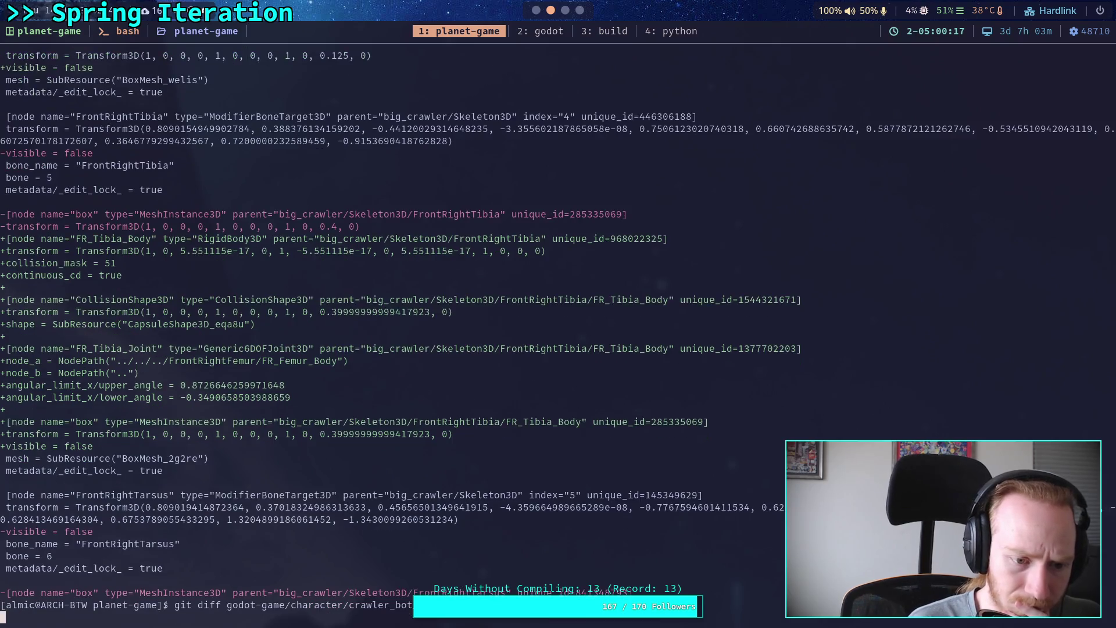
scroll(558, 326, "down", 10)
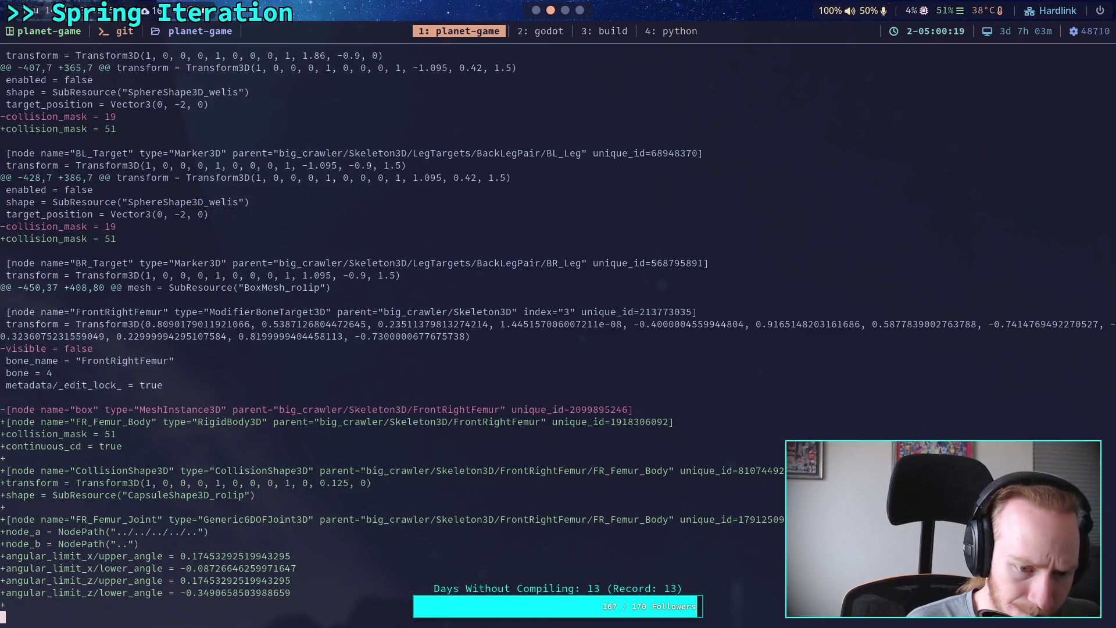
scroll(558, 325, "down", 15)
scroll(558, 325, "down", 5)
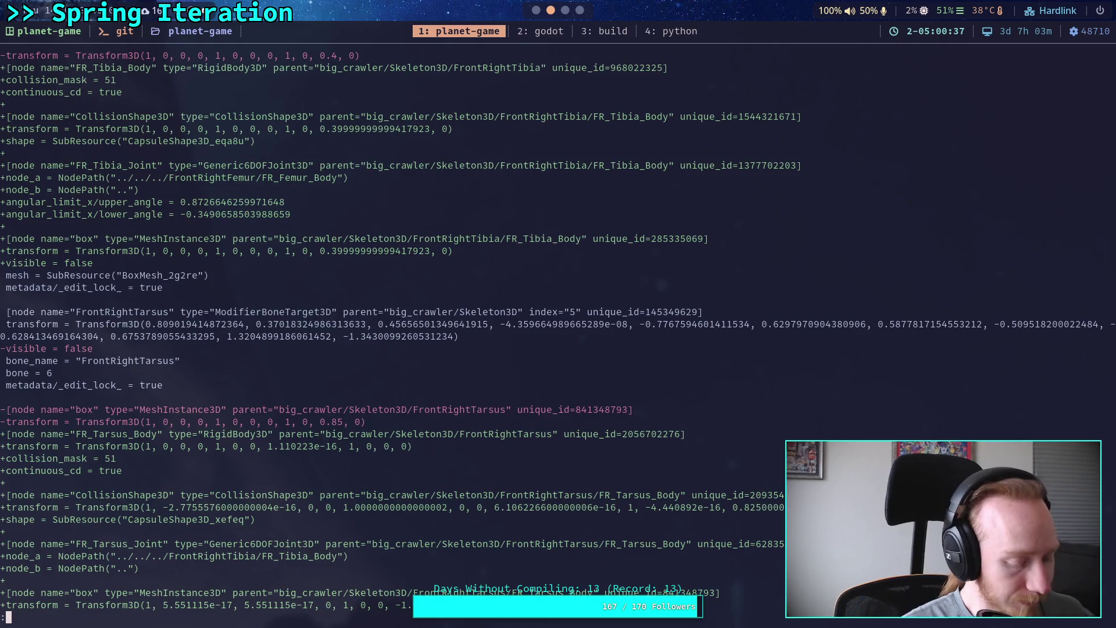
key("super+4")
key("ctrl+t")
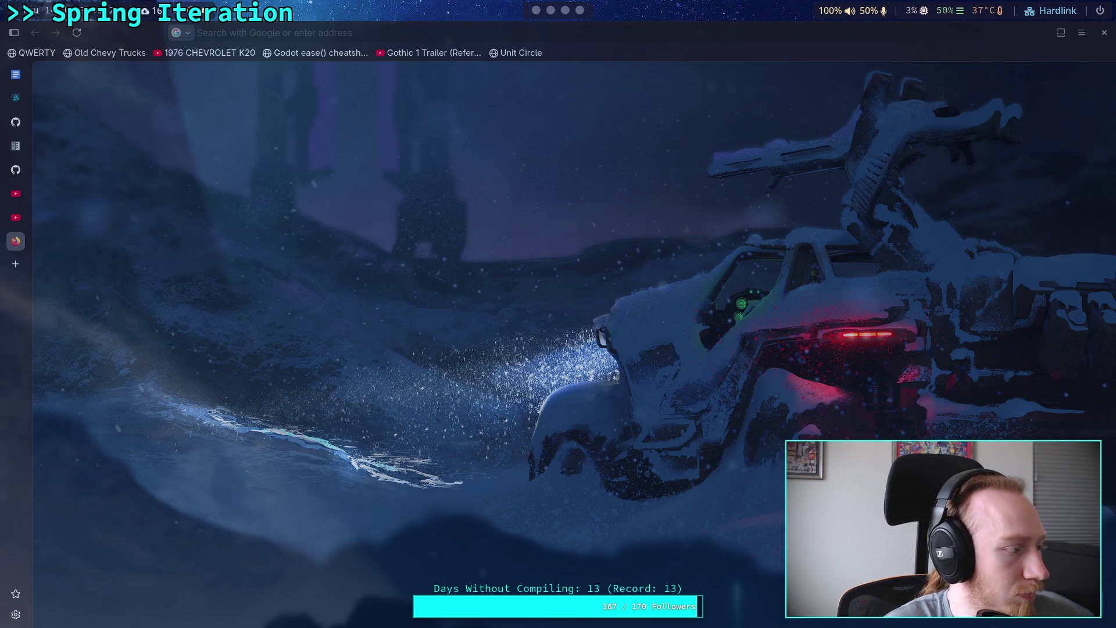
- Open evanw.github.io/float-toy and enter 0.4 as both the 64-bit and 32-bit values
right_click(276, 33)
left_click(290, 118)
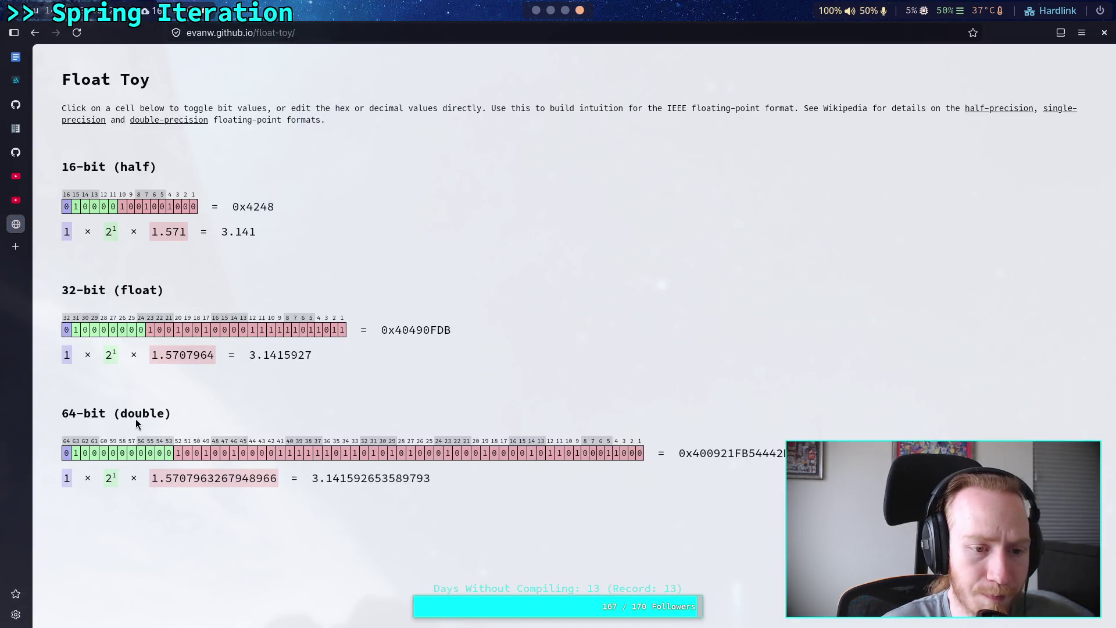
left_click(328, 478)
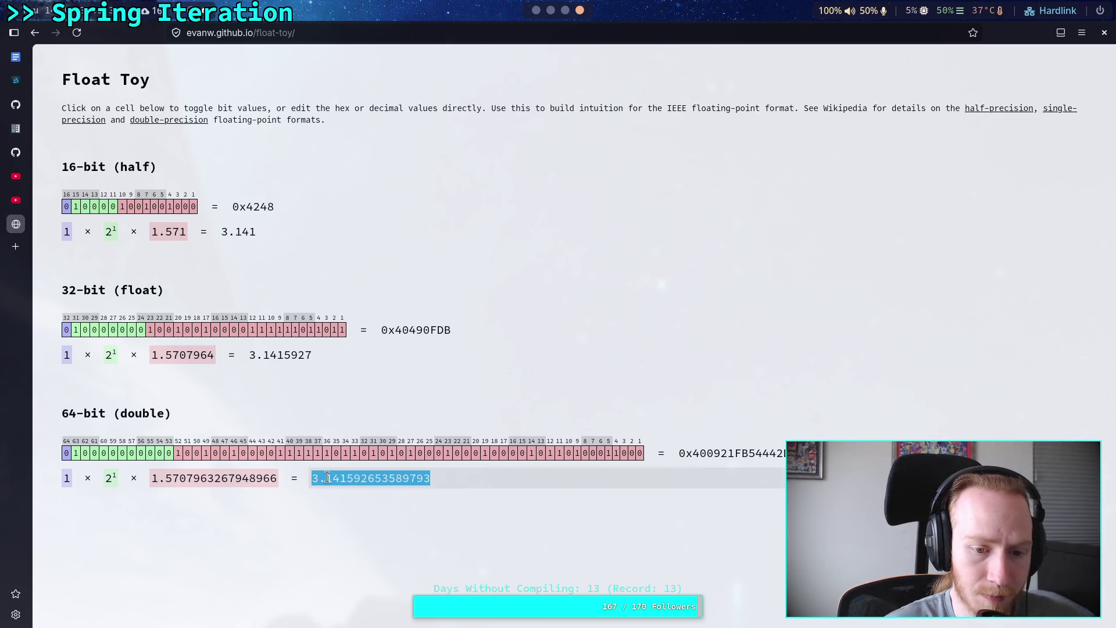
type("0.4")
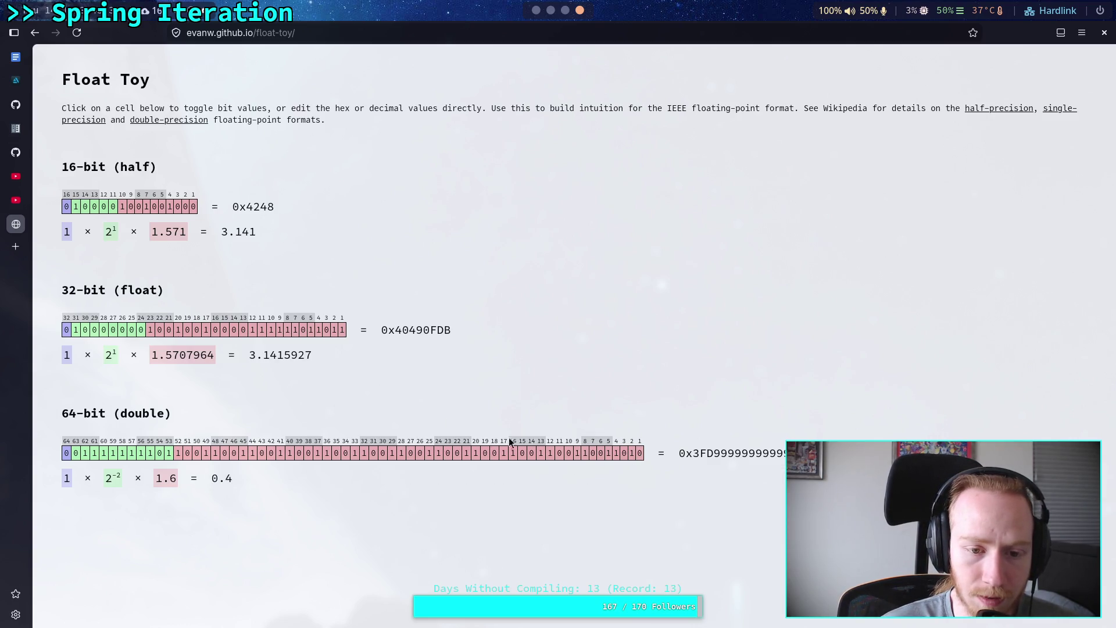
left_click(279, 355)
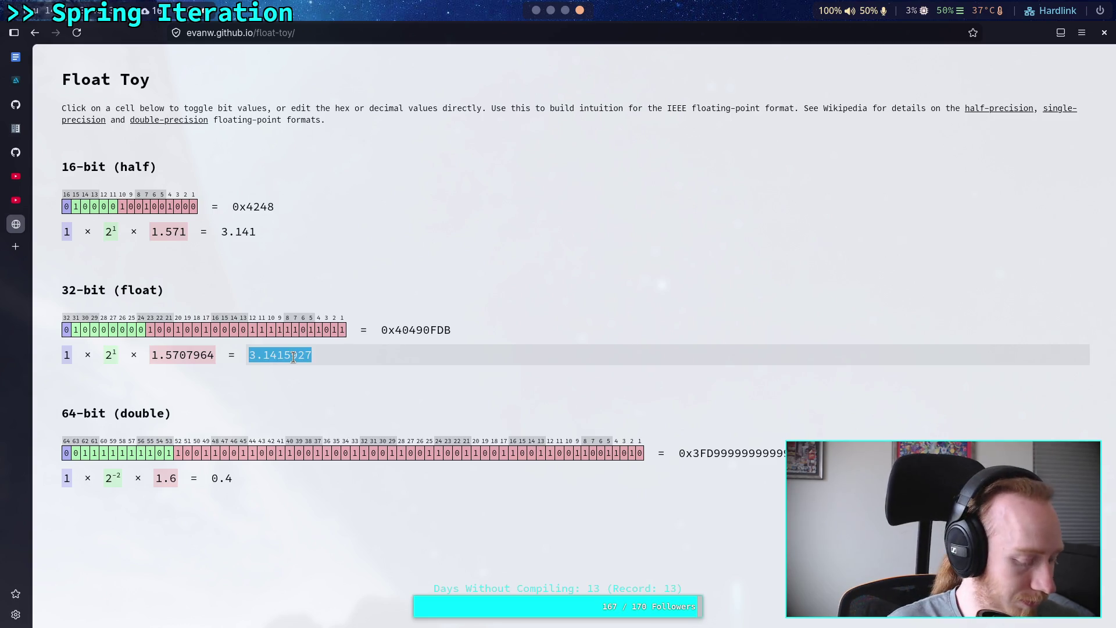
type(".4")
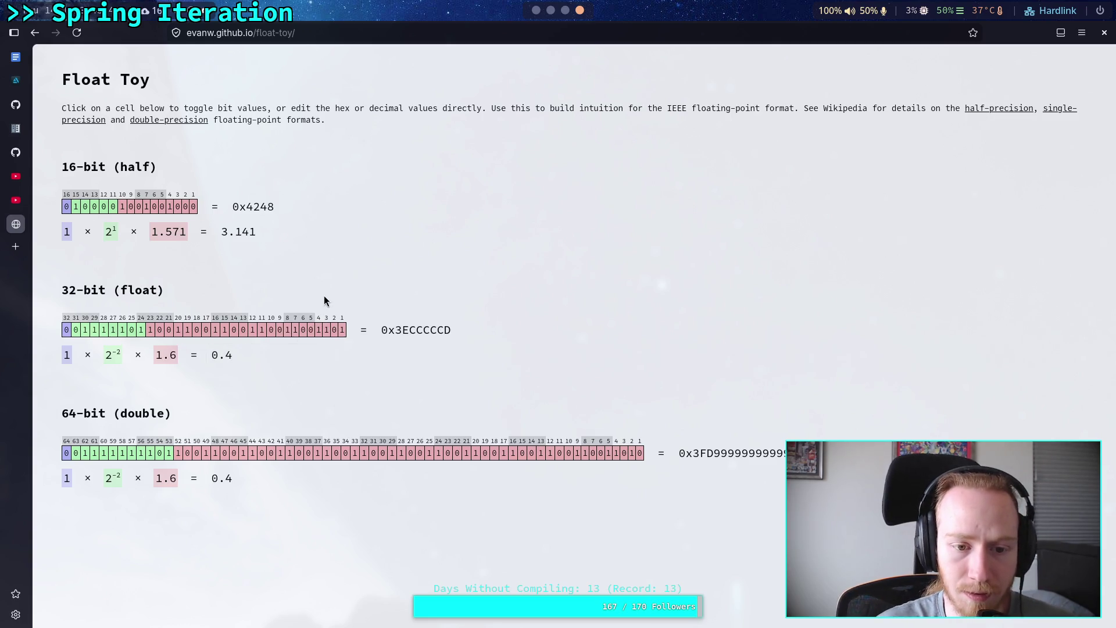
- Toggle the lowest 32-bit mantissa bits to compare neighbouring values, returning to 0.4
left_click(343, 329)
left_click(342, 330)
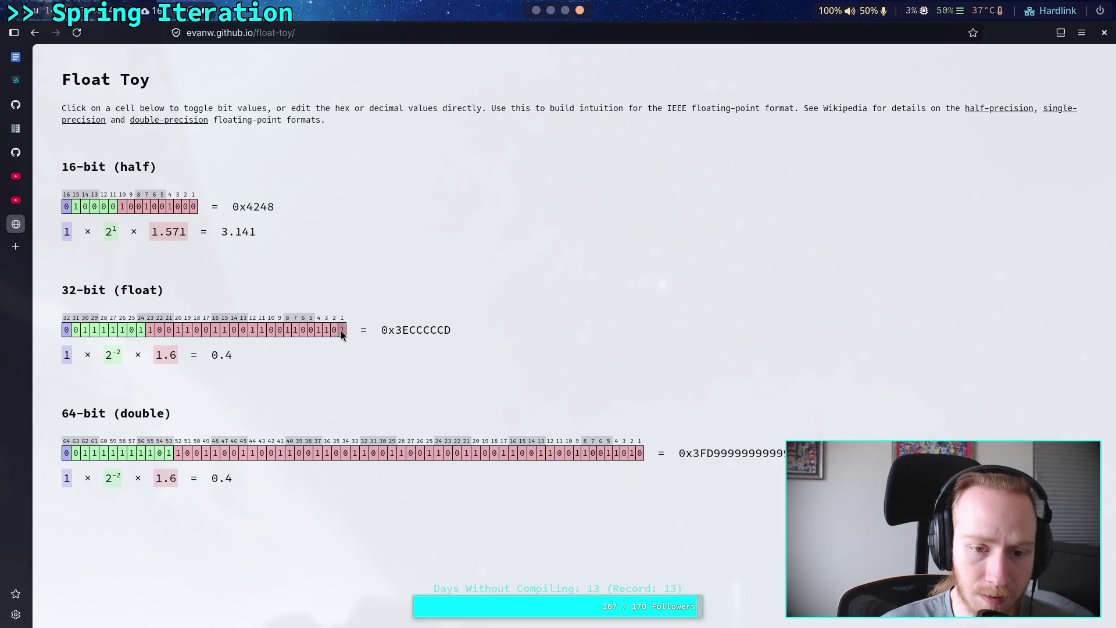
left_click(341, 330)
left_click(334, 330)
left_click(334, 330)
left_click(341, 331)
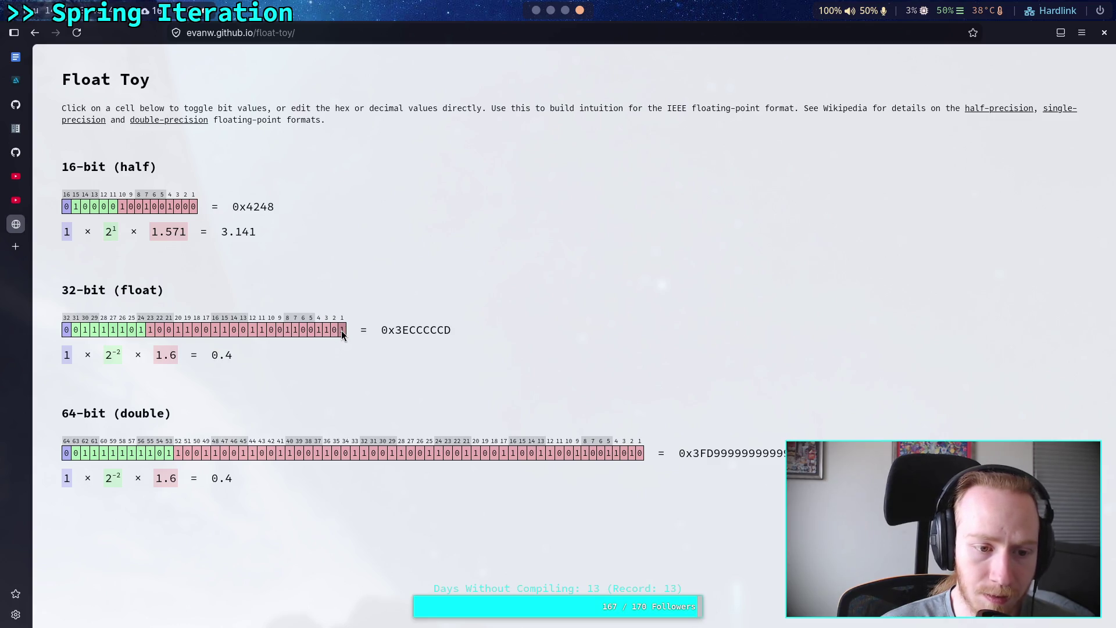
double_click(341, 331)
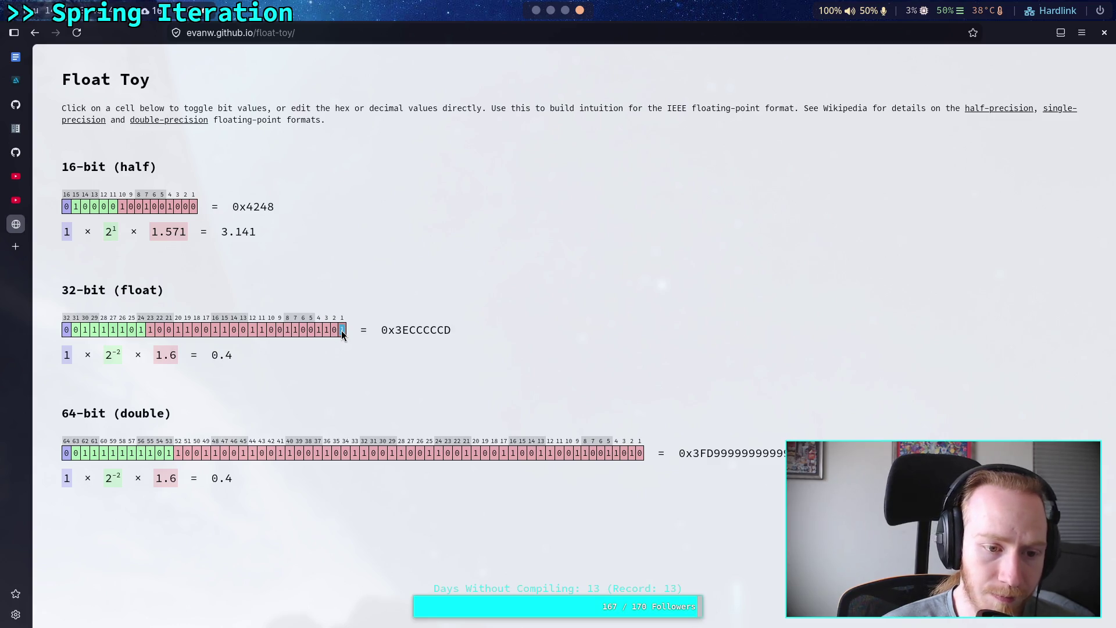
left_click(370, 286)
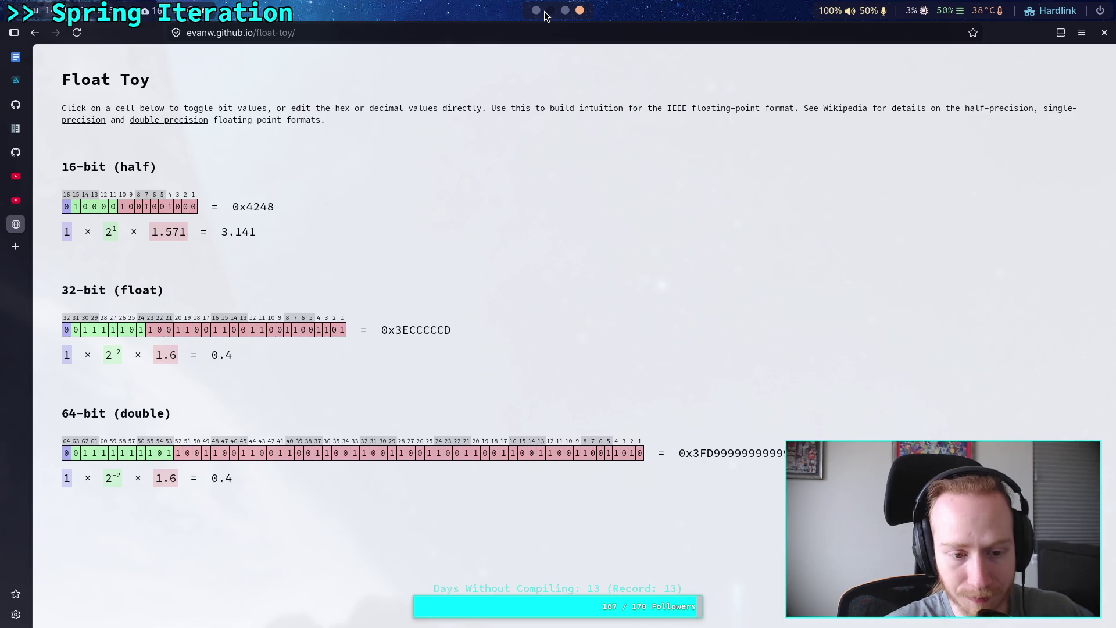
- Flip 64-bit mantissa bits 2, 7, 8, 17, 20 and 25, restoring each to get 0.4 back
left_click(631, 455)
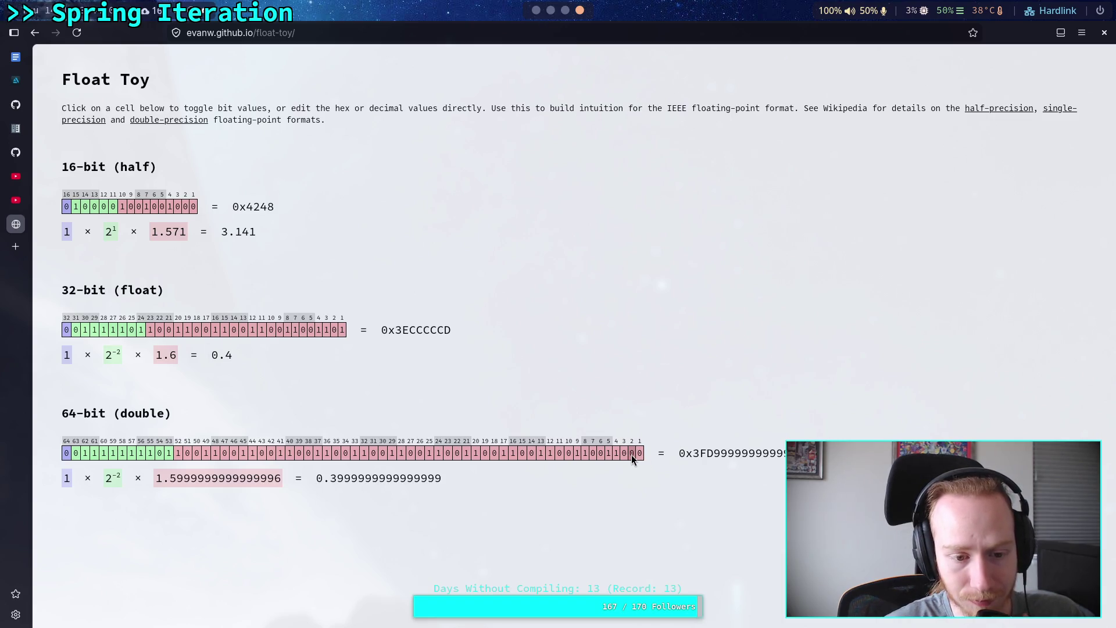
left_click(631, 454)
left_click(632, 454)
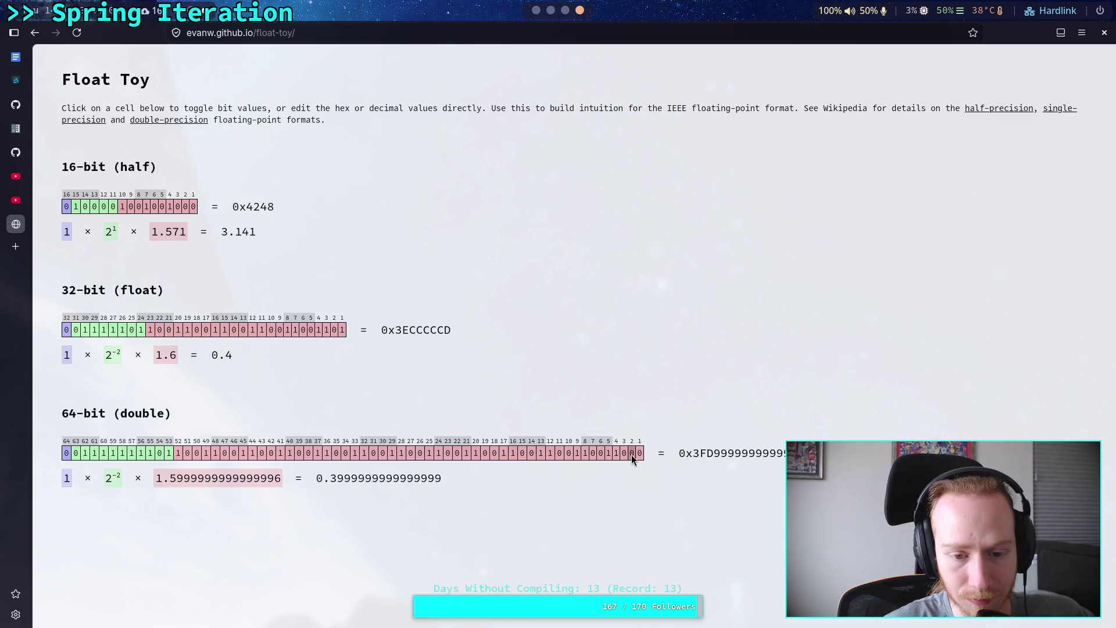
left_click(631, 454)
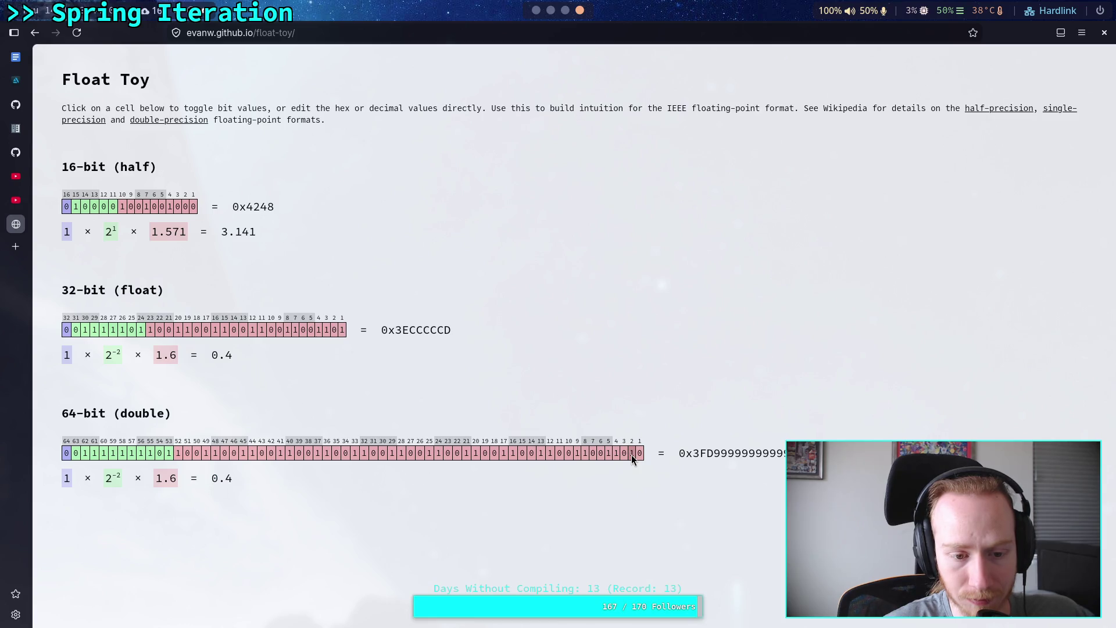
left_click(592, 453)
left_click(593, 454)
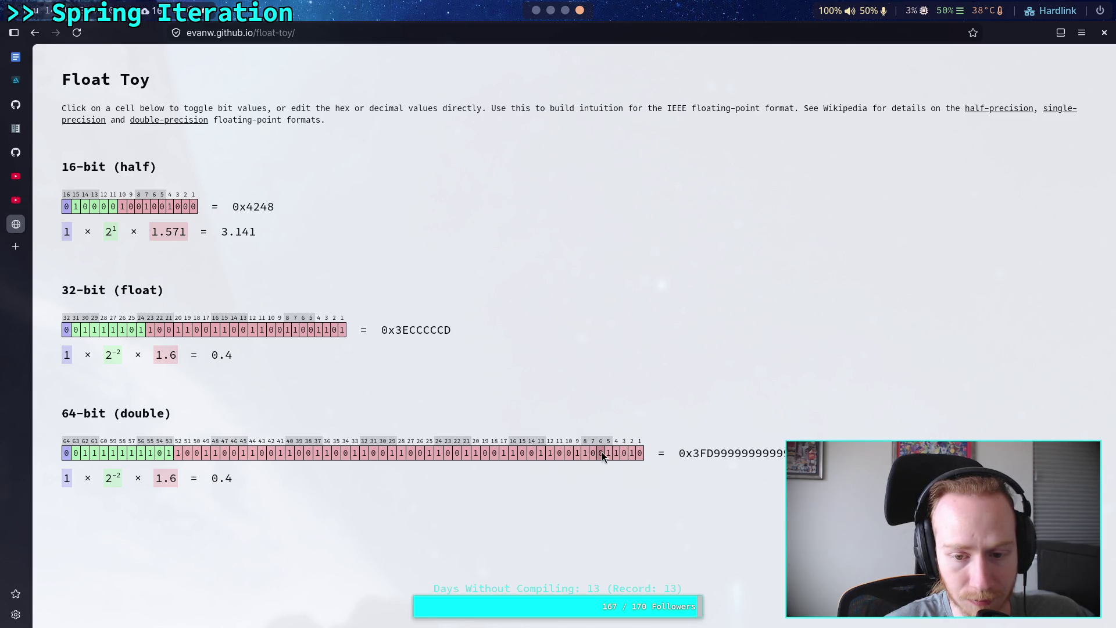
left_click(589, 455)
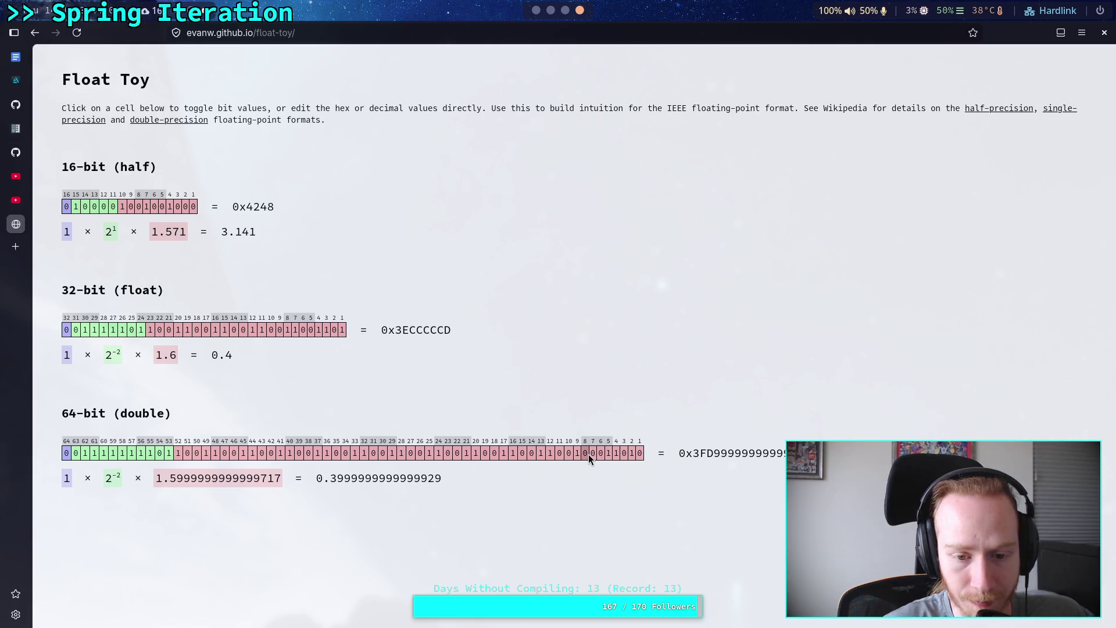
left_click(589, 455)
left_click(503, 457)
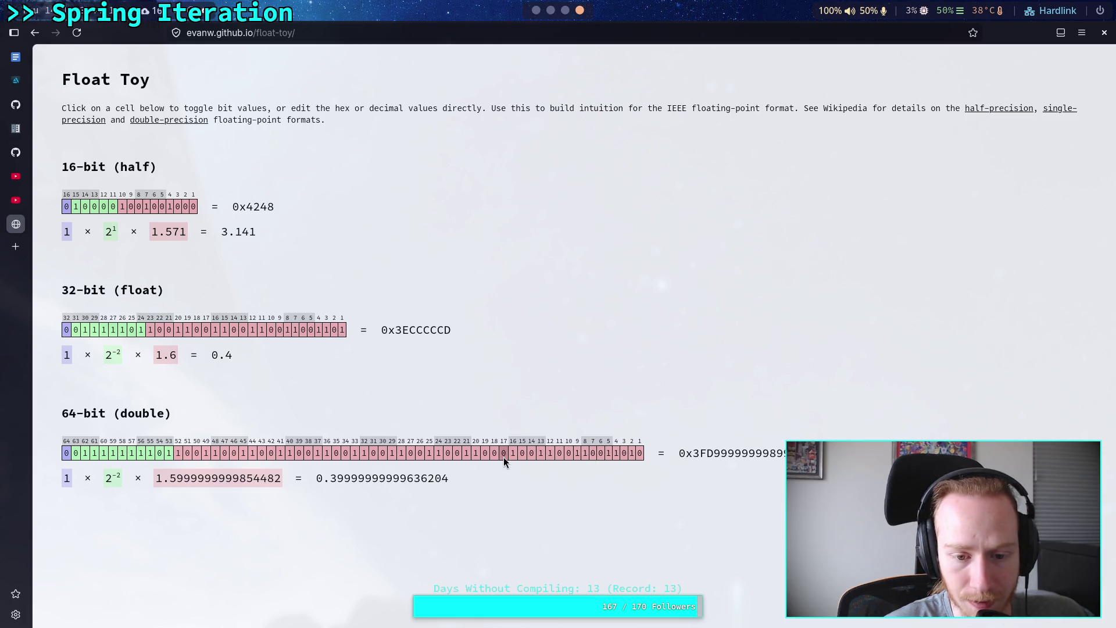
left_click(504, 457)
left_click(472, 455)
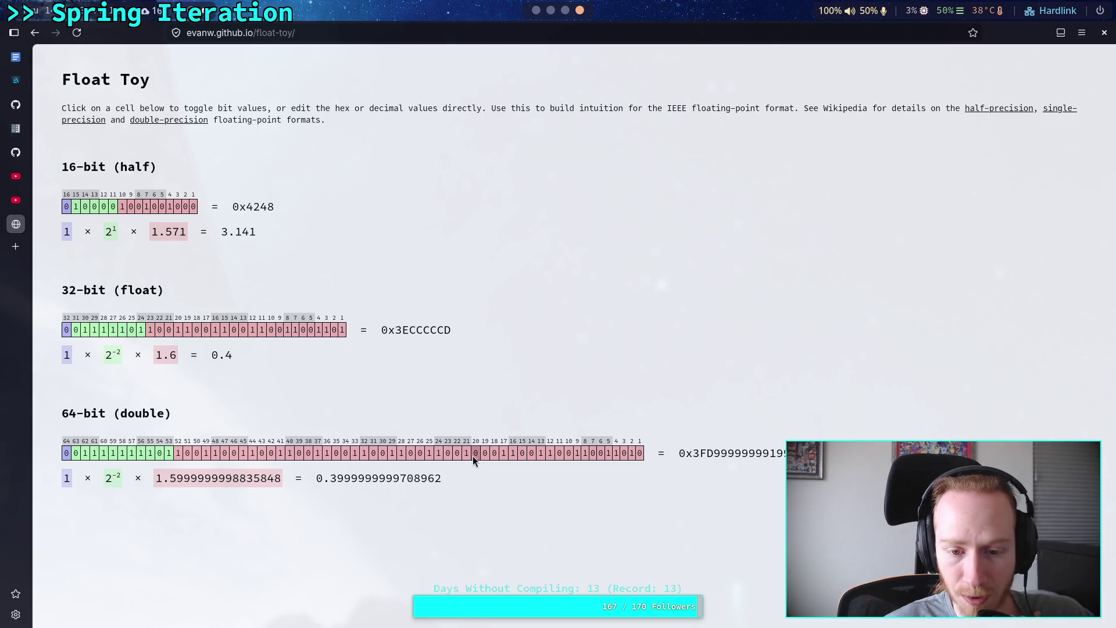
left_click(472, 454)
left_click(431, 456)
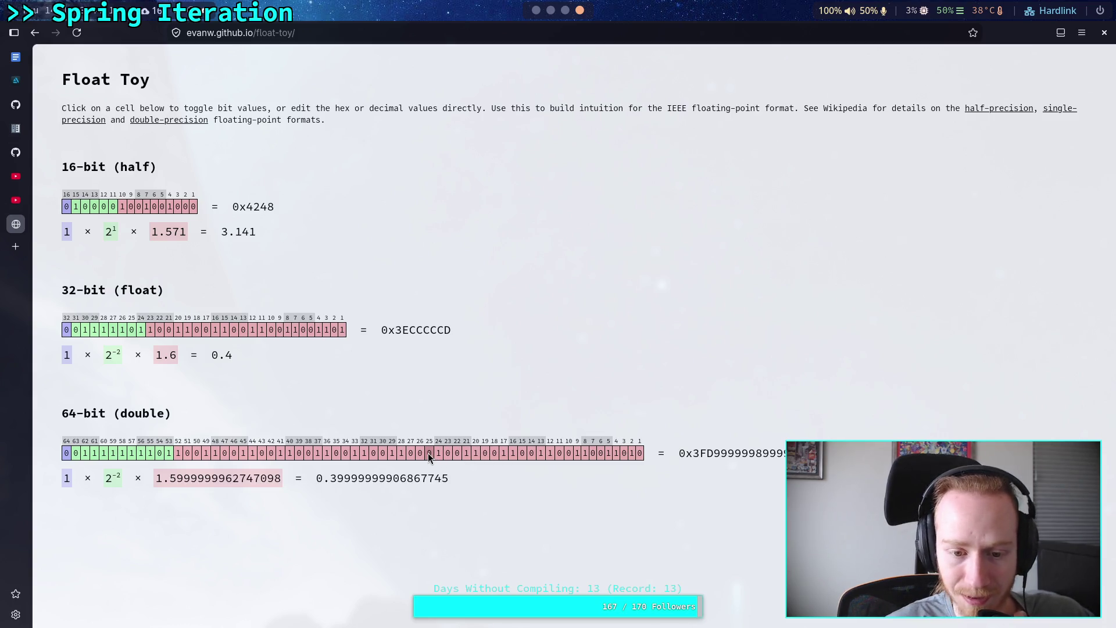
left_click(430, 456)
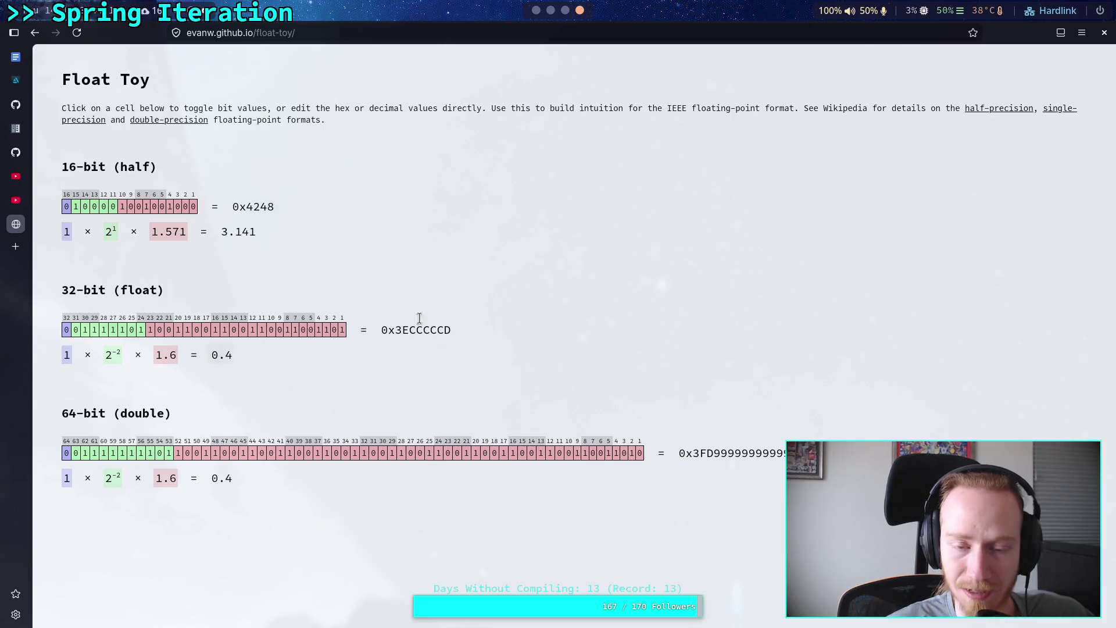
- Put focus on empty line 137 in Godot's script editor, then glance at the terminal diff and Float Toy
left_click(537, 11)
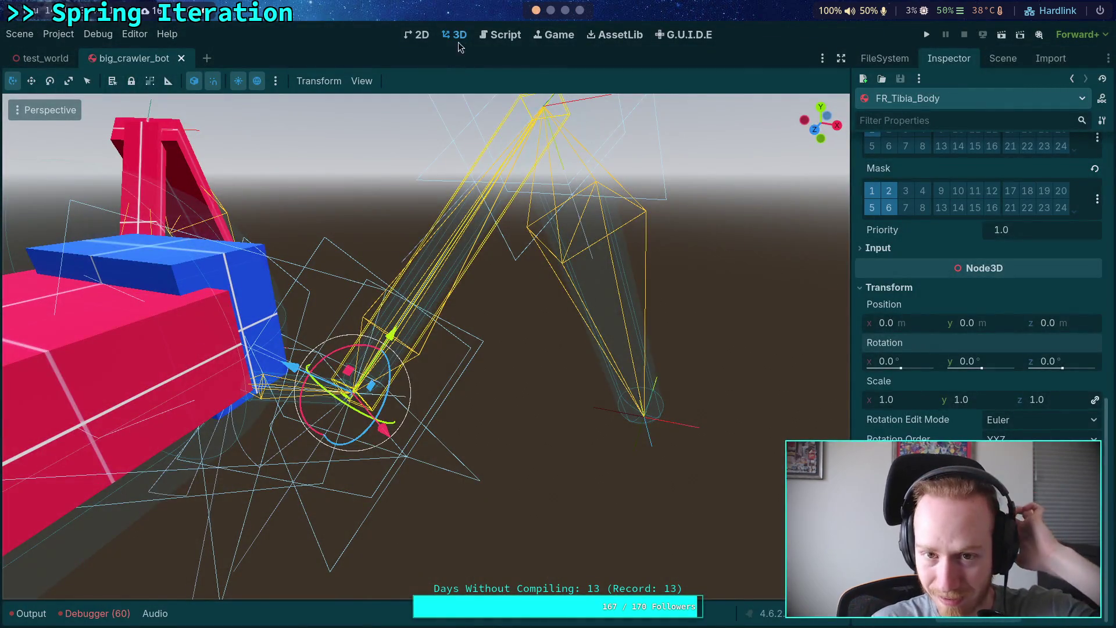
left_click(514, 36)
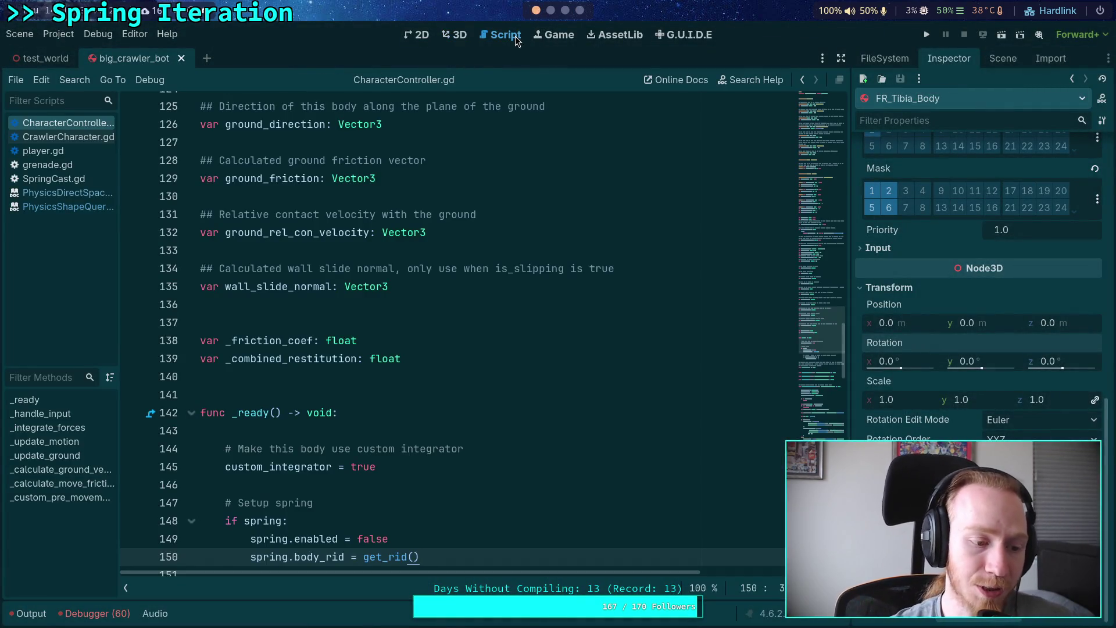
left_click(261, 327)
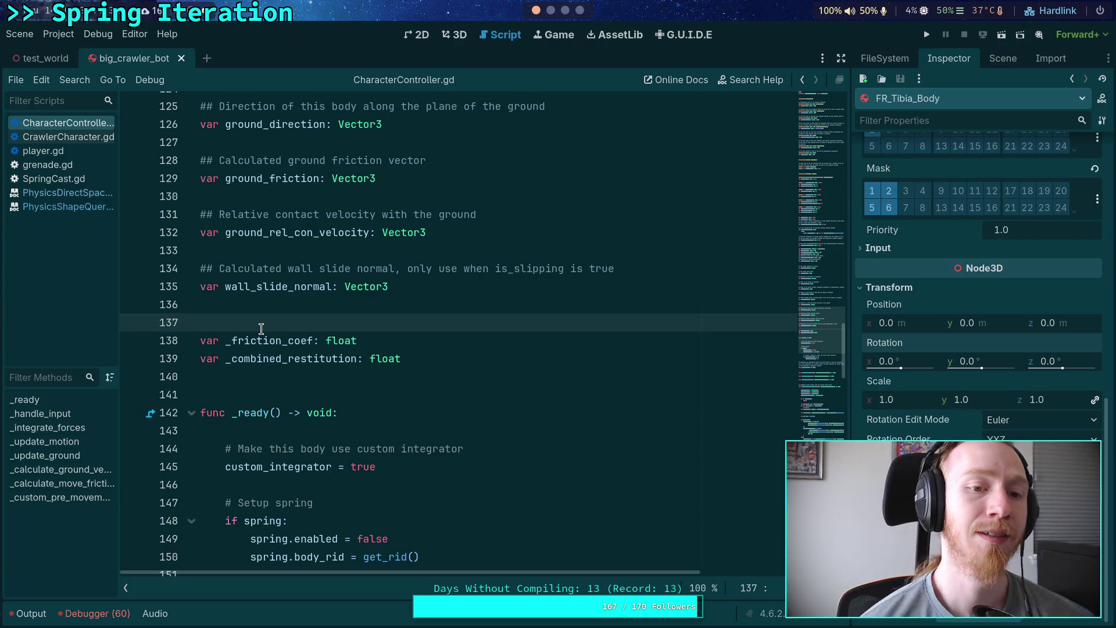
left_click(552, 10)
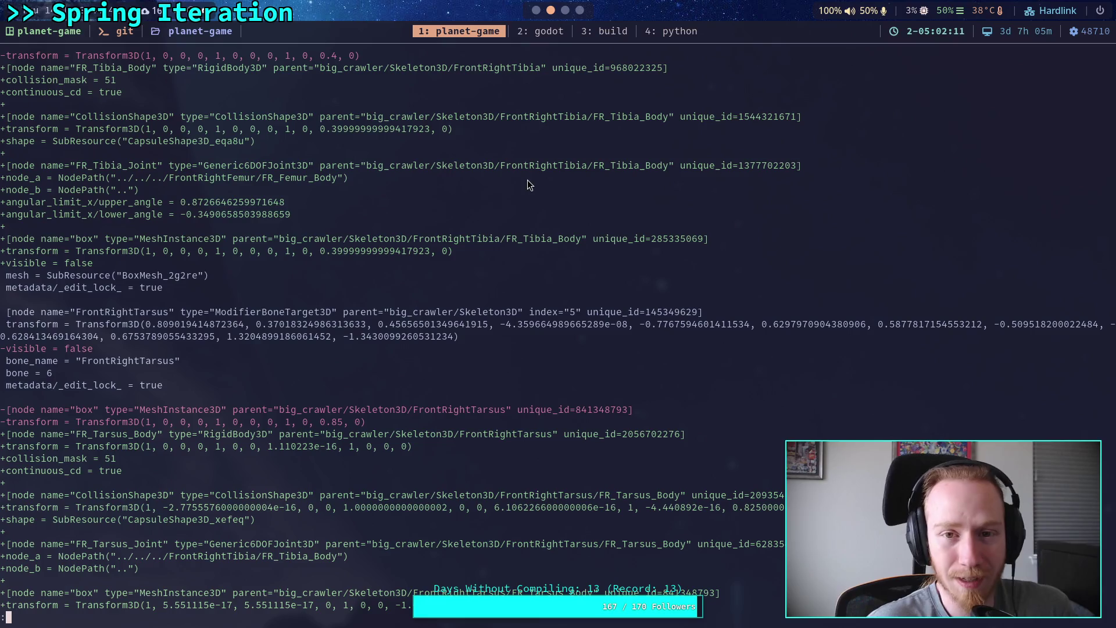
left_click(565, 10)
- Set the 16-bit half-precision value in Float Toy to 0.4
left_click(580, 12)
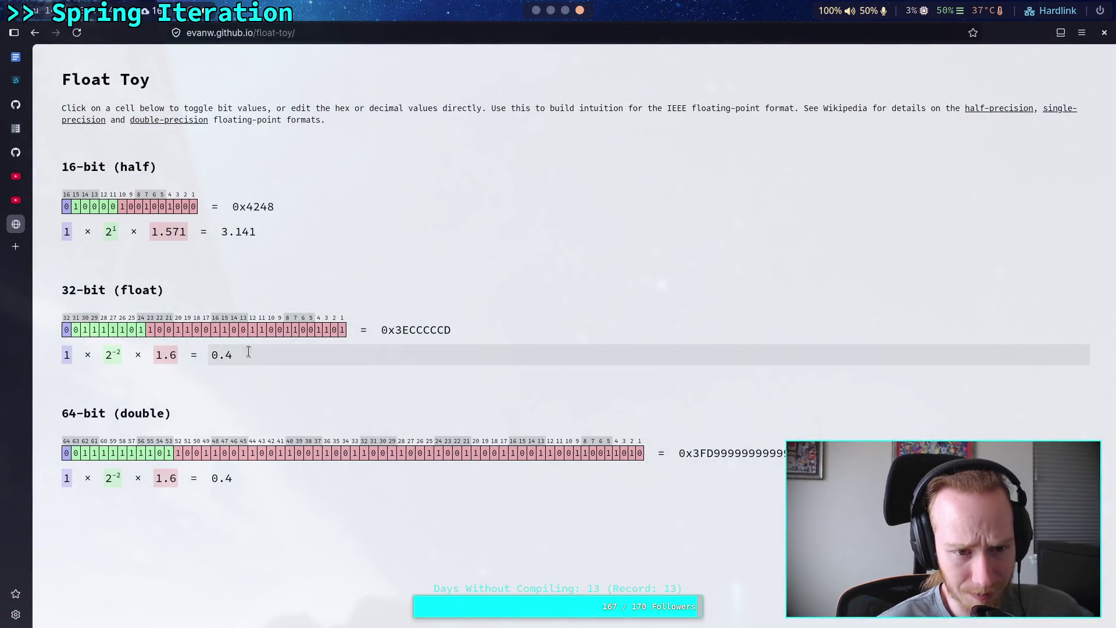
double_click(244, 231)
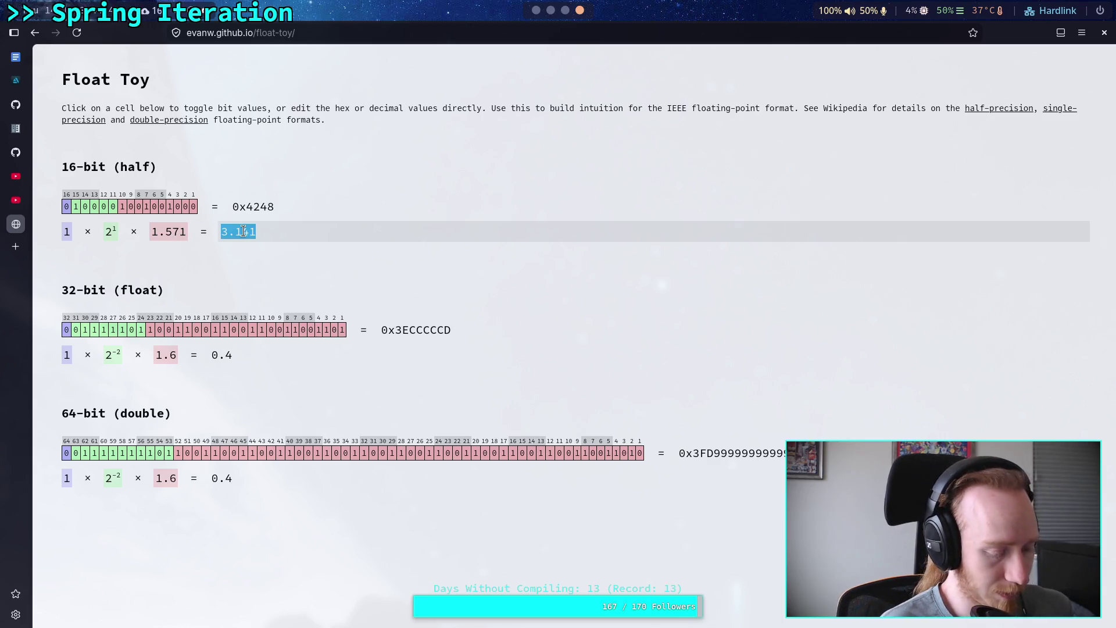
type(".4")
key("Return")
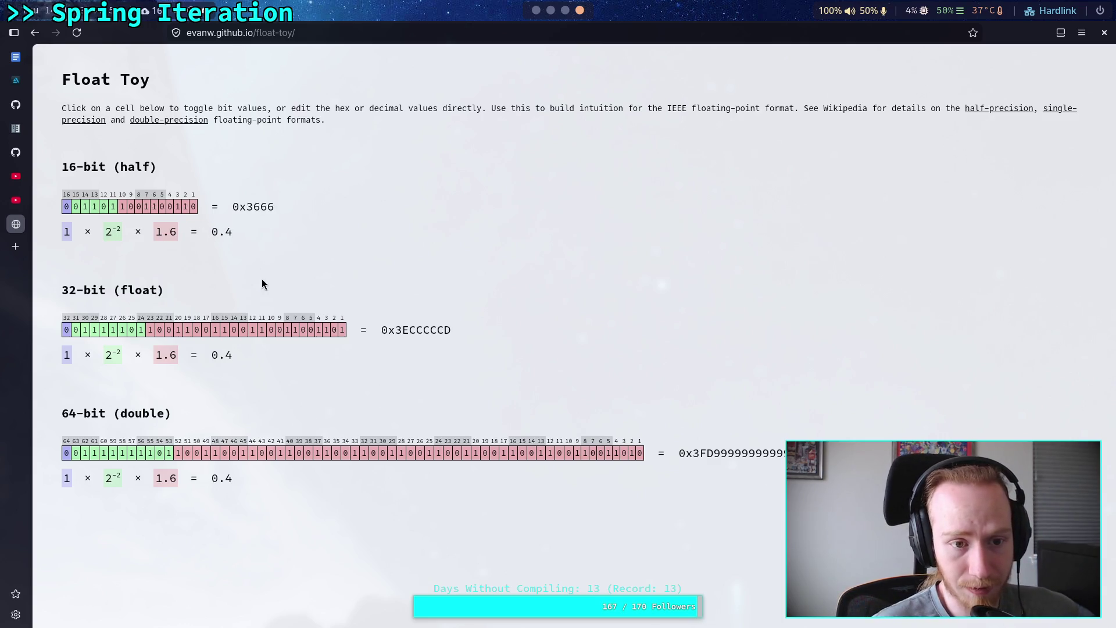
- Toggle the low 16-bit mantissa bits to compare nearby values, restoring 0x3666
left_click(192, 207)
left_click(191, 208)
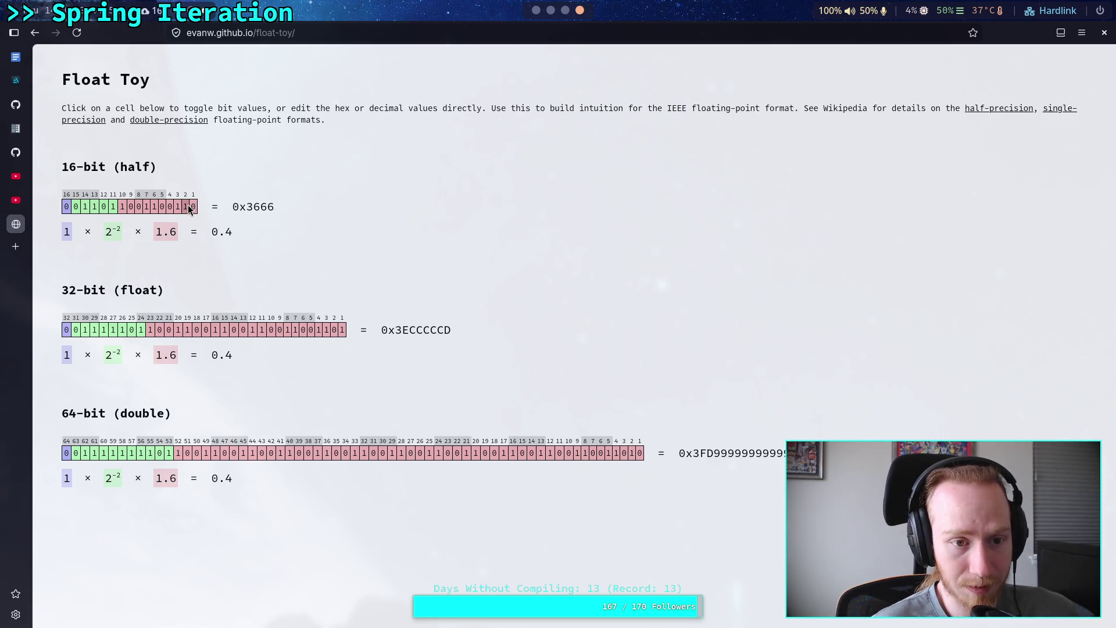
left_click(189, 207)
left_click(187, 207)
left_click(187, 207)
left_click(187, 207)
left_click(192, 208)
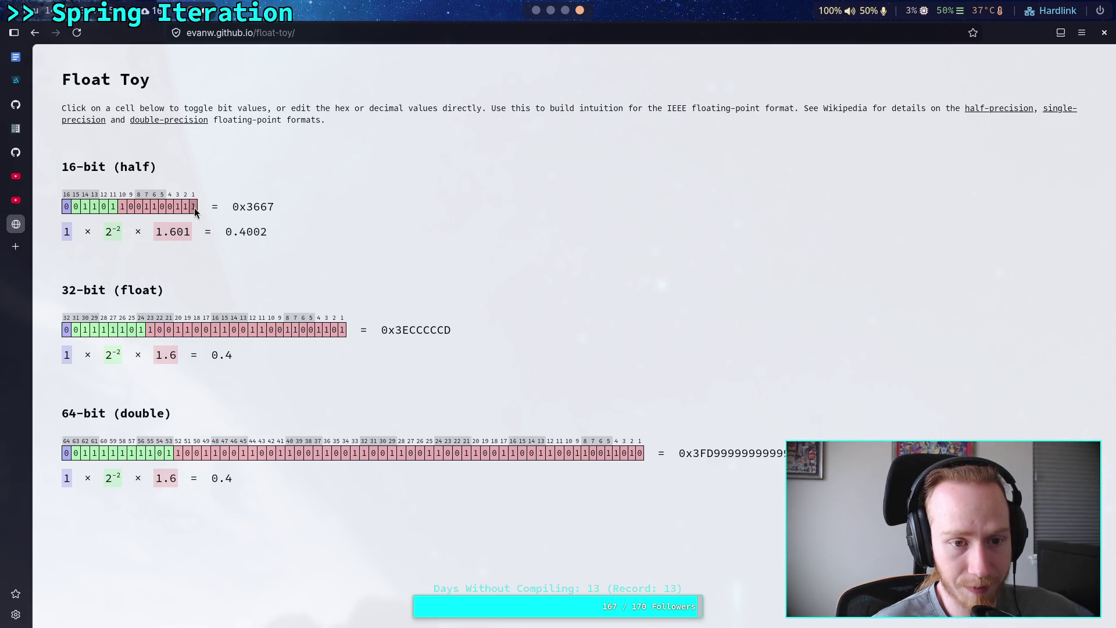
left_click(194, 208)
left_click(186, 208)
left_click(193, 208)
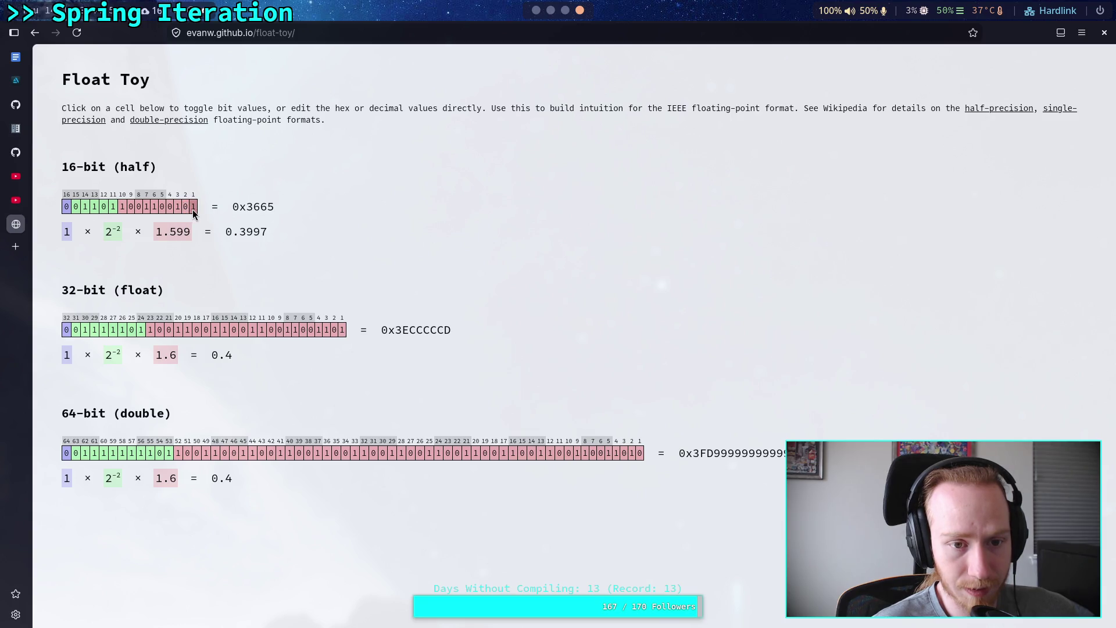
left_click(192, 208)
left_click(187, 209)
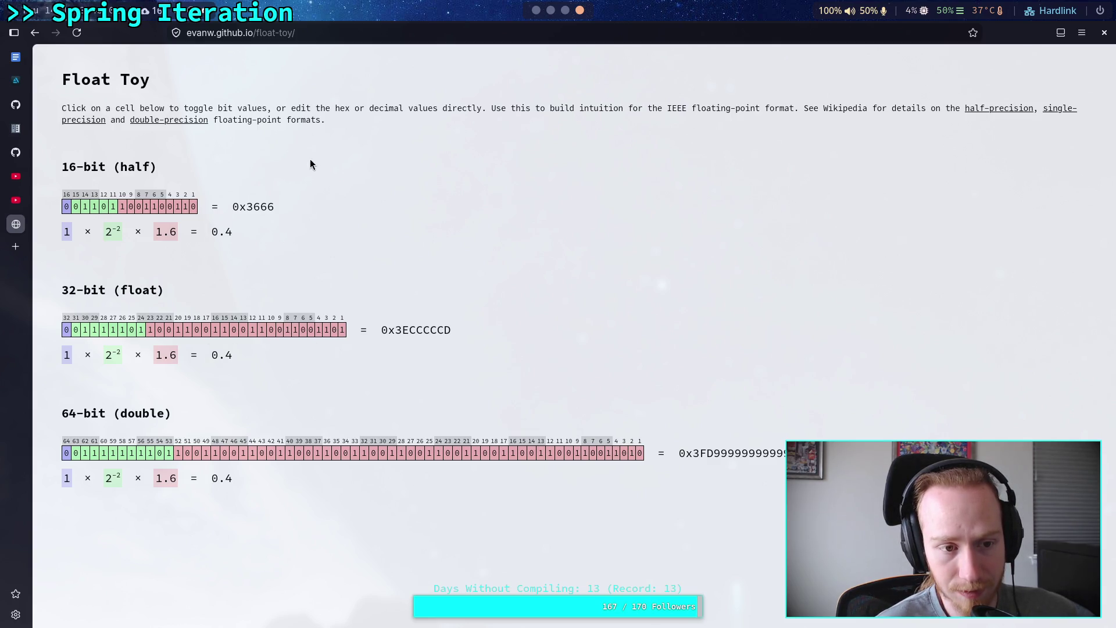
left_click(536, 12)
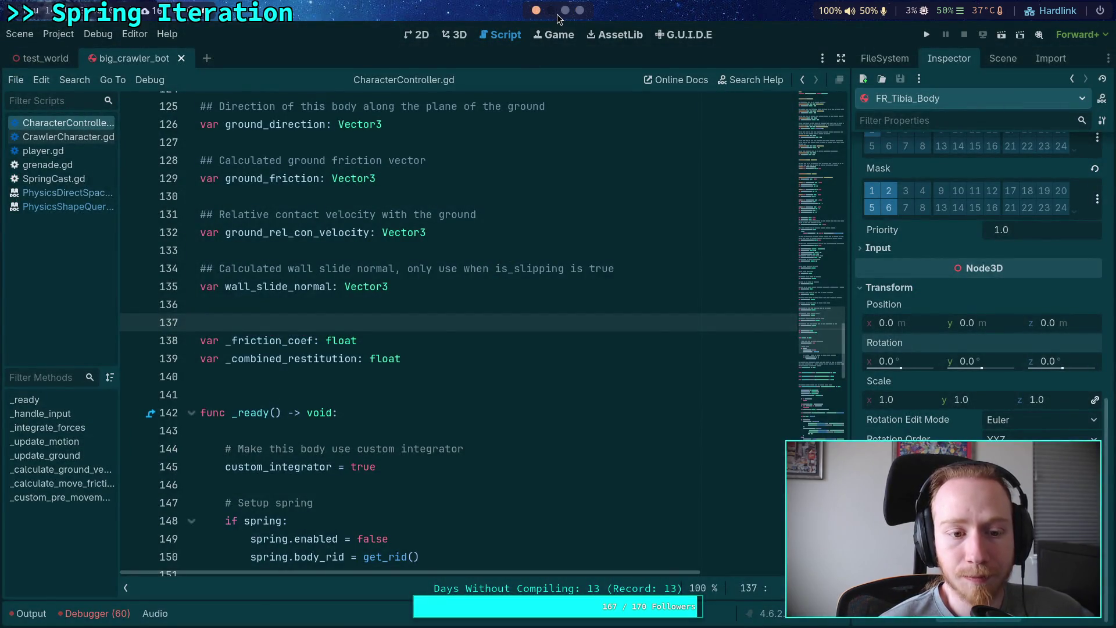
- Jump to the end of the scene diff and scroll through the FR tibia and tarsus hunks
left_click(551, 10)
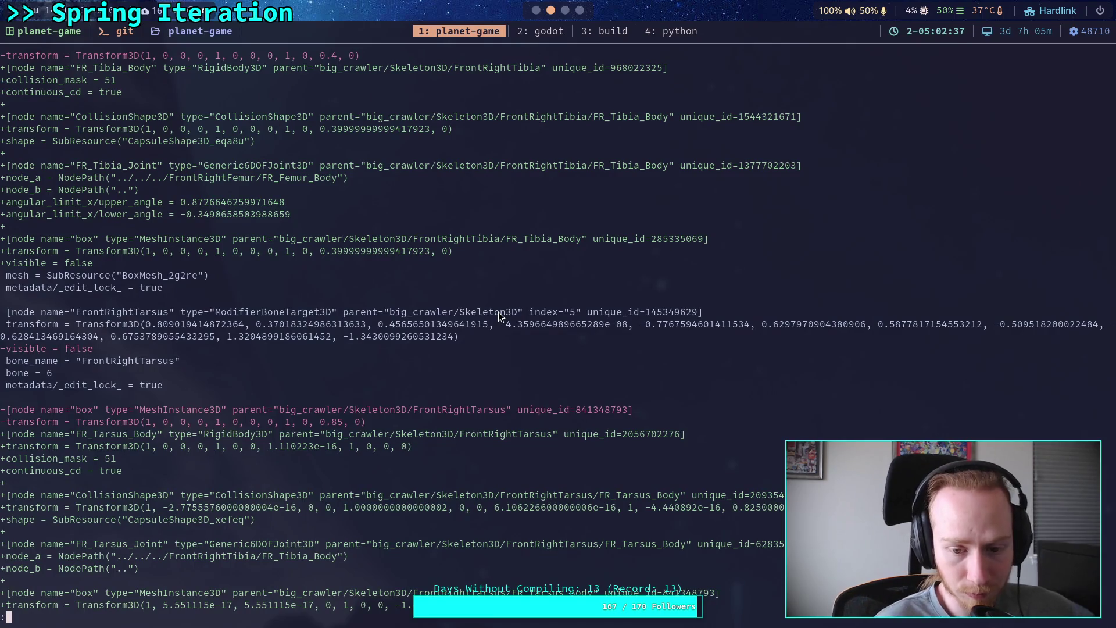
key("j")
key("j")
key("j")
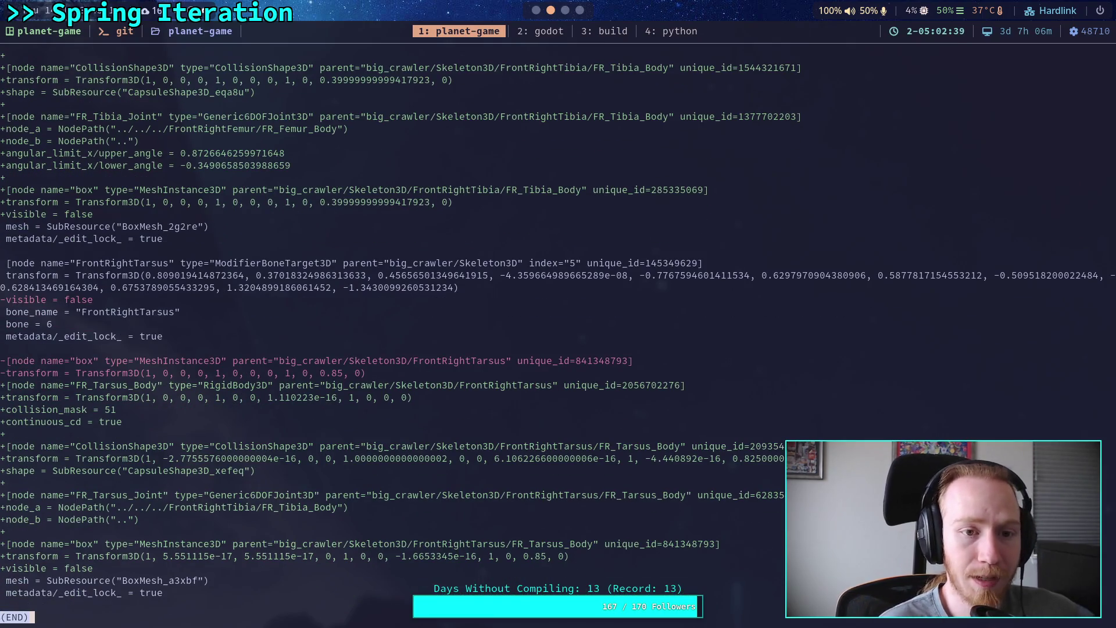
scroll(550, 338, "up", 4)
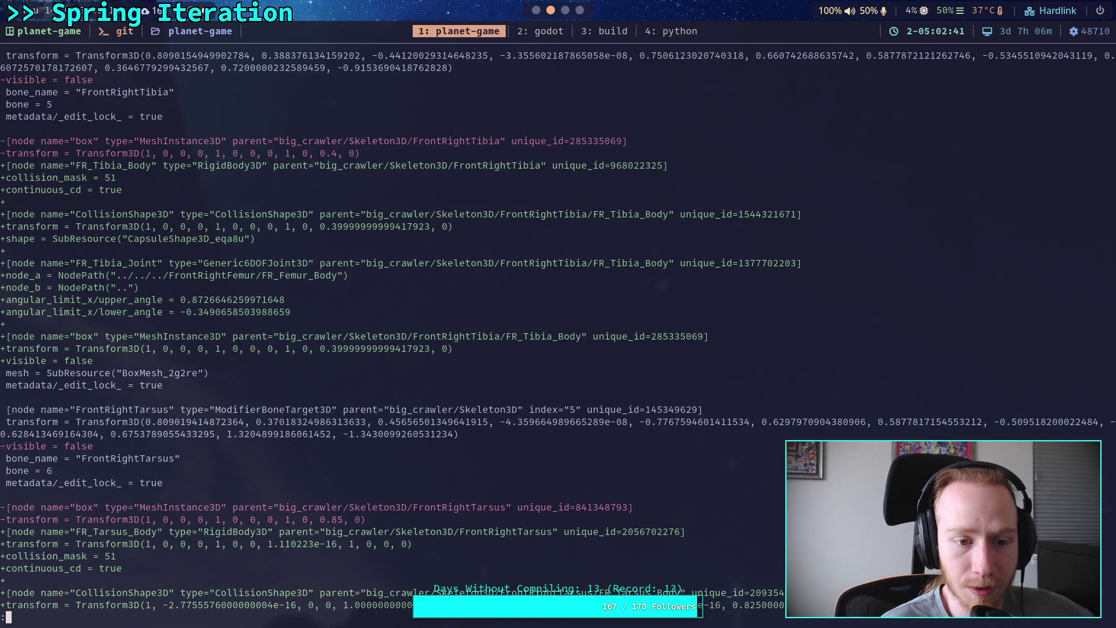
scroll(550, 337, "down", 4)
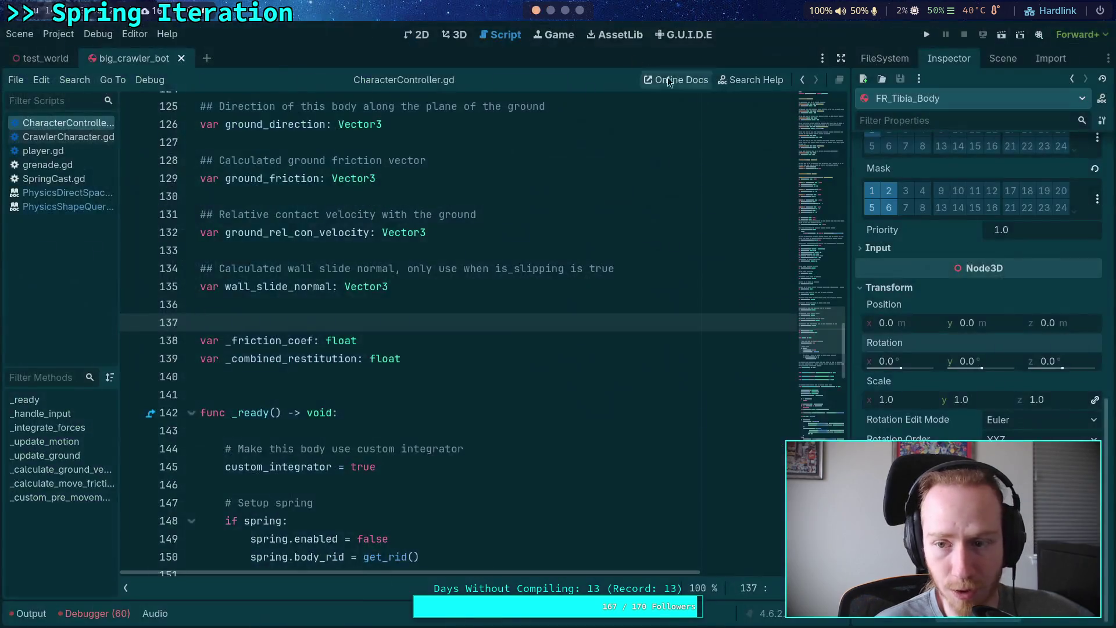
left_click(1003, 58)
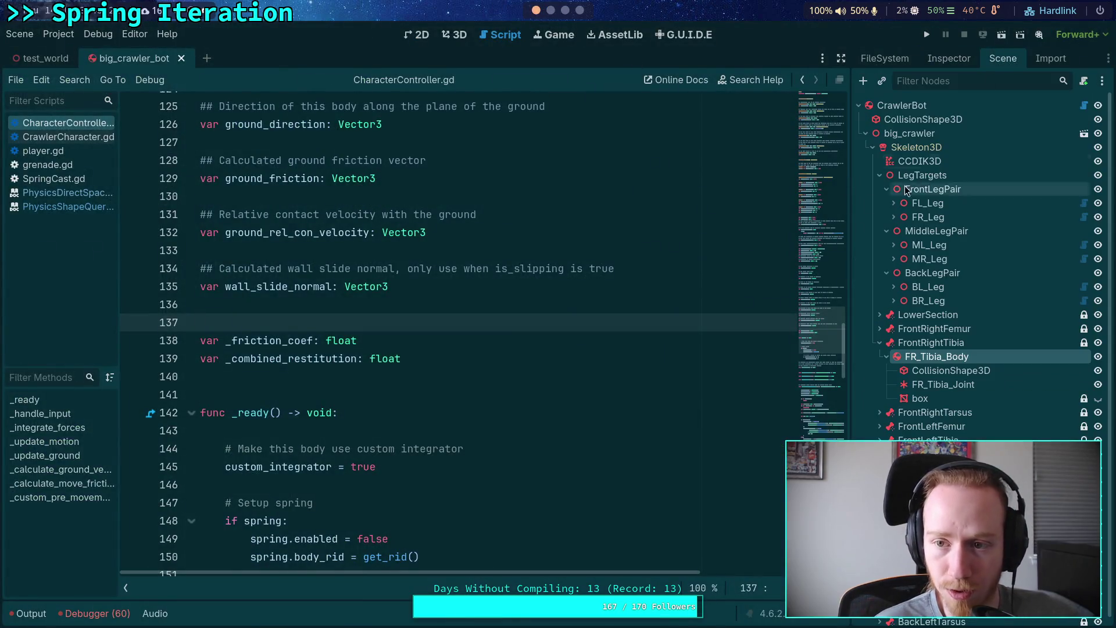
- Reset FR_Tarsus_Body's rotation to its default
left_click(880, 343)
left_click(880, 357)
left_click(939, 370)
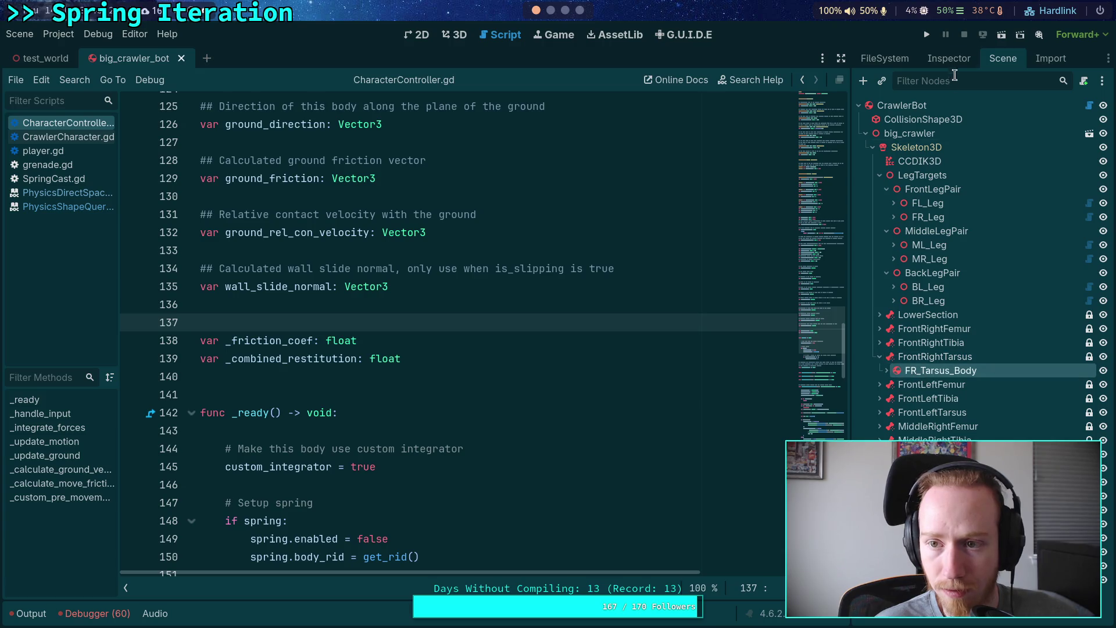
left_click(949, 58)
scroll(1000, 348, "down", 5)
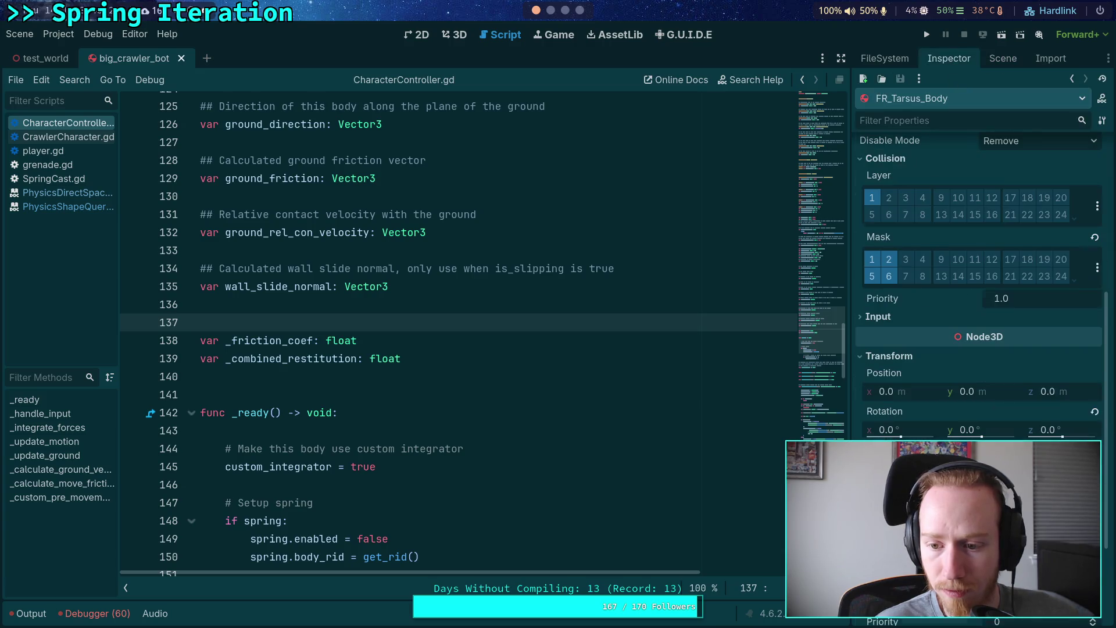
left_click(1095, 414)
- Set the tarsus body's CollisionShape3D position to 0, 0.825, 0
left_click(999, 57)
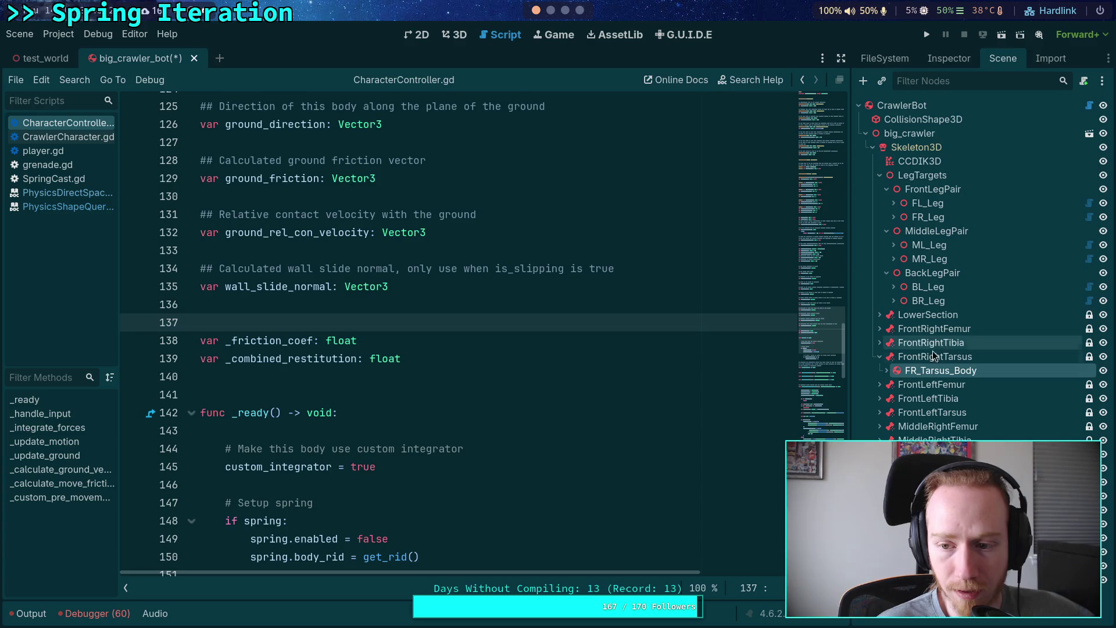
left_click(888, 371)
left_click(936, 384)
left_click(946, 58)
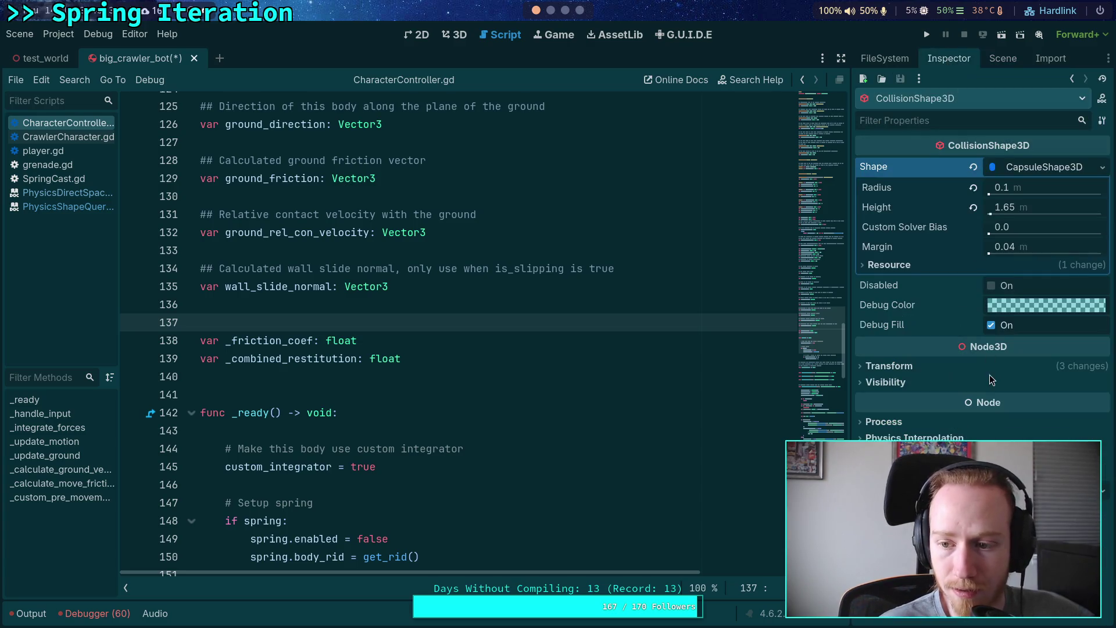
left_click(916, 365)
scroll(989, 372, "down", 2)
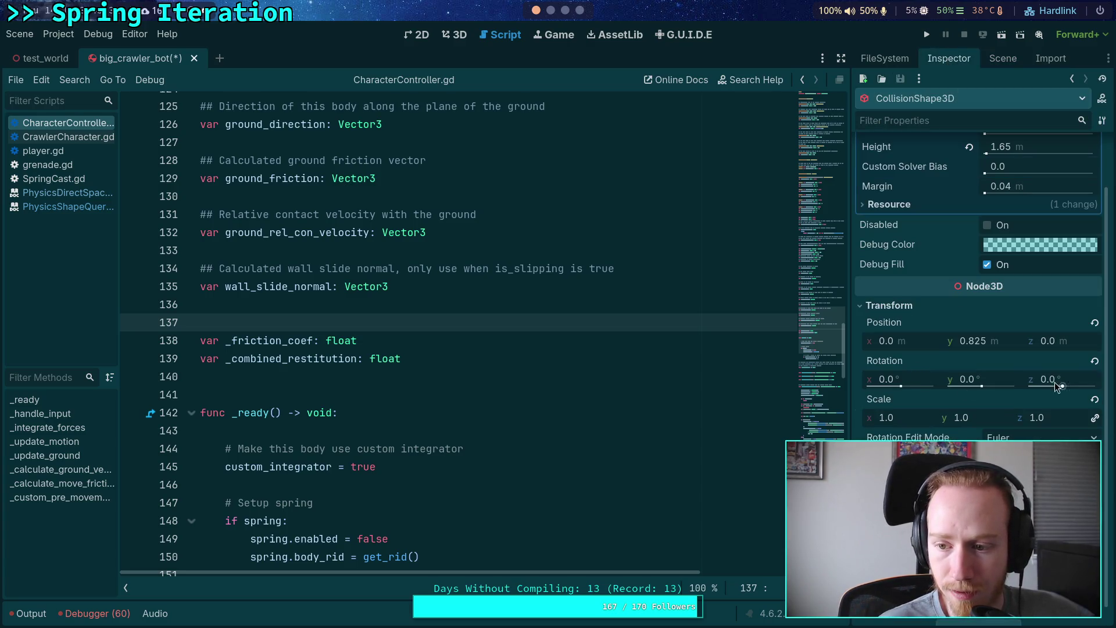
left_click_drag(894, 345, 902, 345)
left_click(895, 345)
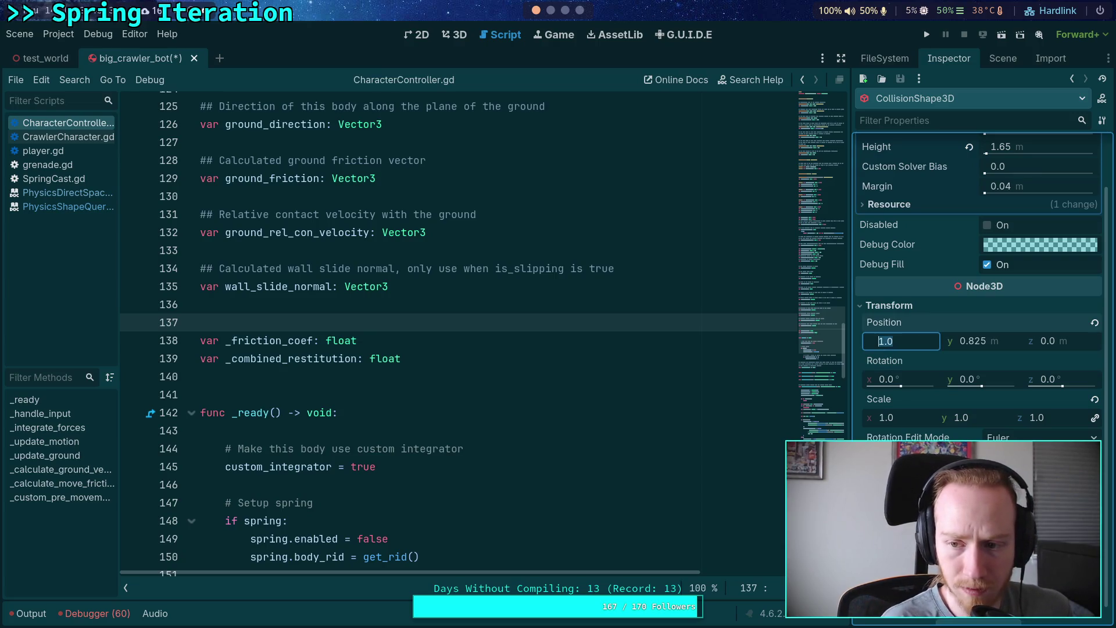
type("0")
key("Return")
left_click(961, 341)
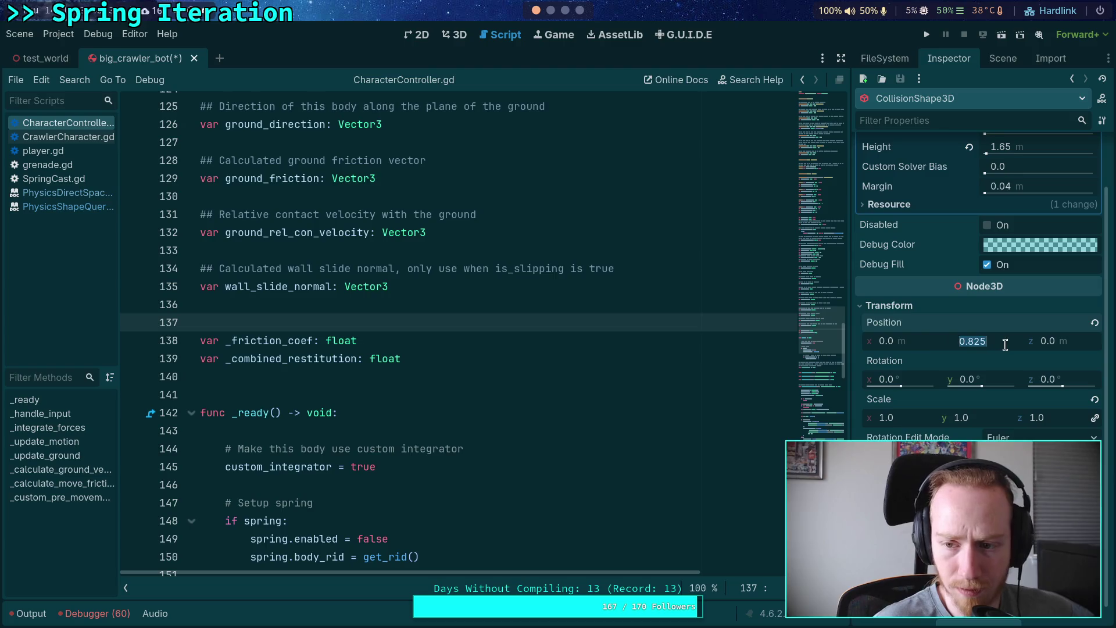
type("0.825")
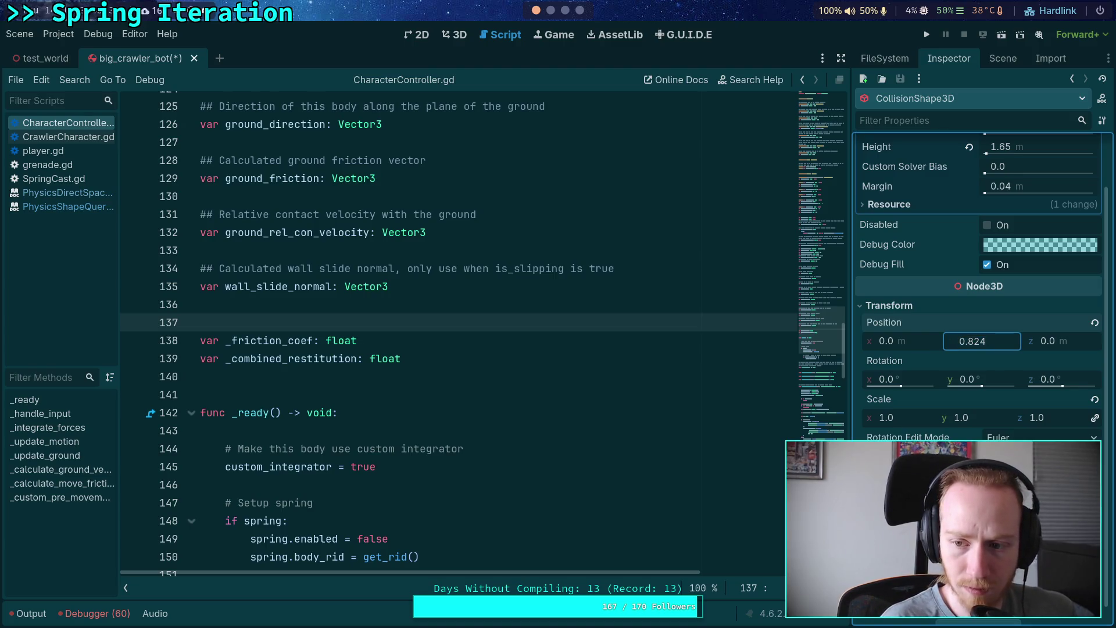
left_click(1072, 342)
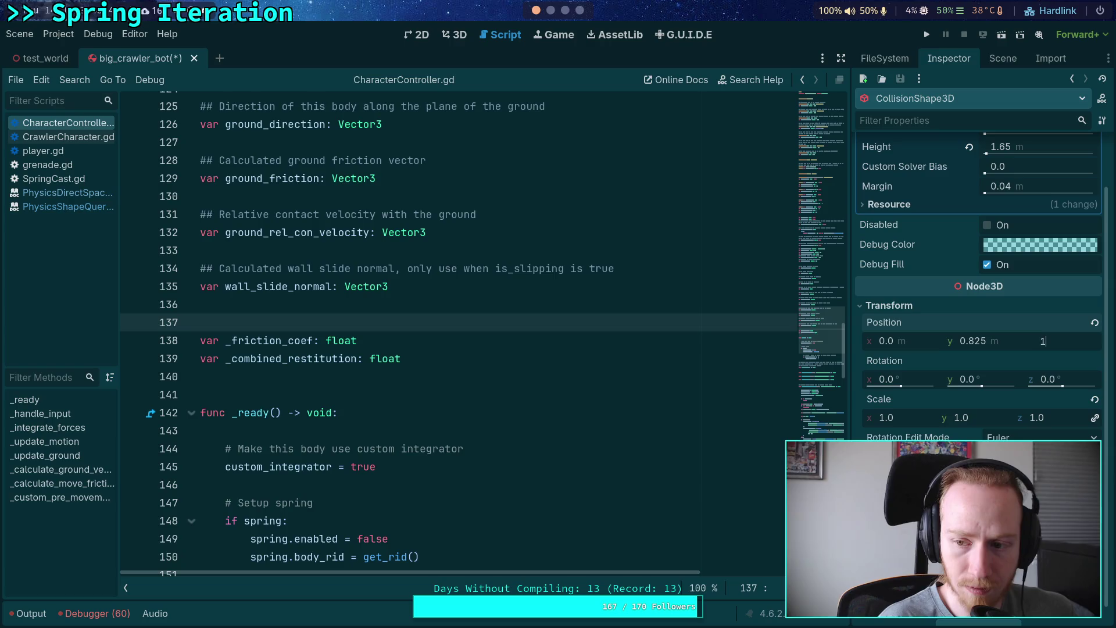
type("1.0")
key("BackSpace")
key("Return")
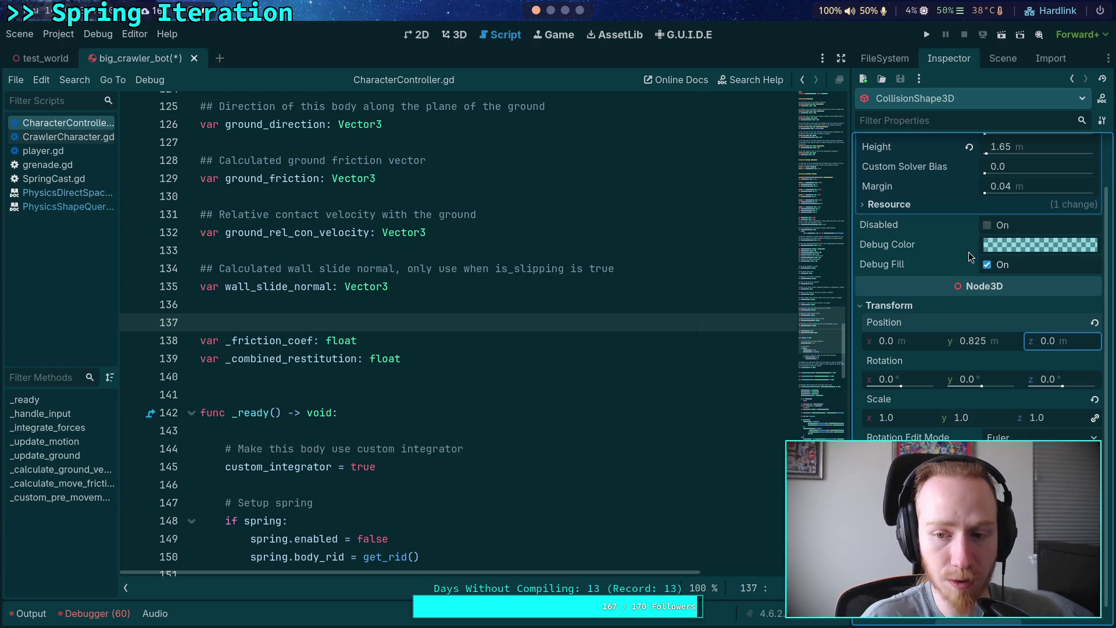
- Save the big_crawler_bot scene
key("ctrl+s")
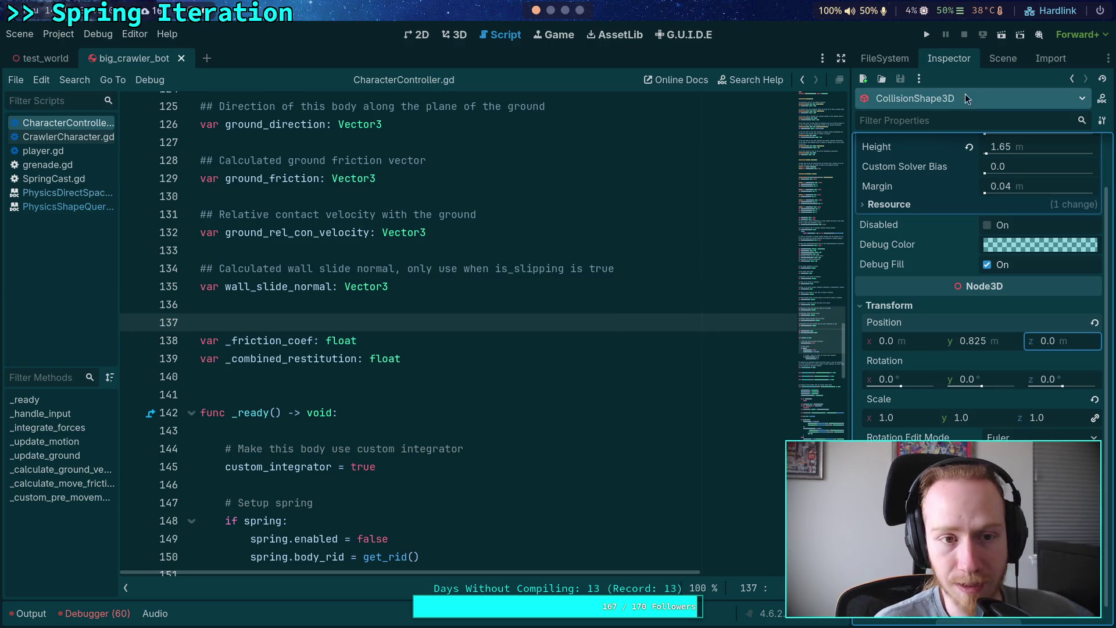
left_click(1003, 58)
left_click(921, 403)
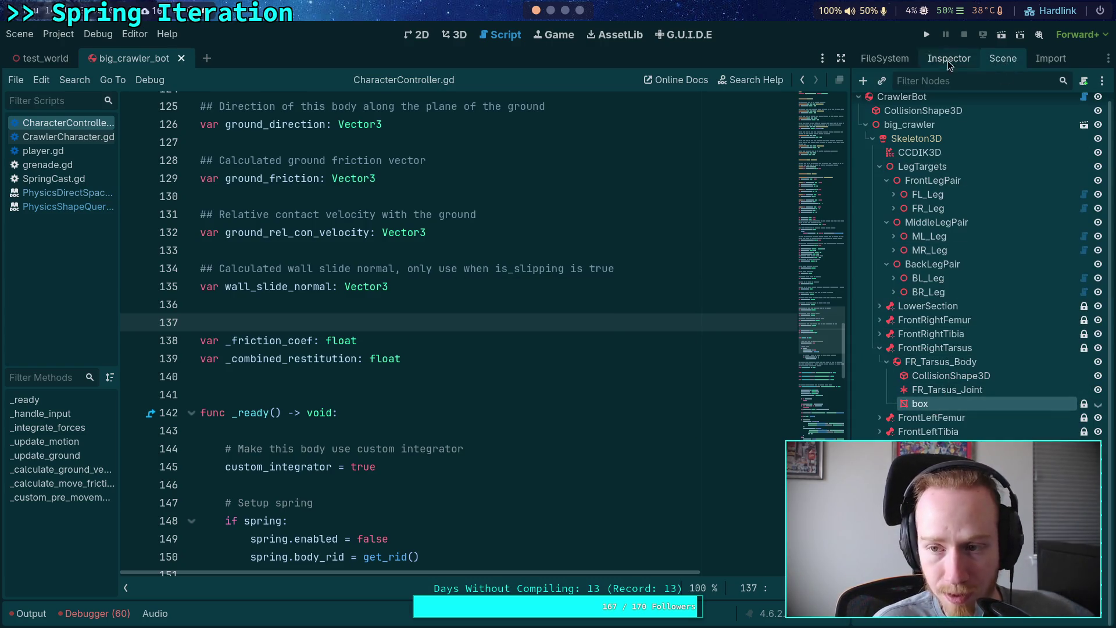
- Set the tarsus box's Transform position to 0, 0.85, 0
left_click(949, 58)
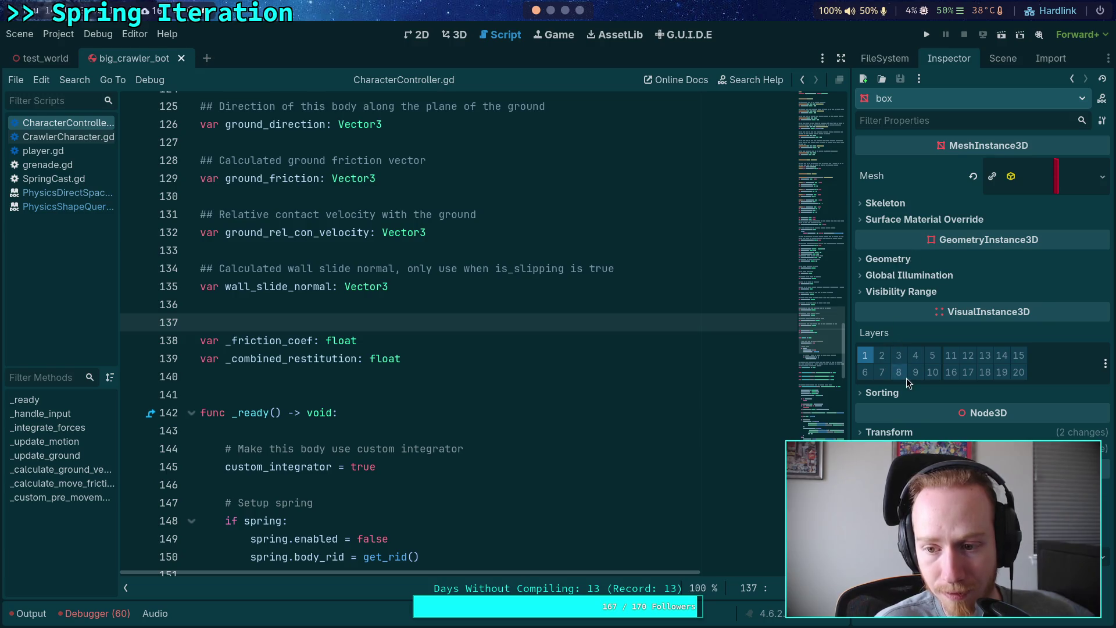
left_click(889, 432)
scroll(930, 407, "down", 1)
scroll(977, 349, "down", 1)
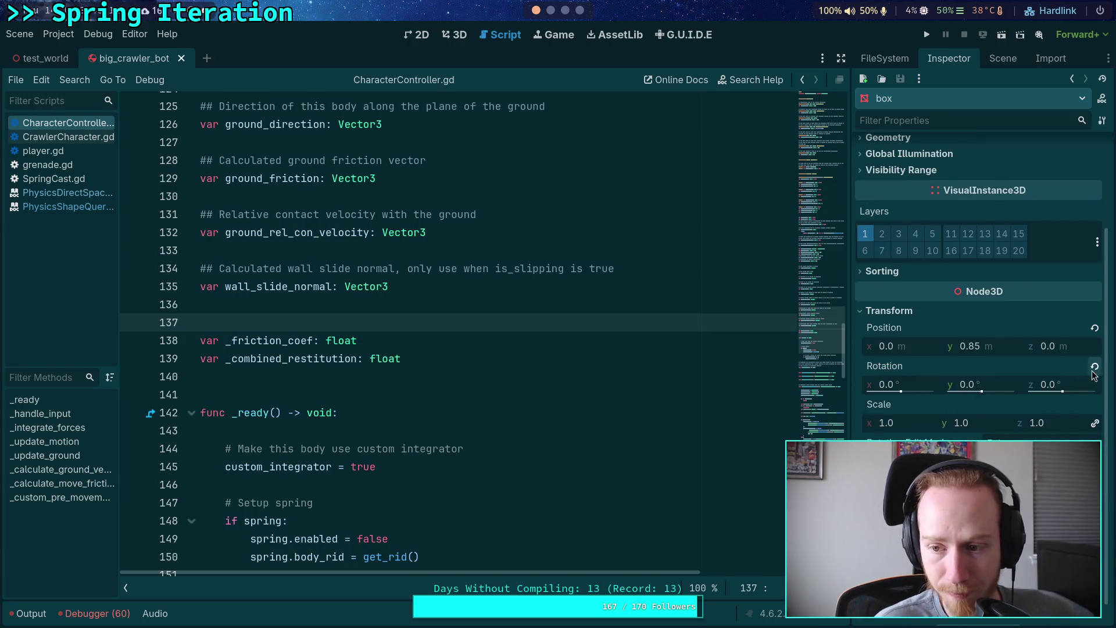
left_click(911, 347)
type("0")
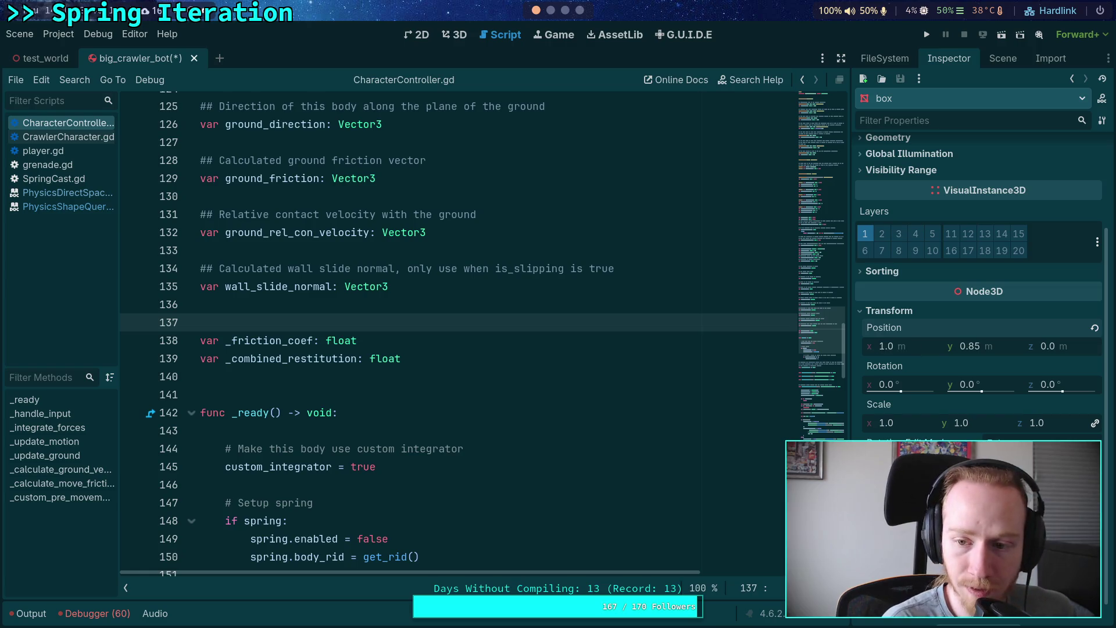
left_click(1065, 345)
type("1")
key("Return")
left_click(1047, 346)
type("0")
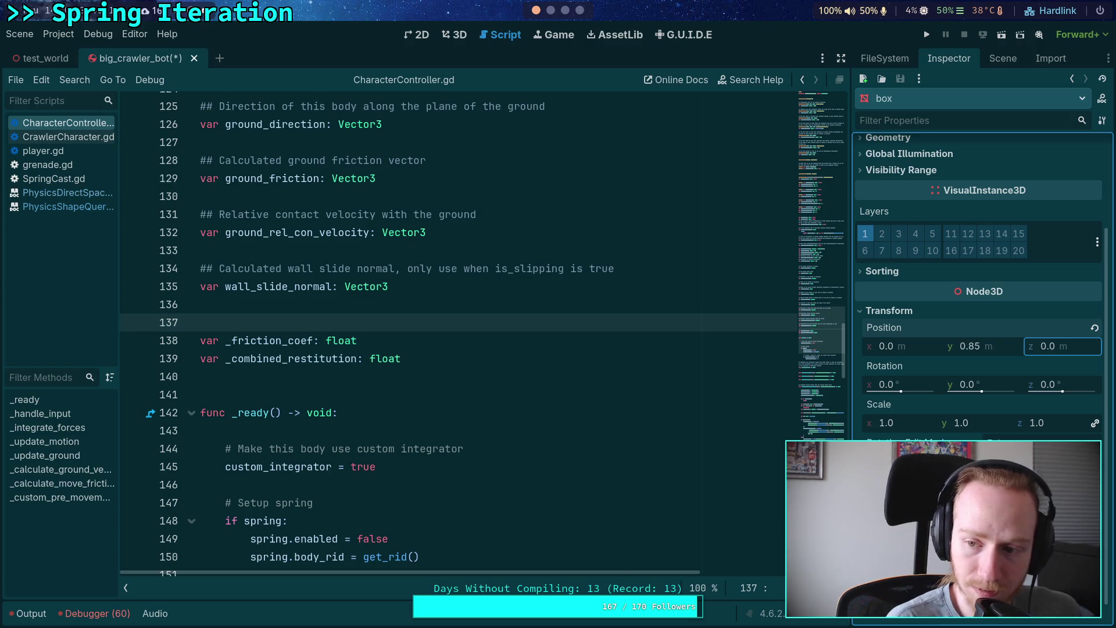
key("Return")
left_click(1000, 347)
type("0.84")
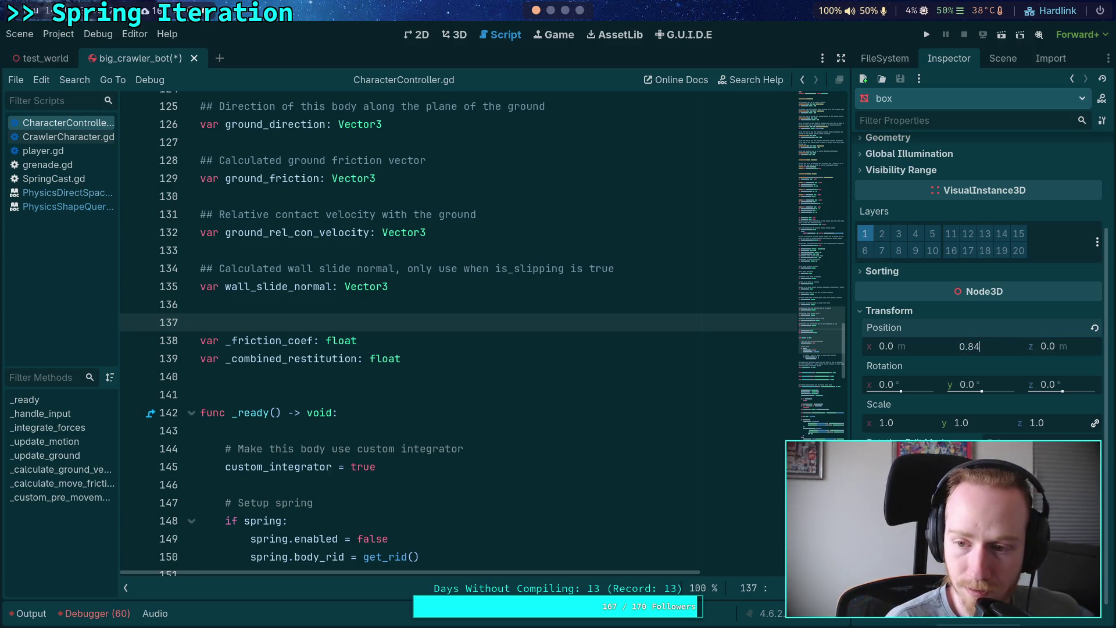
key("BackSpace")
type("5")
key("Return")
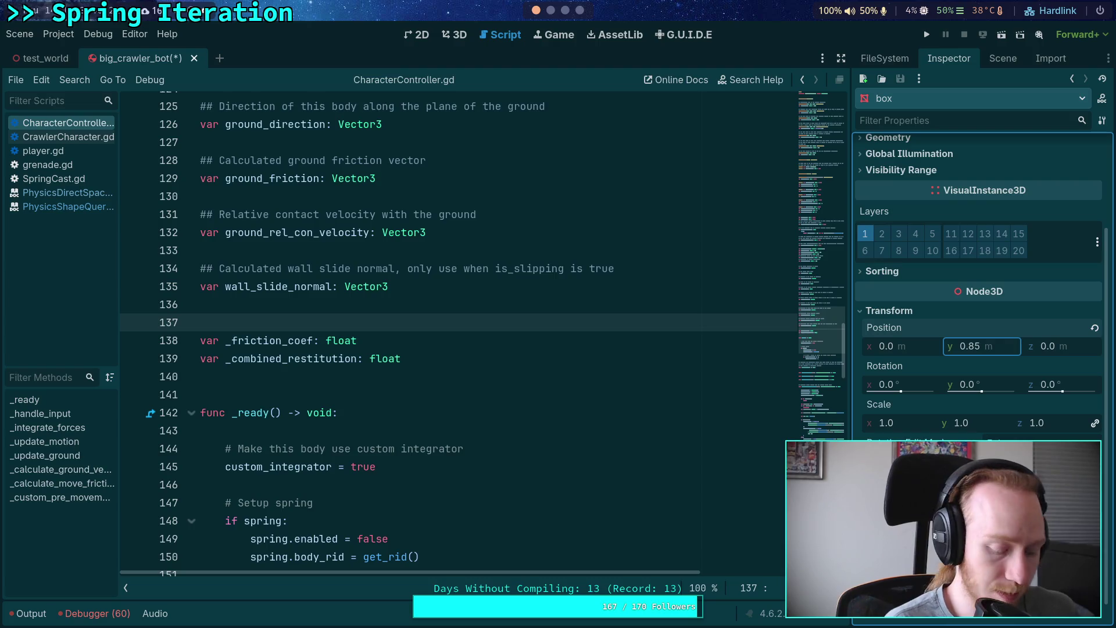
- Save the crawler scene, then test-run it with F5 and stop the game
key("ctrl+s")
key("F5")
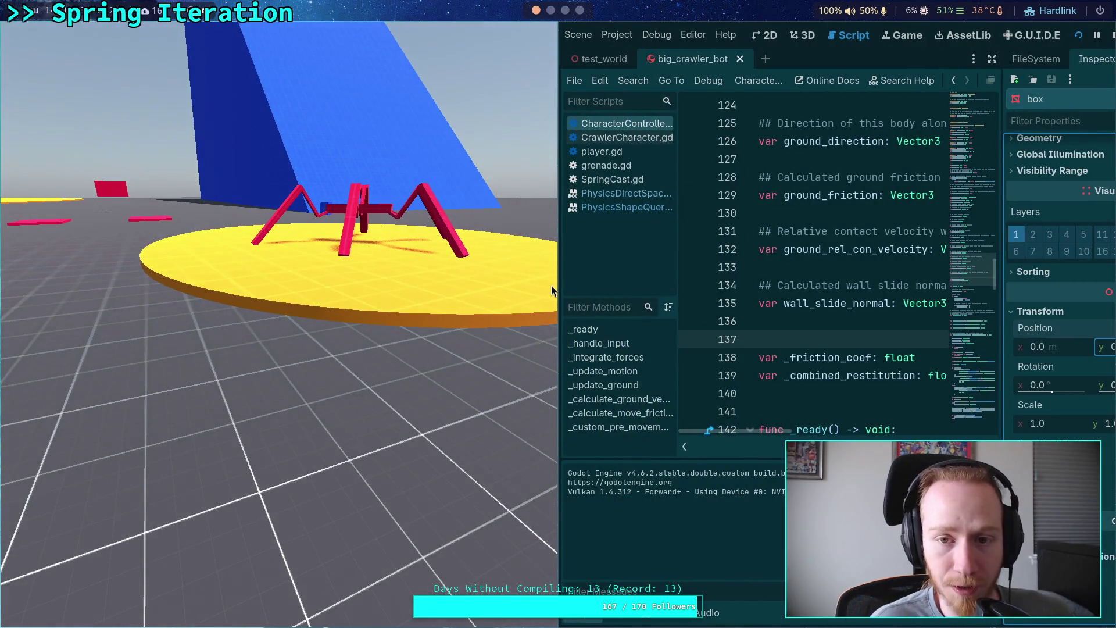
left_click(1112, 35)
key("super+1")
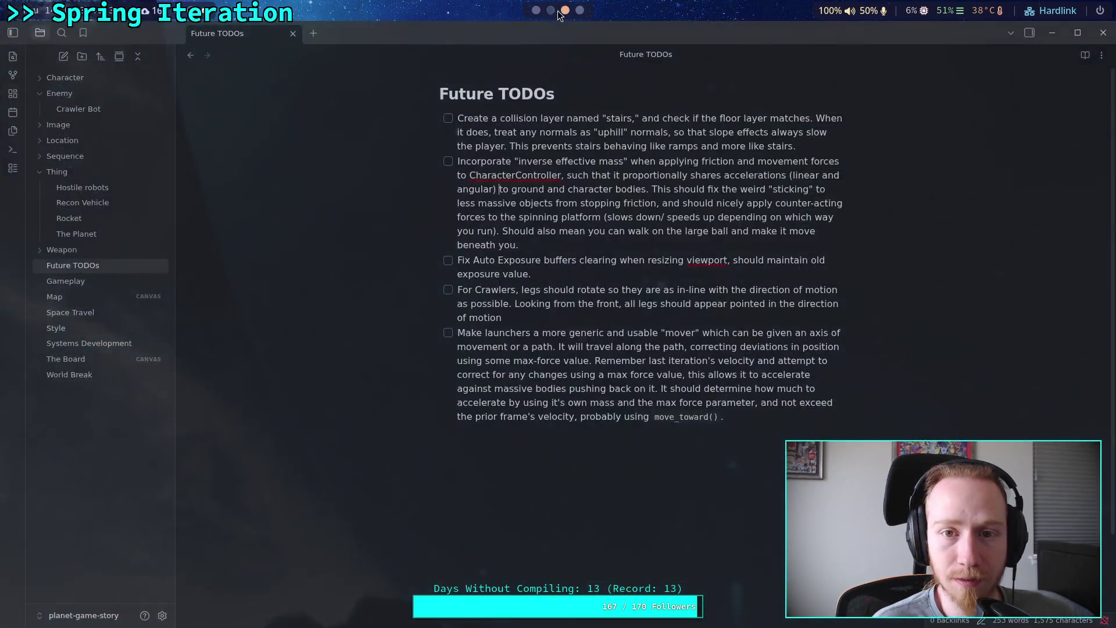
- Rerun the scene diff, page to FR_Tibia_Body's box and copy its 0.39999999999417923 offset
key("q")
key("Up")
key("Return")
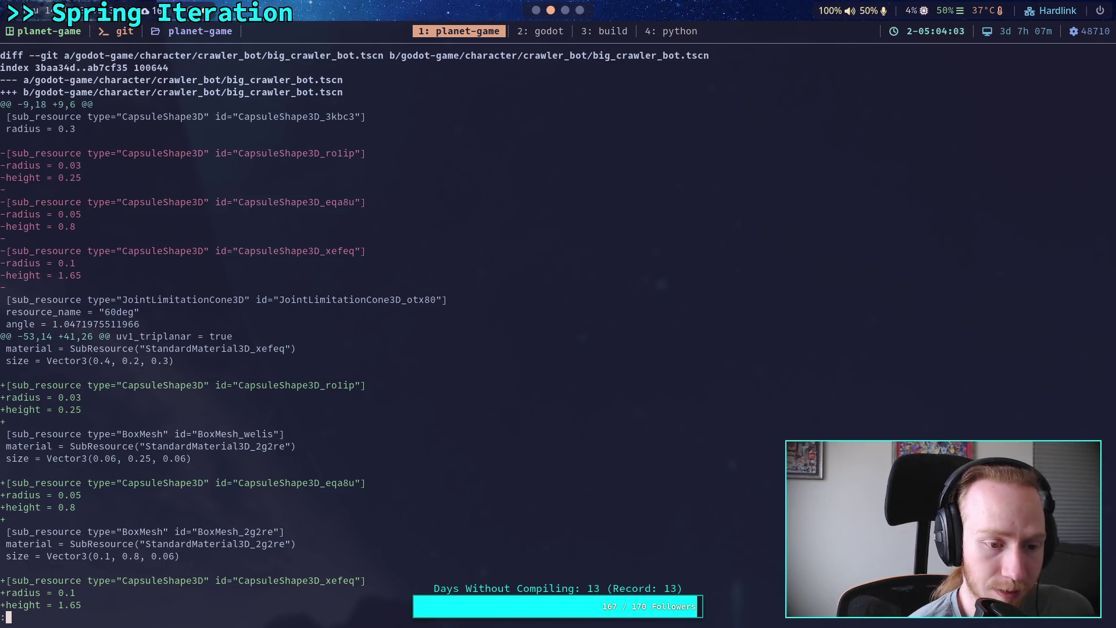
key("Down")
key("Down")
key("Down")
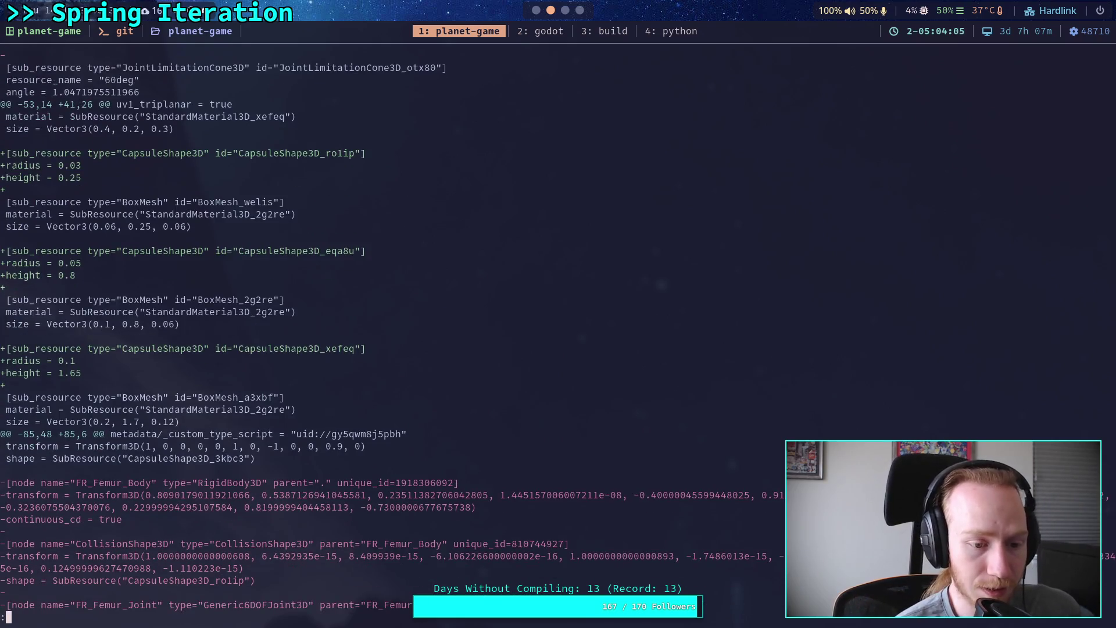
key("space")
key("space")
key("space")
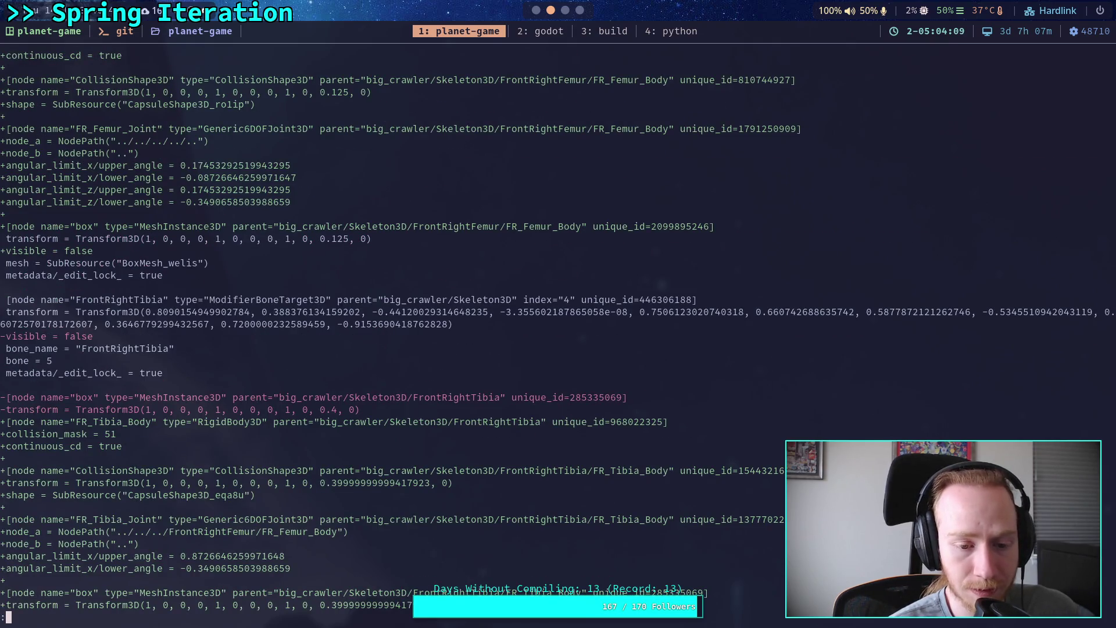
key("Down")
key("Down")
key("Down")
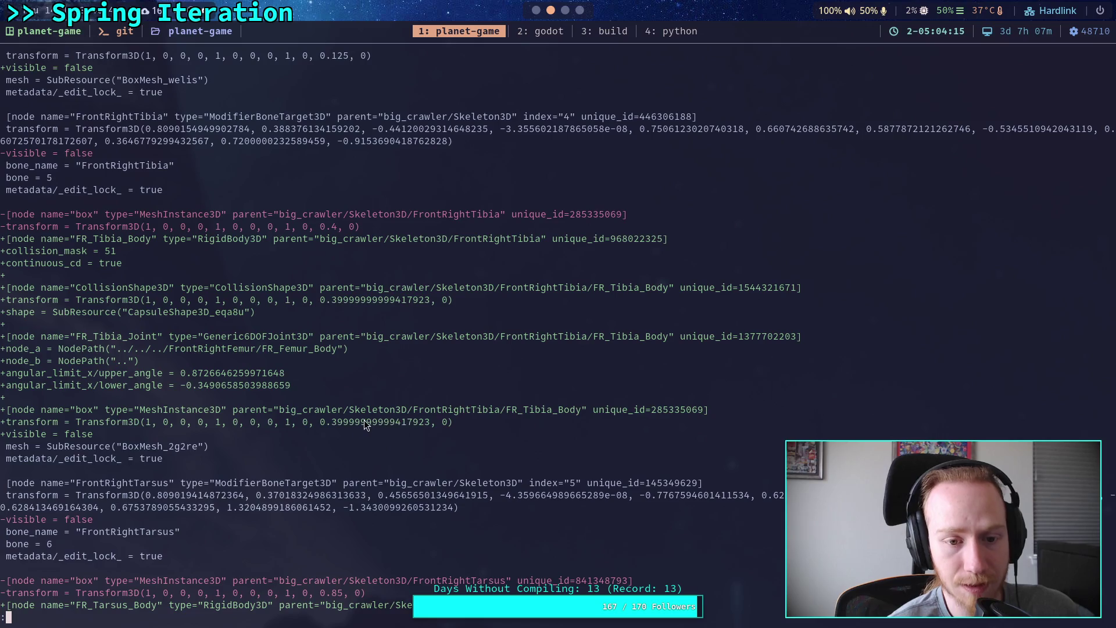
left_click_drag(326, 422, 432, 424)
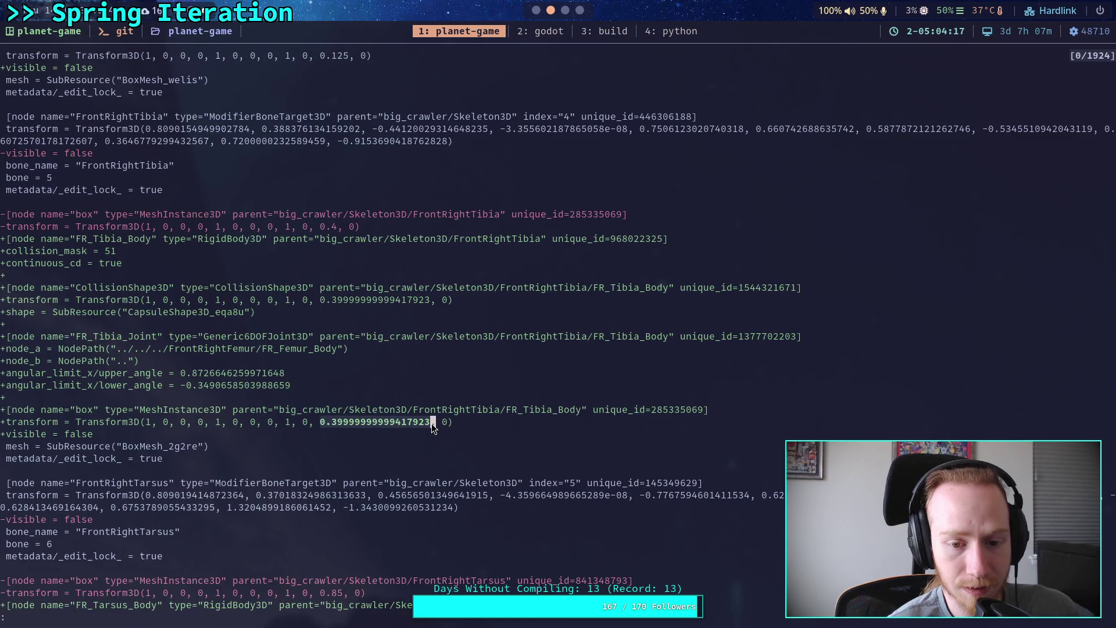
key("super+4")
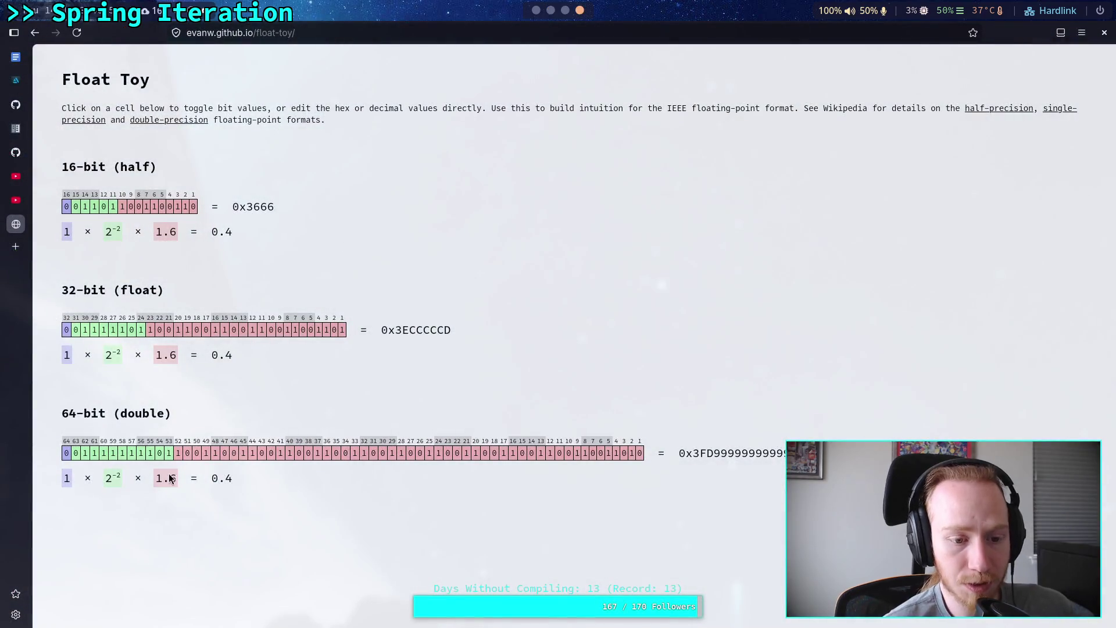
- Paste 0.39999999999417923 into the 64-bit decimal field, then twice into the 32-bit field
double_click(222, 478)
key("ctrl+v")
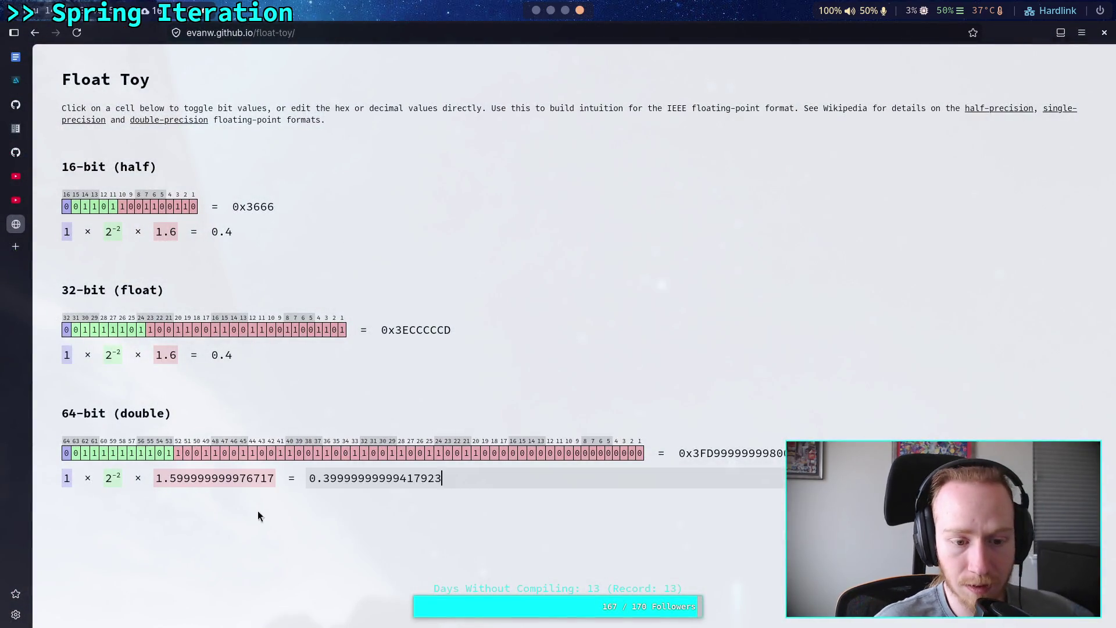
left_click(329, 560)
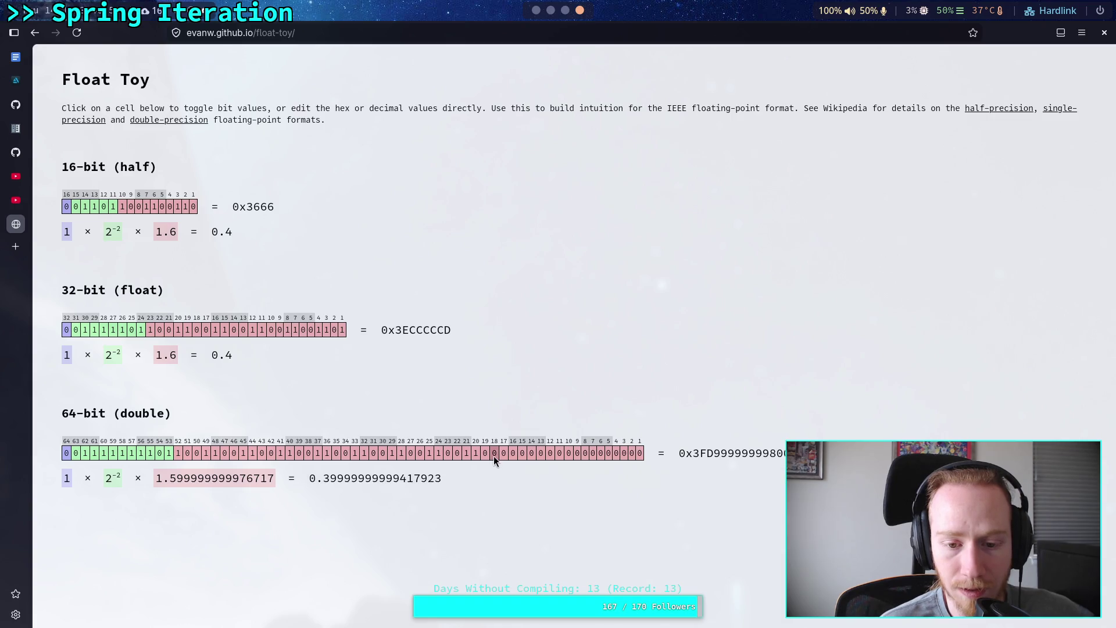
double_click(230, 355)
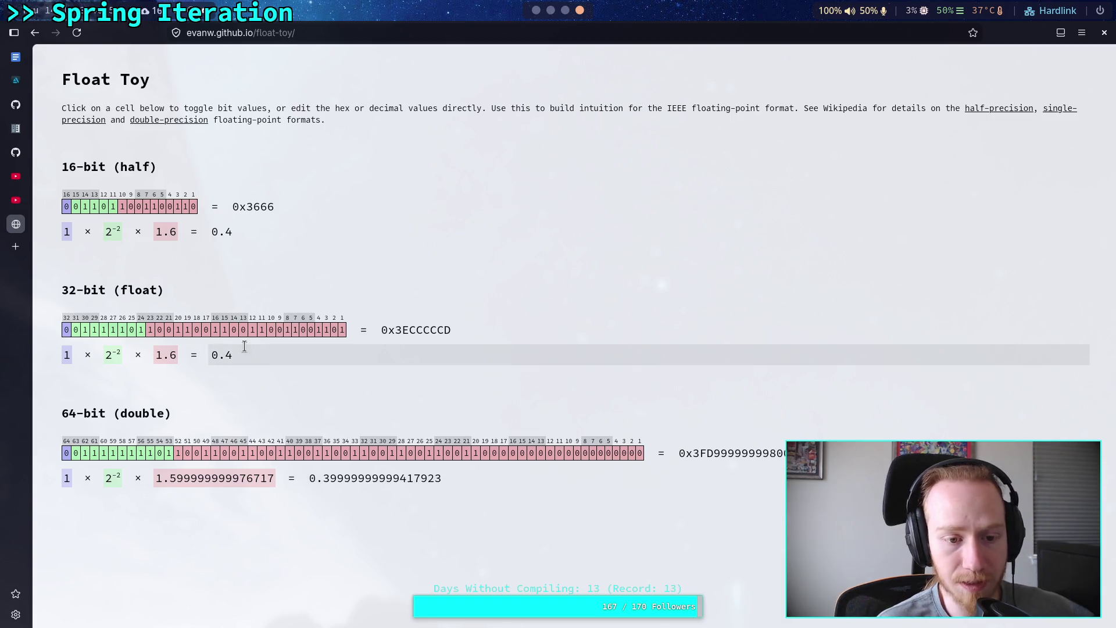
type("0.39999999999417923")
left_click(328, 395)
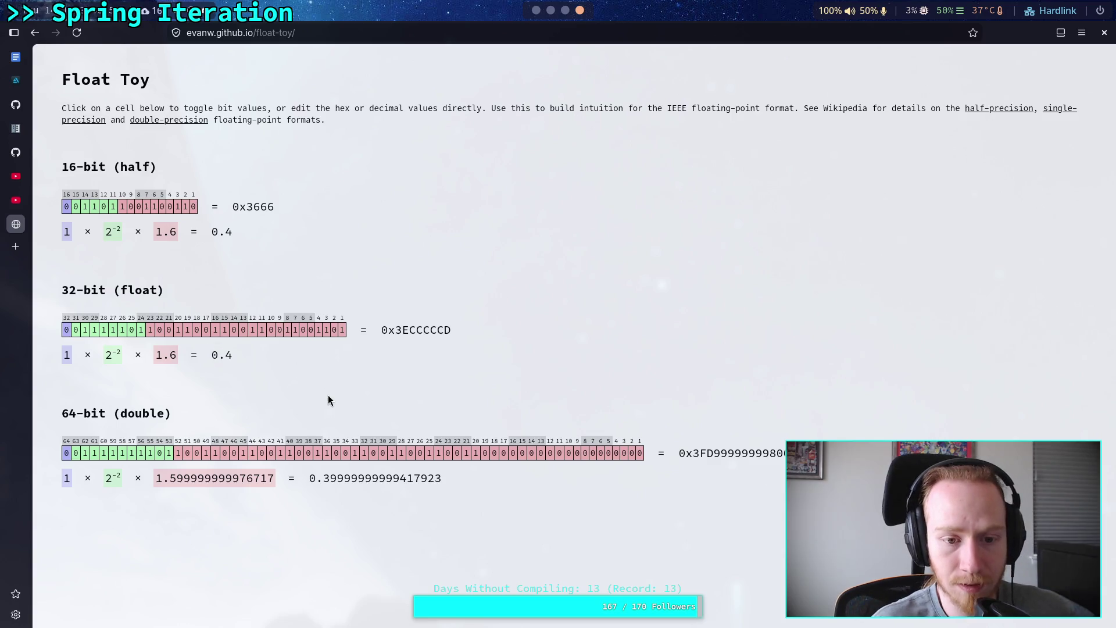
double_click(277, 353)
type("0.39999999999417923")
left_click(282, 368)
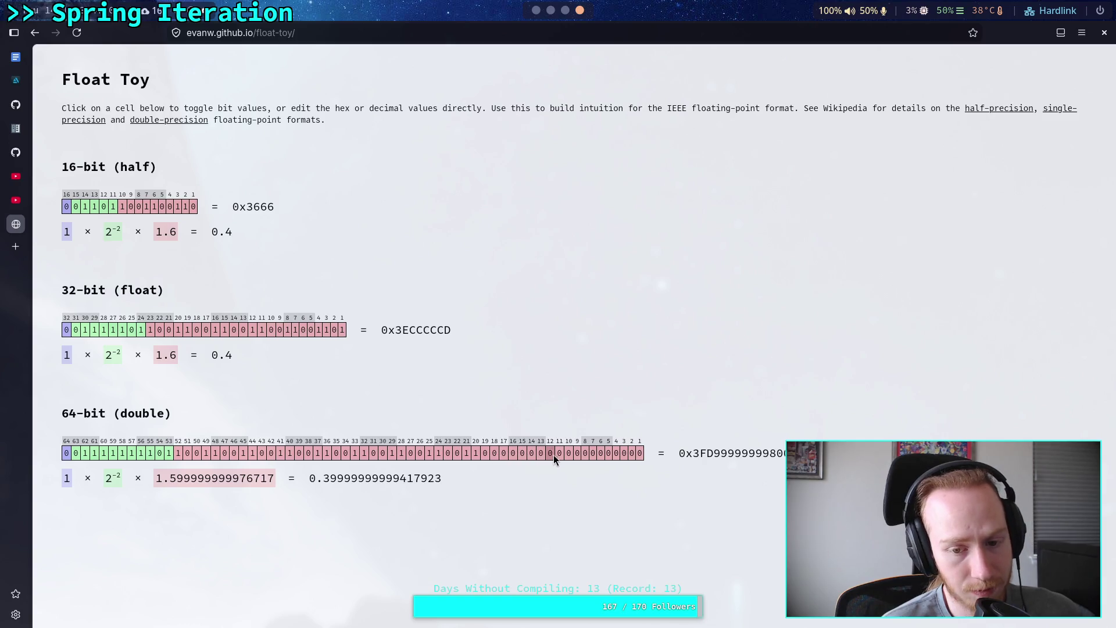
- Toggle double bits 19, 18 and the lowest bit on and off, then select the last hex digit
left_click(487, 457)
left_click(485, 458)
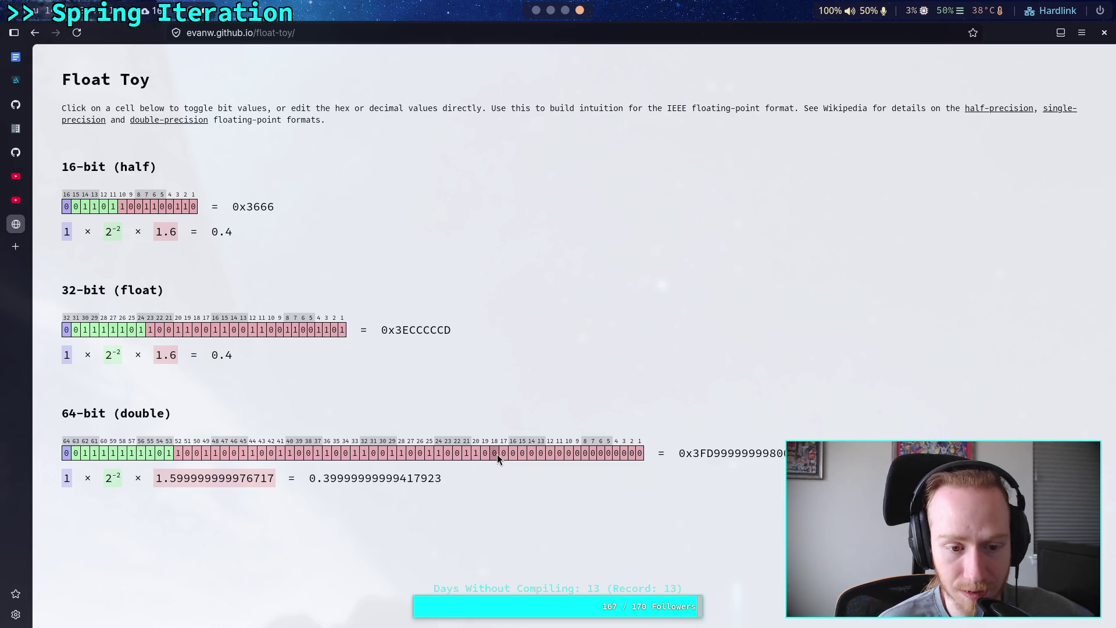
left_click(497, 455)
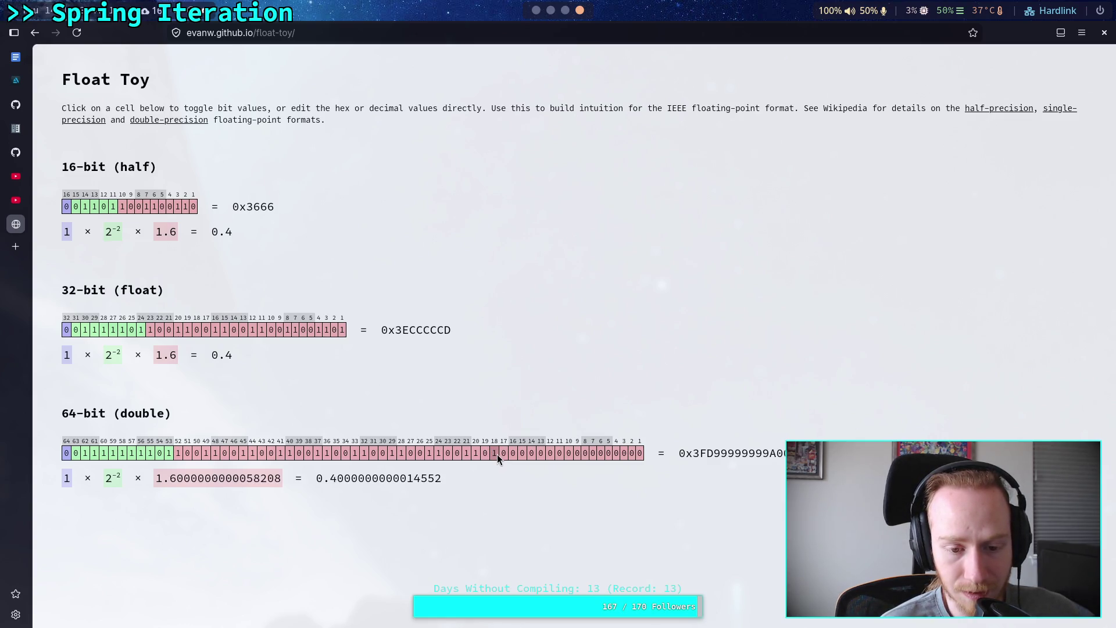
left_click(497, 455)
left_click(640, 455)
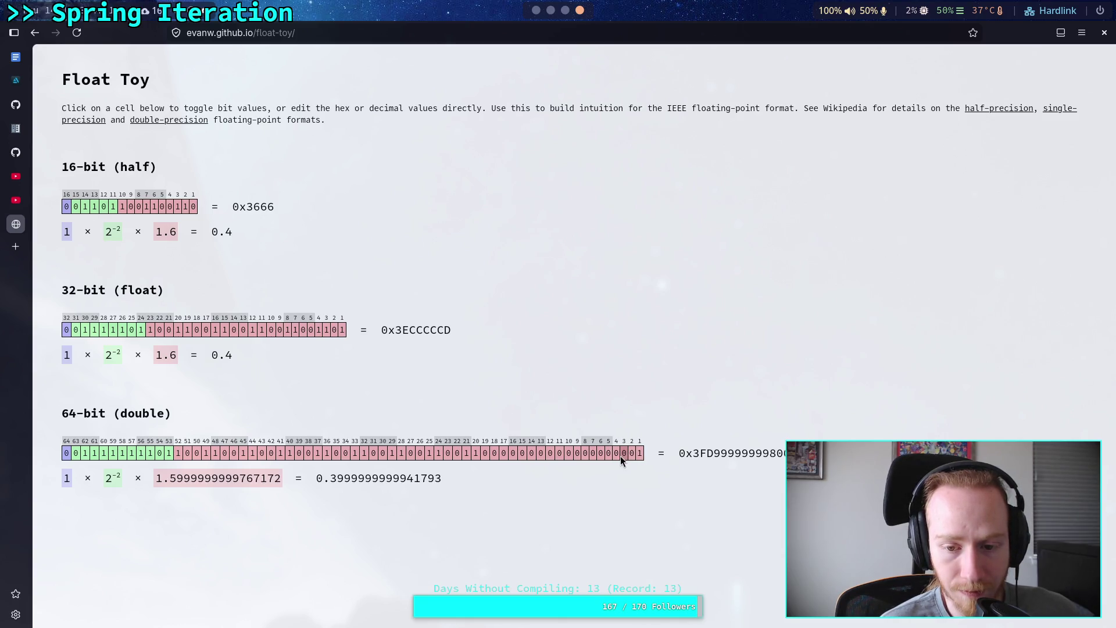
left_click(640, 454)
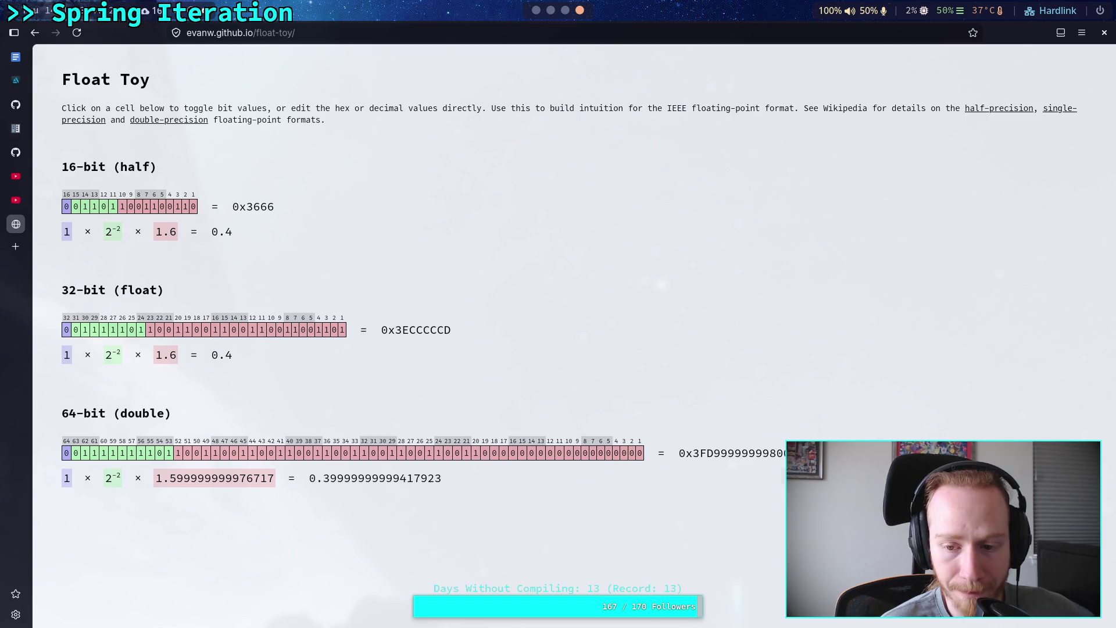
double_click(784, 455)
left_click(784, 454)
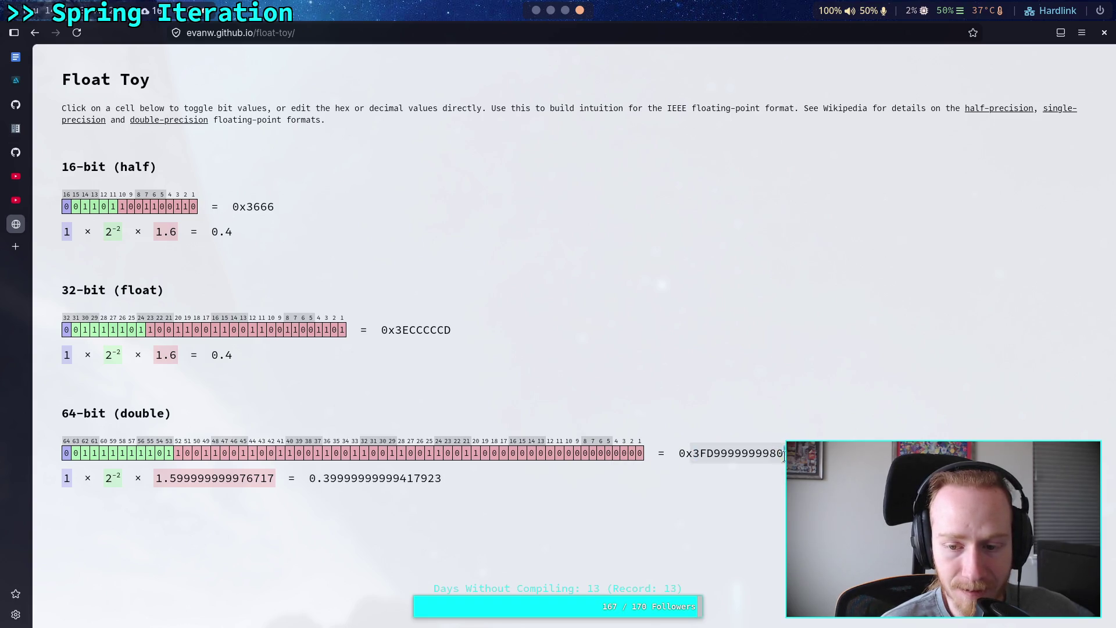
left_click_drag(784, 456, 774, 457)
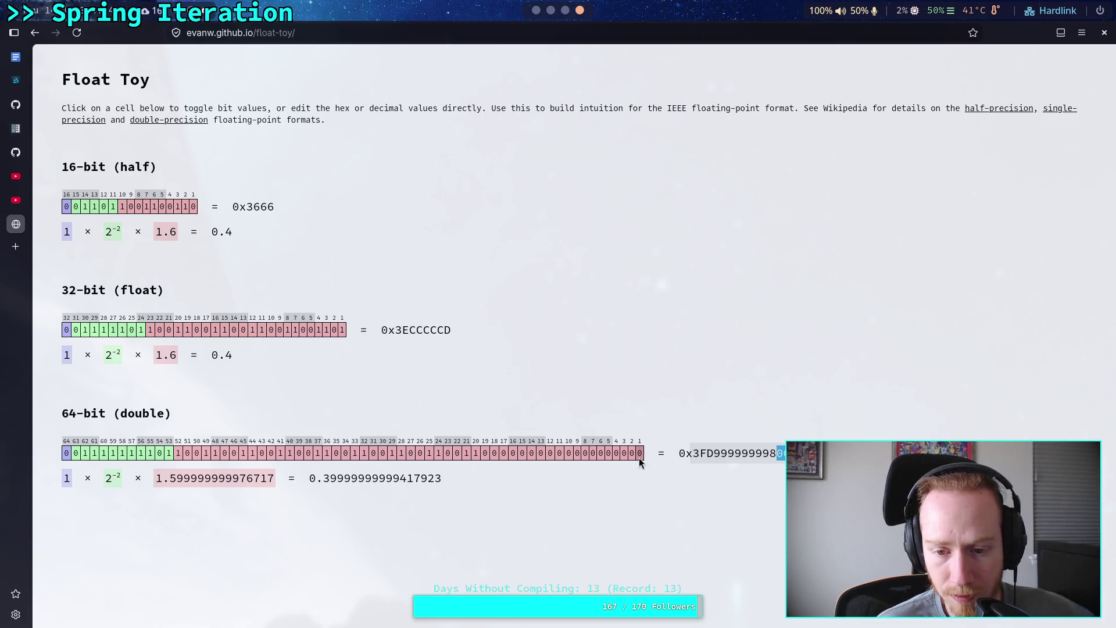
- Flip the double's low bits 0, 3, 4, 8 and 9 on and off, leaving bit 8 set
left_click(640, 455)
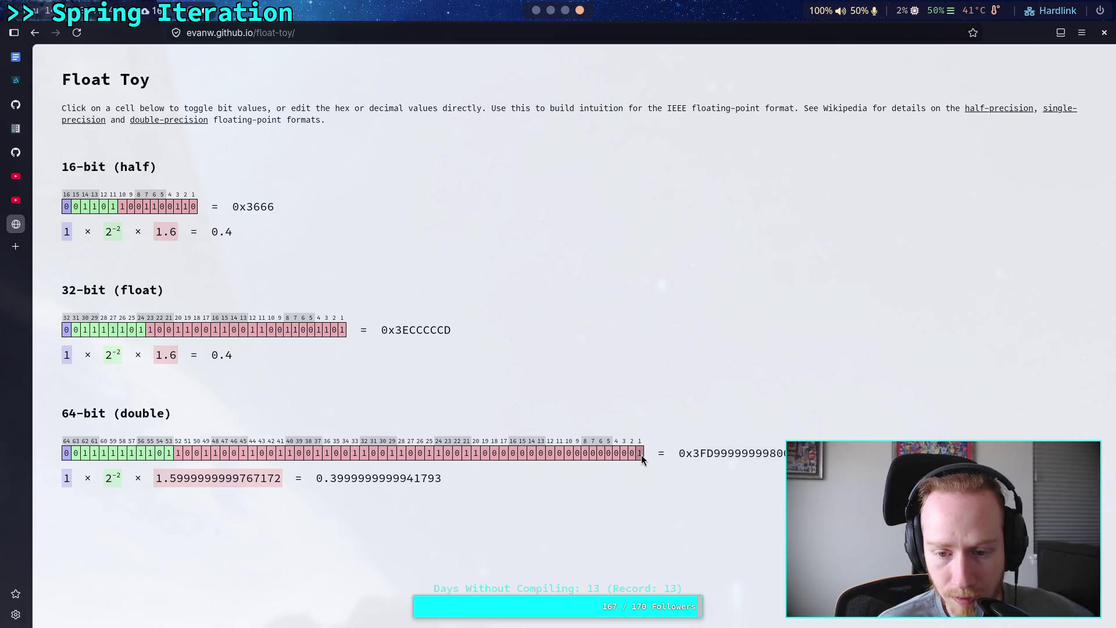
left_click(639, 454)
left_click(631, 455)
left_click(632, 456)
left_click(622, 455)
left_click(622, 456)
left_click(619, 456)
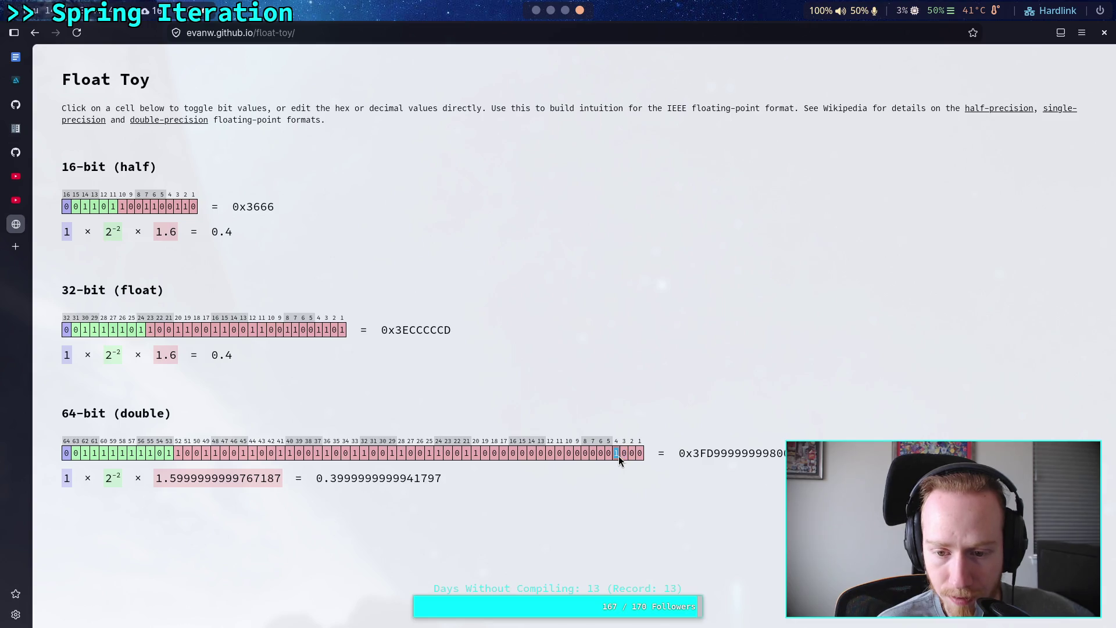
left_click(615, 455)
left_click(585, 456)
left_click(585, 455)
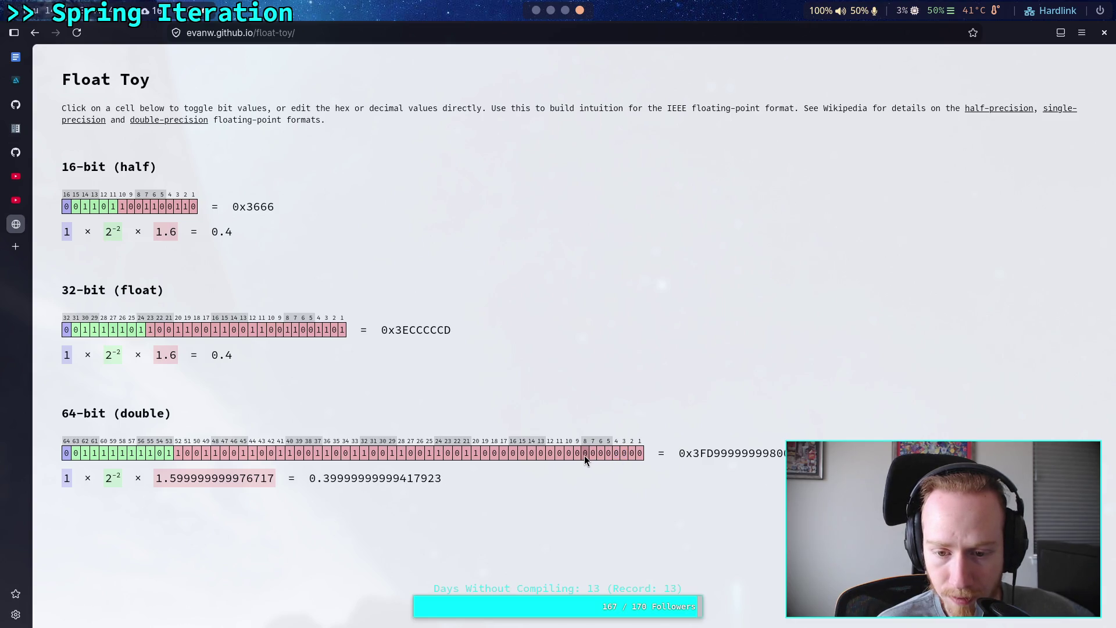
left_click(578, 455)
left_click(578, 456)
left_click(585, 456)
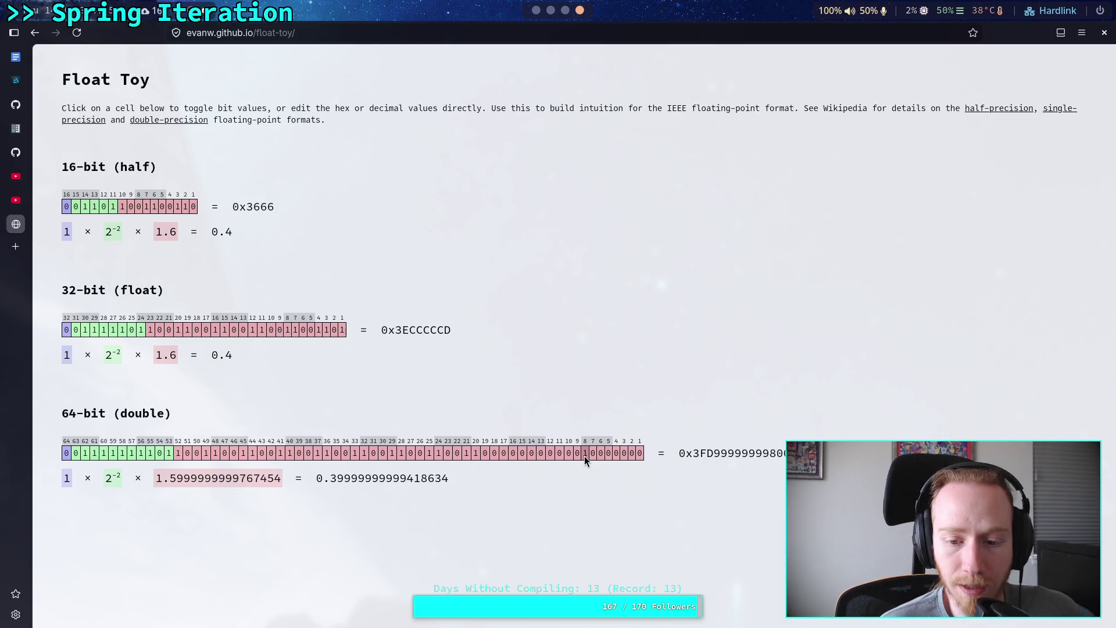
- Clear bit 8 again and toggle bit 19 on and off to compare values
double_click(733, 453)
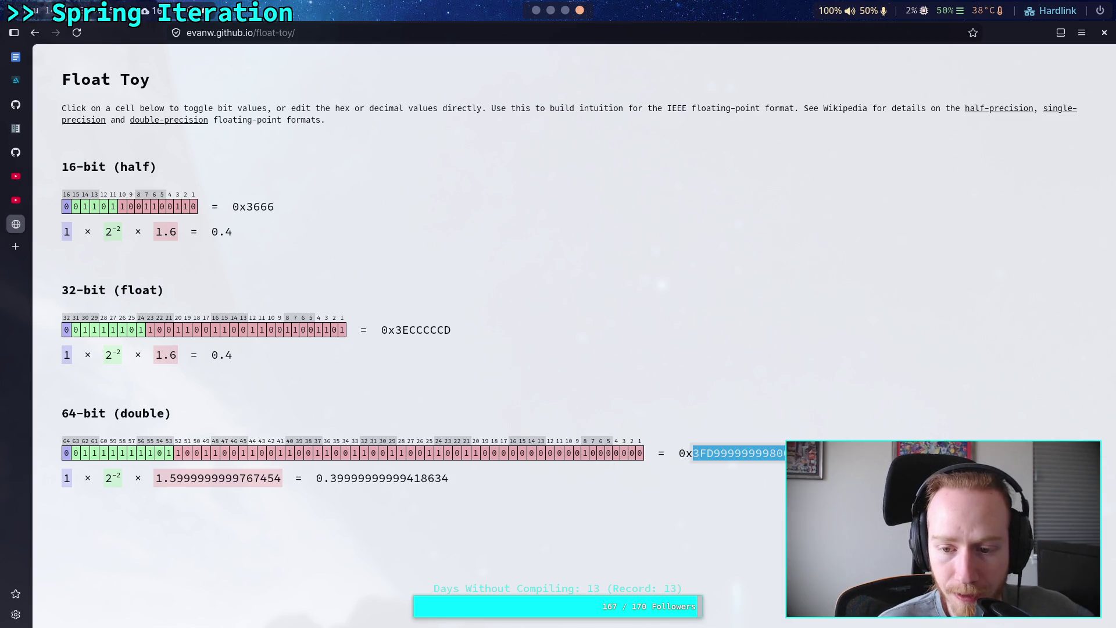
left_click(733, 453)
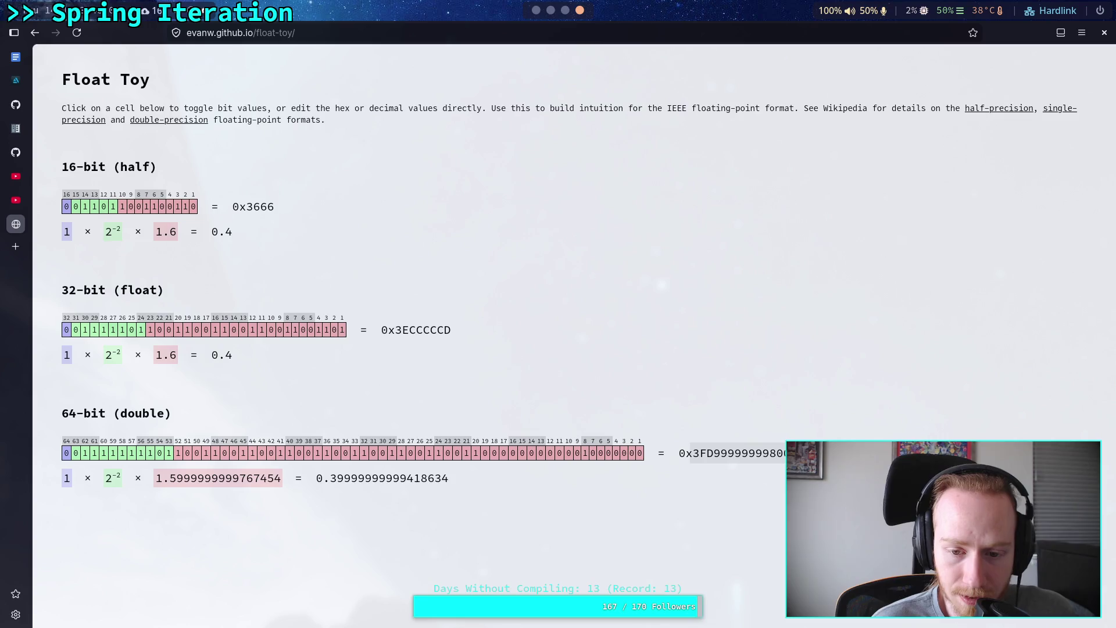
left_click(585, 453)
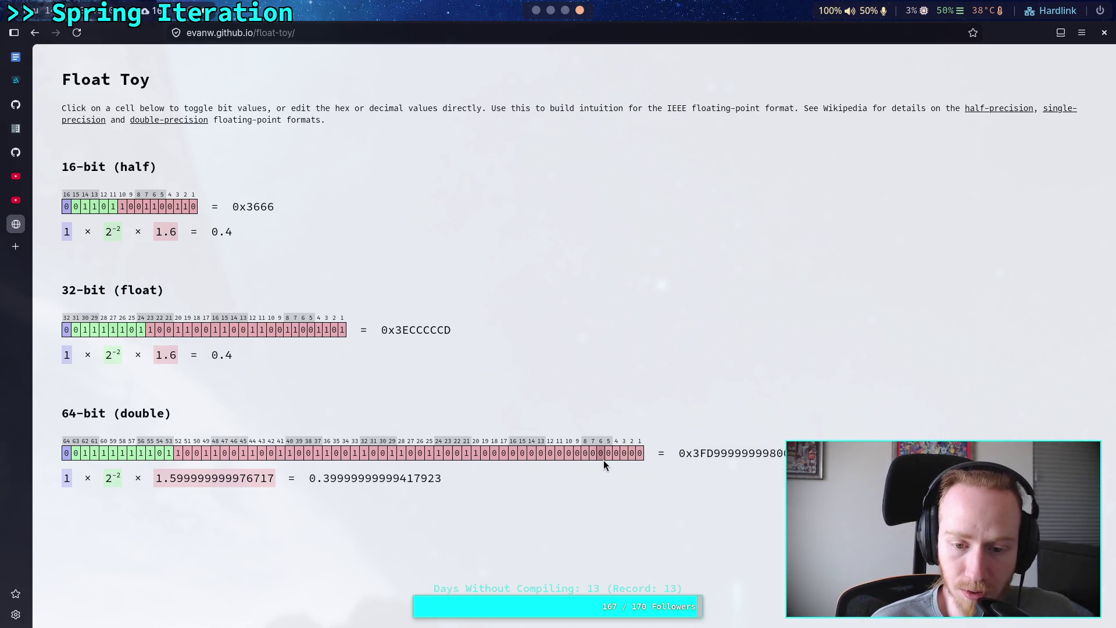
left_click(485, 453)
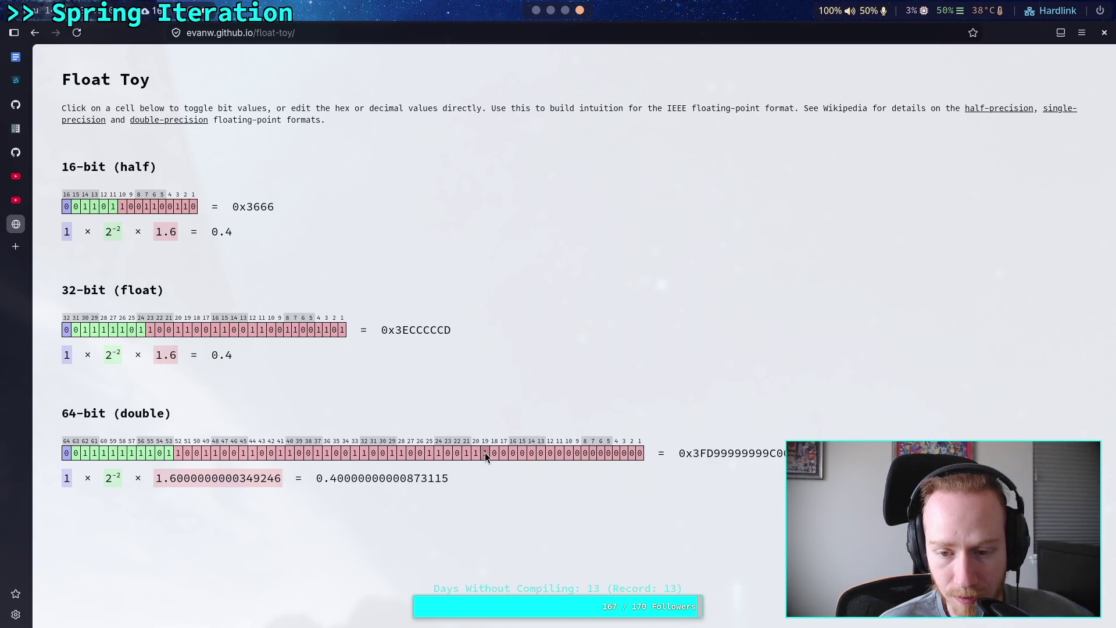
left_click(482, 453)
left_click(483, 454)
left_click(484, 453)
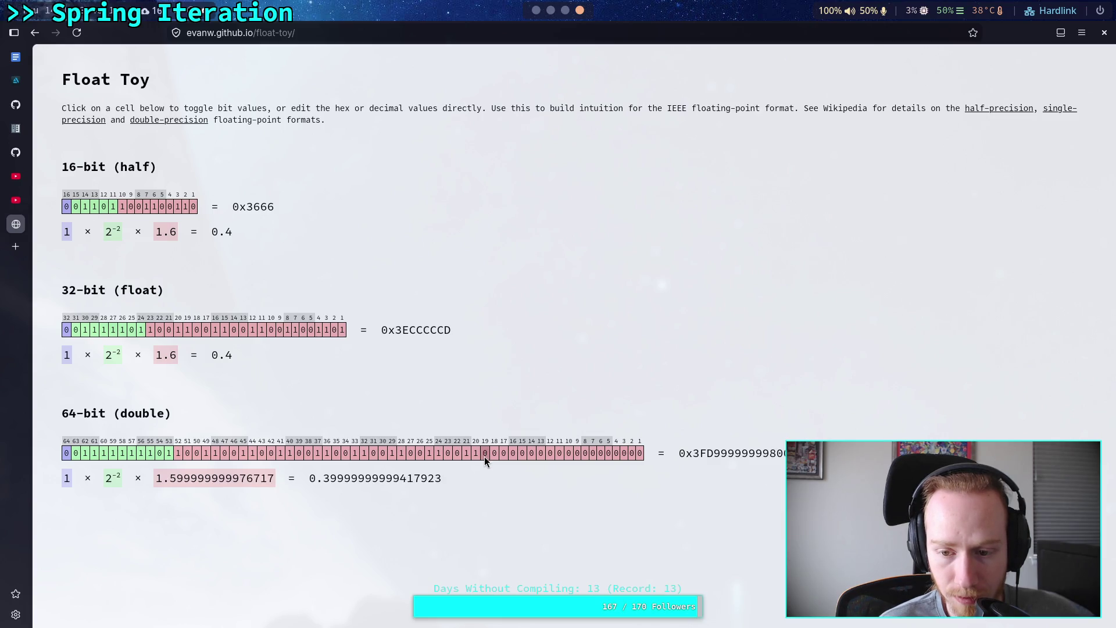
- Flip nearby mantissa bits to compare, restore 0.4, and switch back to Godot
left_click(476, 458)
left_click(476, 458)
left_click(486, 458)
left_click(487, 458)
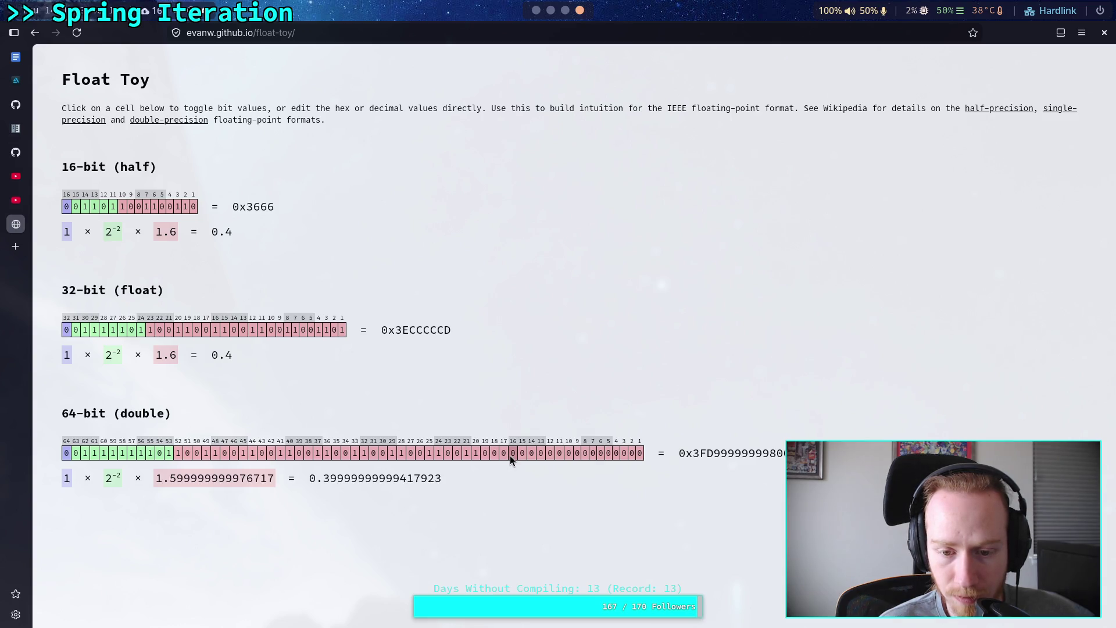
left_click(510, 453)
left_click(510, 454)
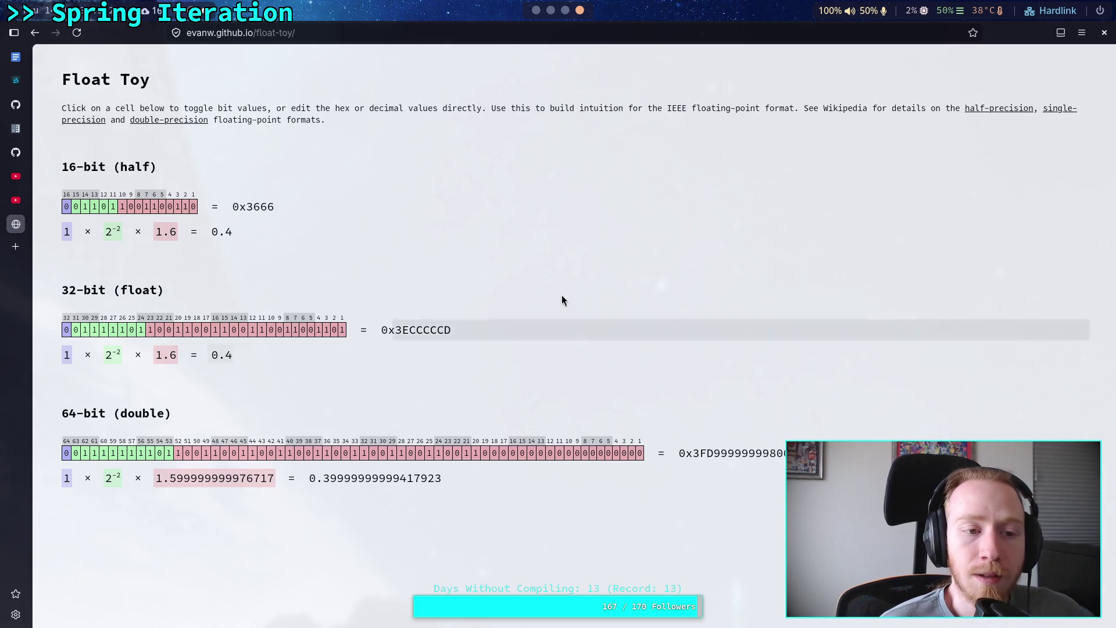
left_click(536, 12)
left_click(564, 10)
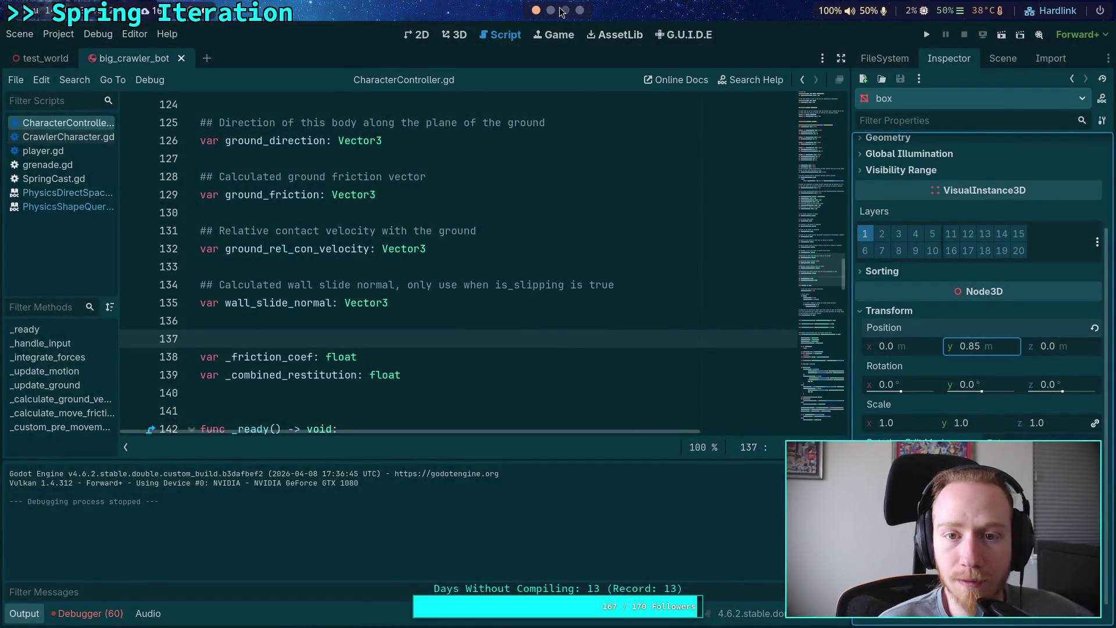
- Glance at the terminal git diff for the later FR leg changes
left_click(551, 11)
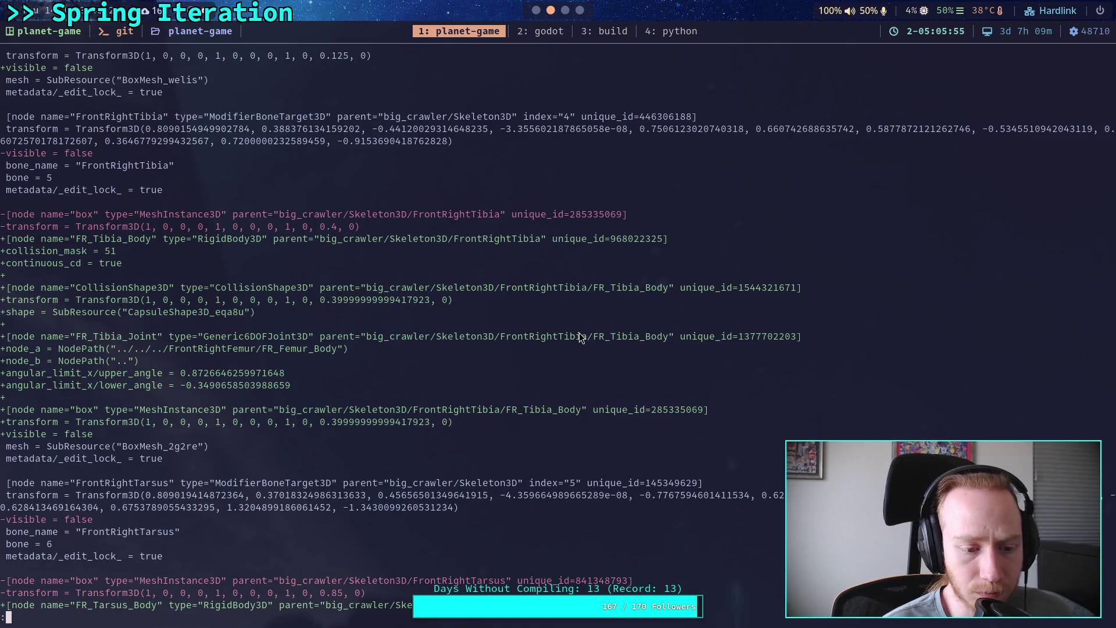
key("j")
key("j")
key("j")
key("j")
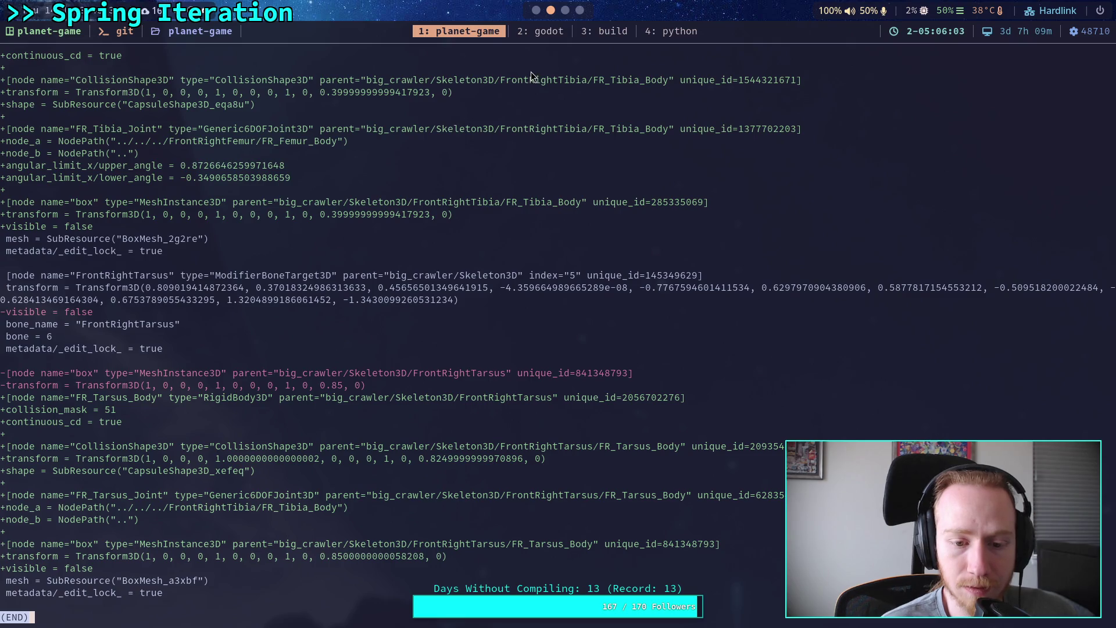
left_click(581, 11)
- Change the scale of FR_Tarsus_Body's CollisionShape3D and save the crawler bot scene
scroll(585, 13, "up", 2)
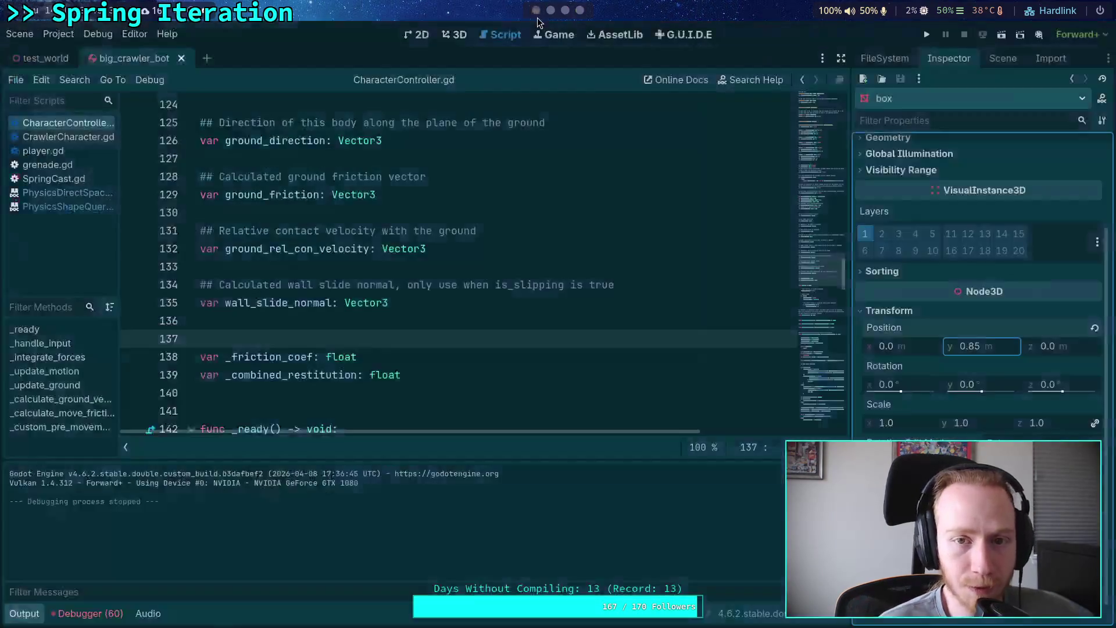
left_click(1003, 59)
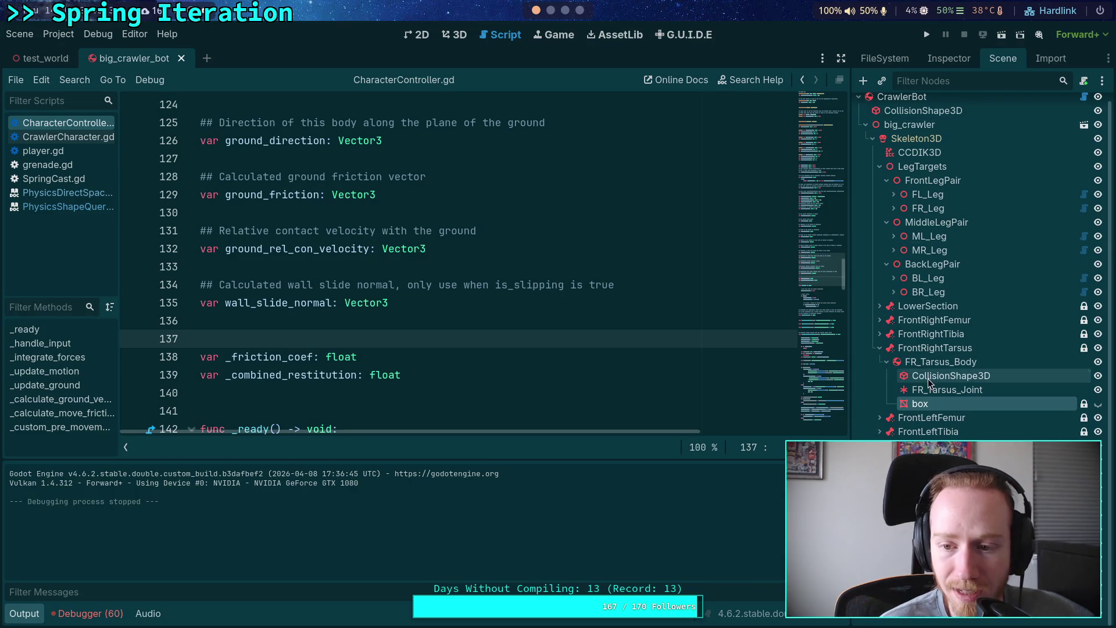
left_click(951, 376)
left_click(949, 58)
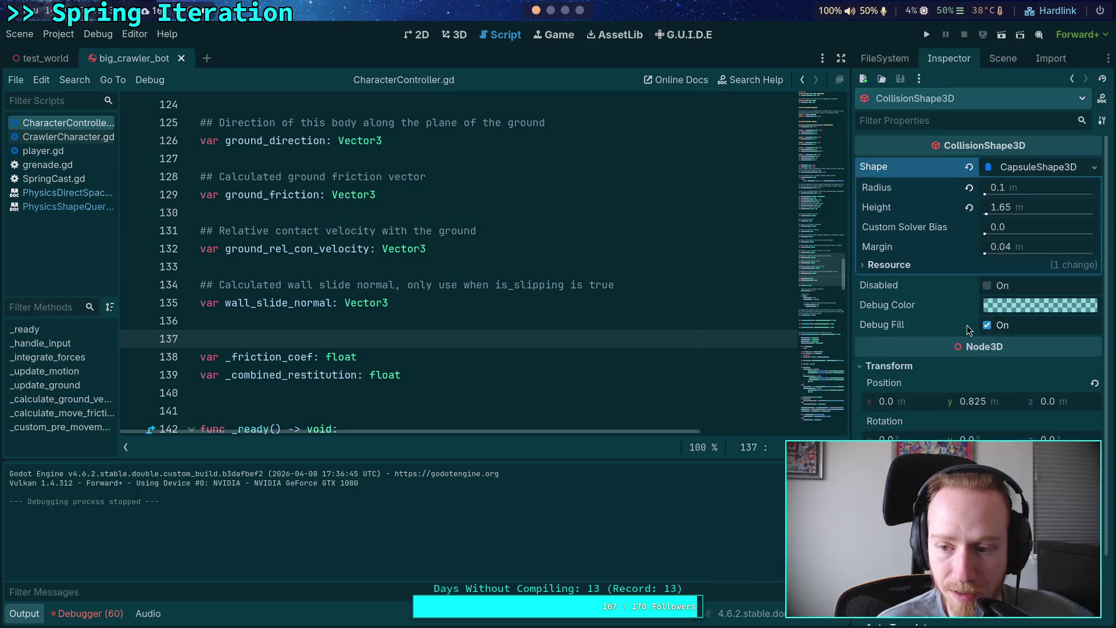
left_click(1101, 471)
key("ctrl+s")
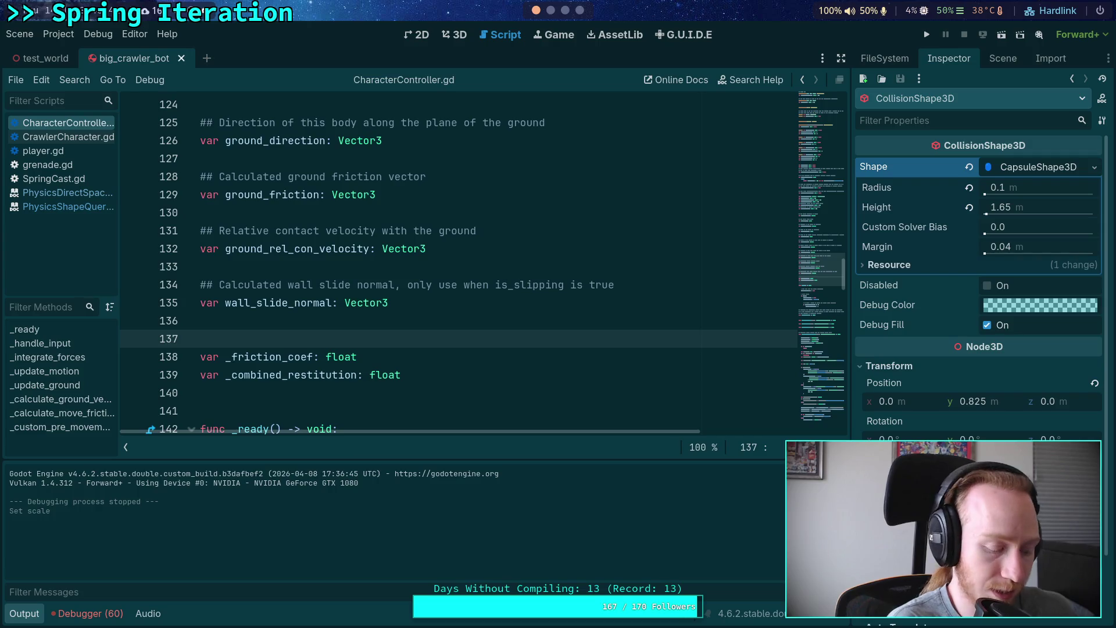
- Re-run the git diff of big_crawler_bot.tscn in the terminal
key("super+1")
key("Up")
key("Return")
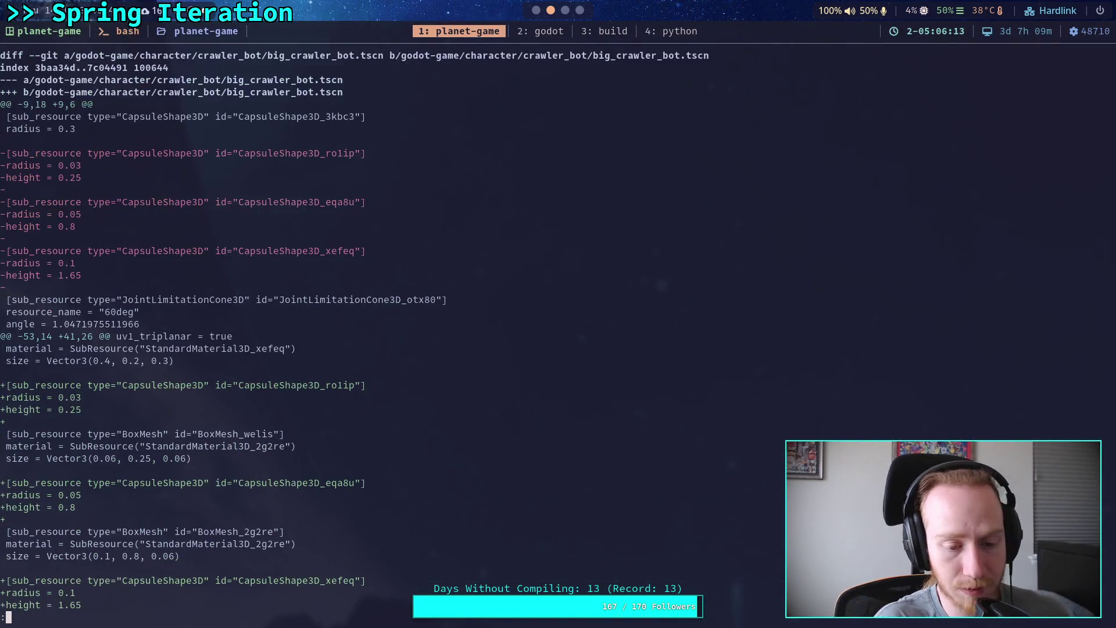
- Page and scroll back through the big_crawler_bot.tscn diff's FR leg changes, then return to Godot
key("space")
key("space")
key("space")
key("space")
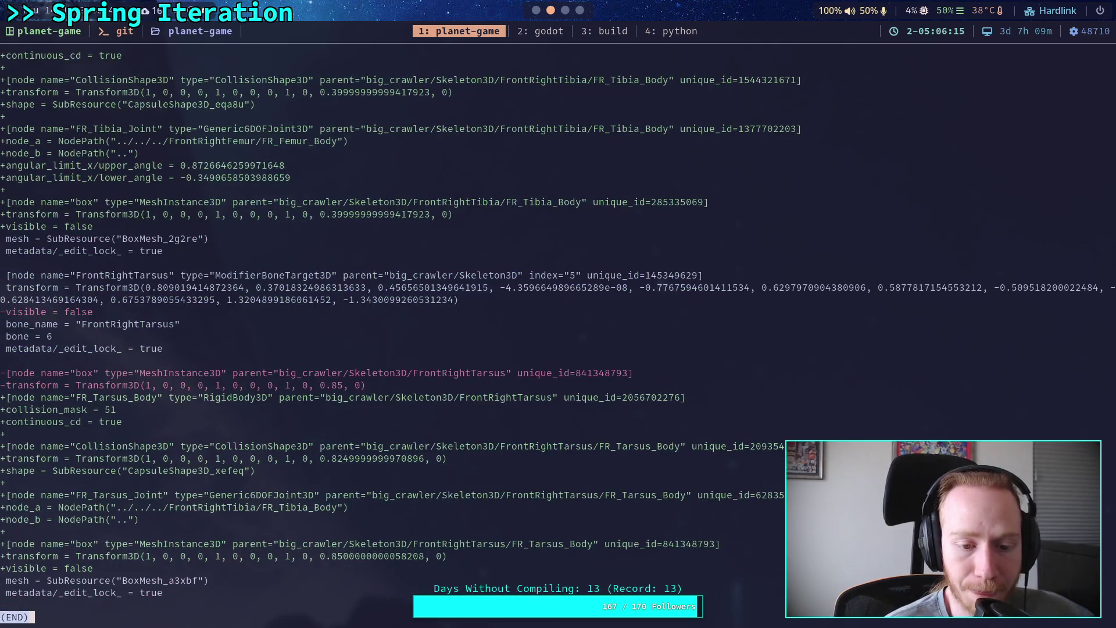
scroll(549, 326, "up", 8)
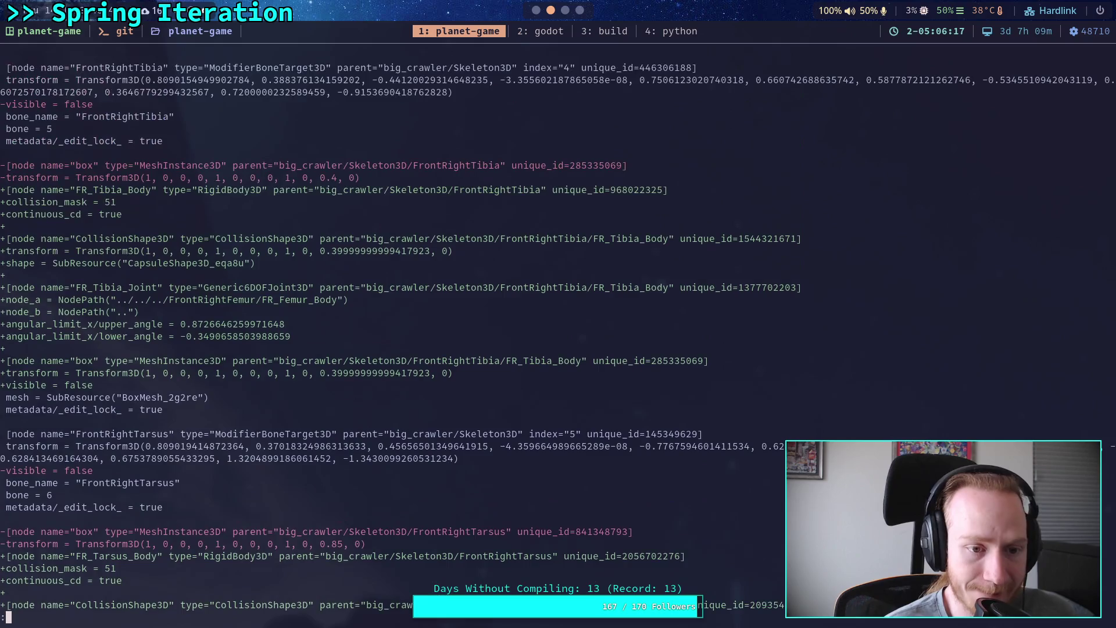
scroll(557, 330, "up", 2)
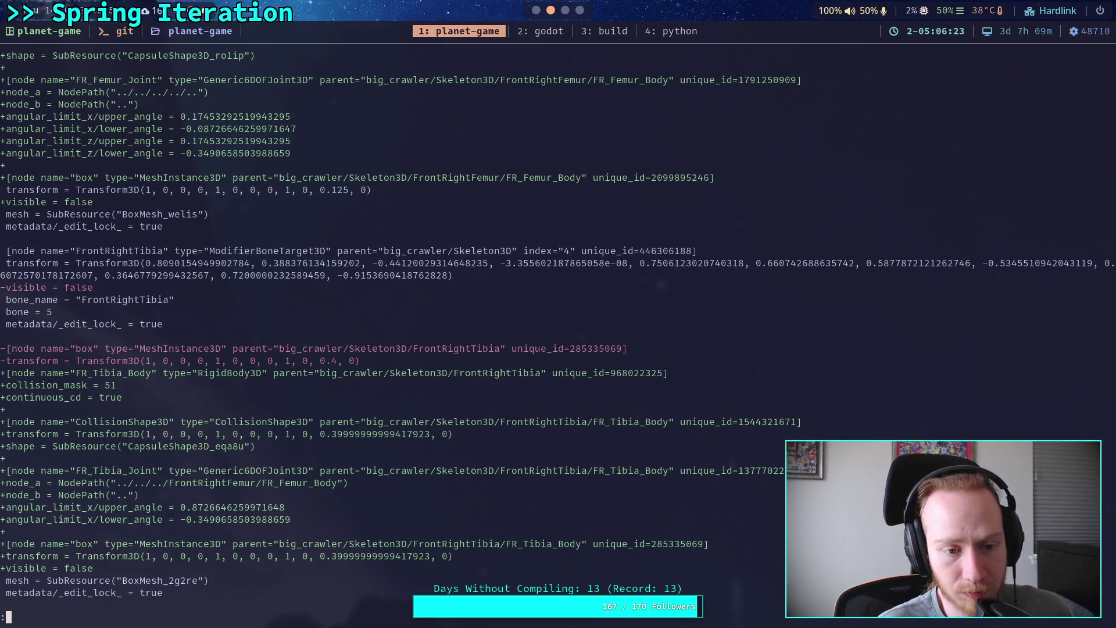
scroll(557, 330, "up", 3)
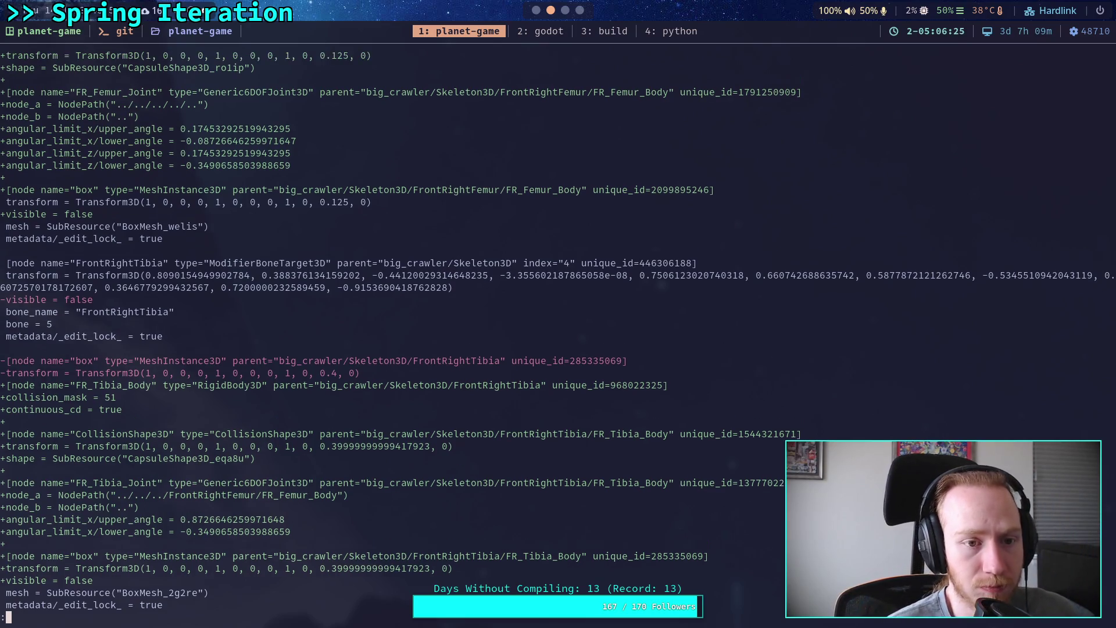
scroll(558, 333, "up", 4)
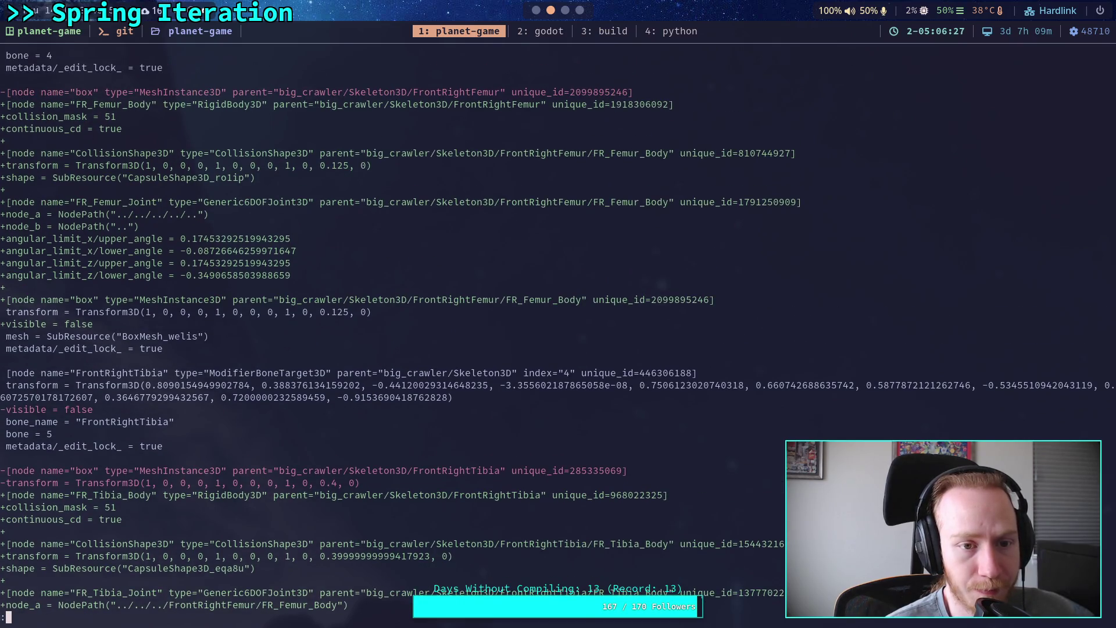
scroll(557, 334, "up", 7)
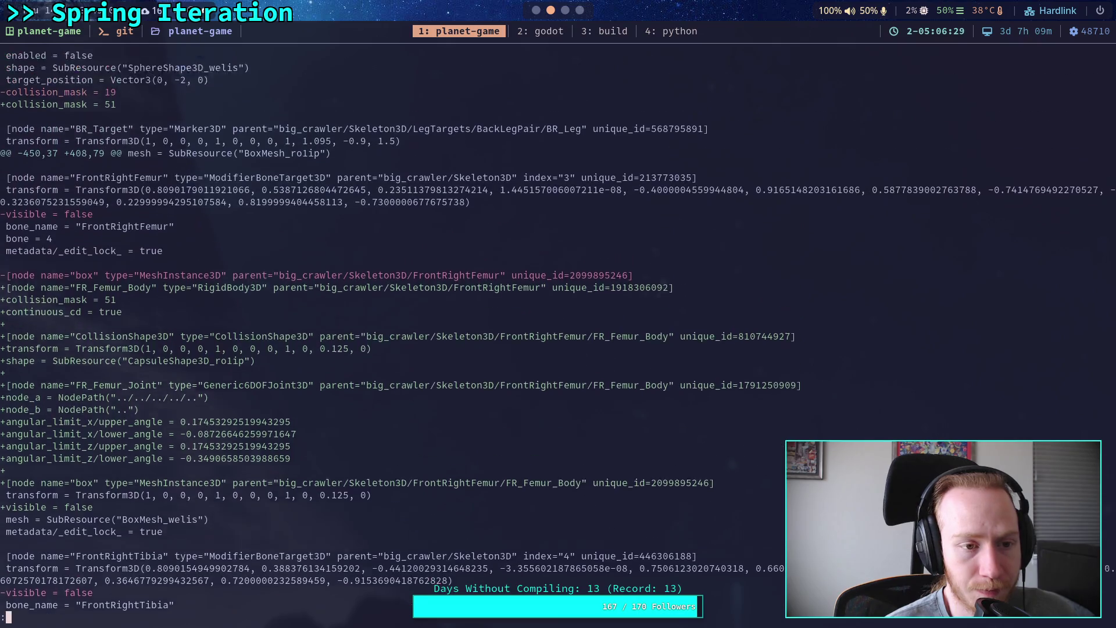
scroll(557, 333, "up", 5)
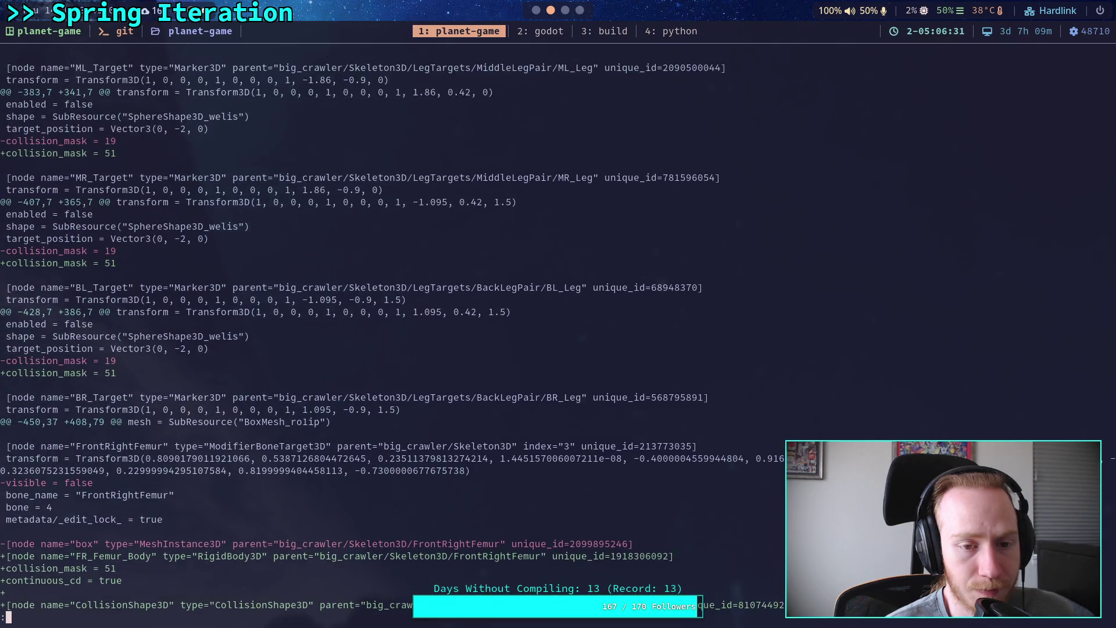
scroll(557, 334, "up", 7)
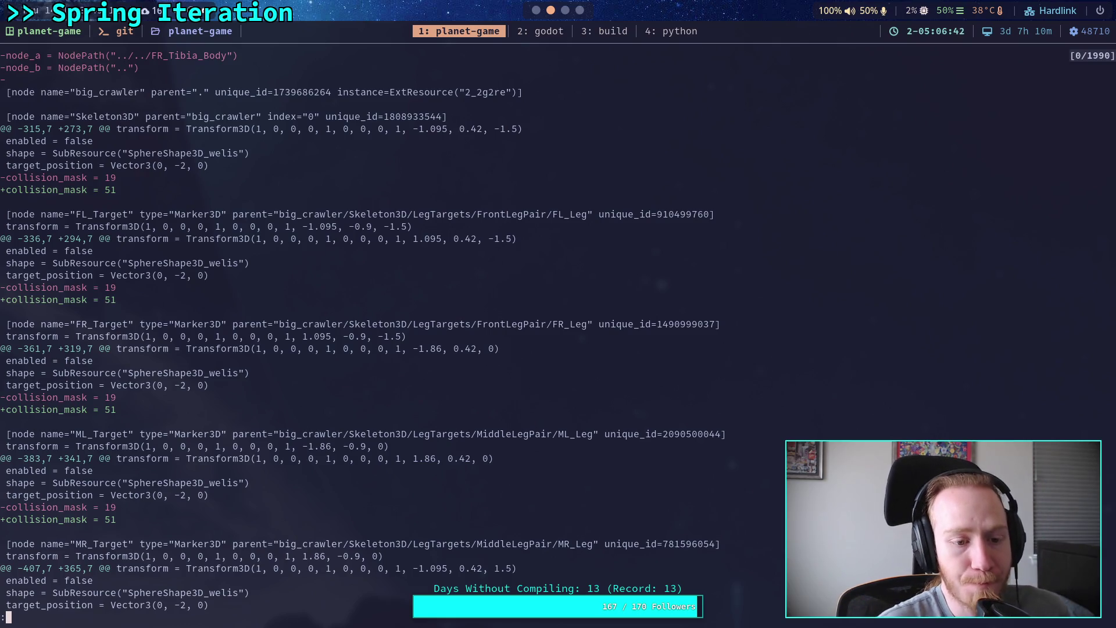
scroll(748, 507, "up", 5)
scroll(688, 480, "up", 8)
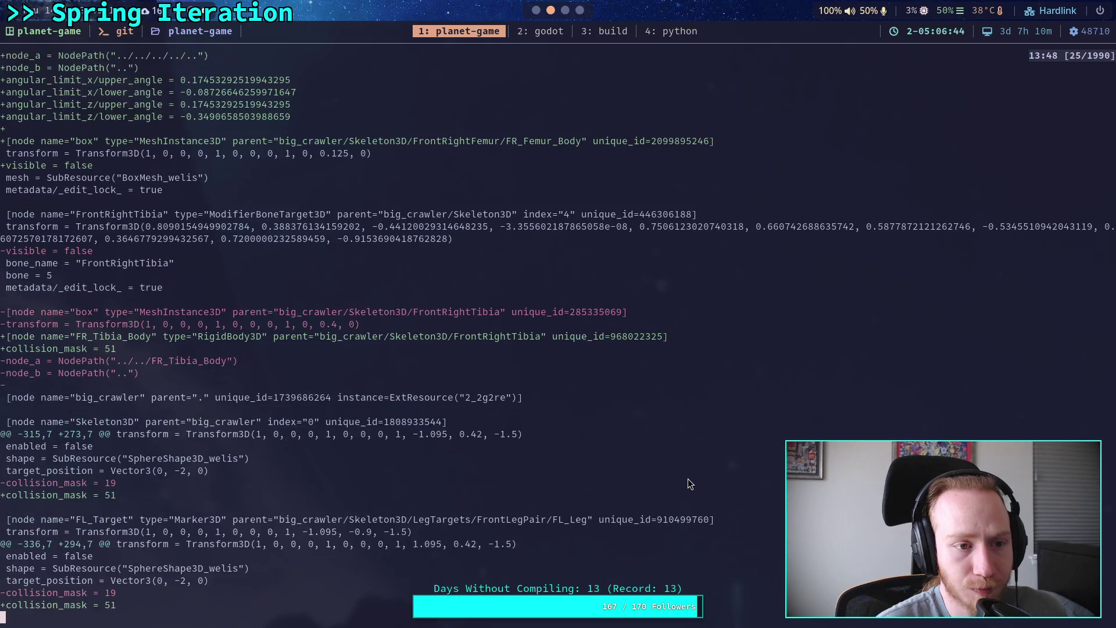
scroll(689, 480, "up", 14)
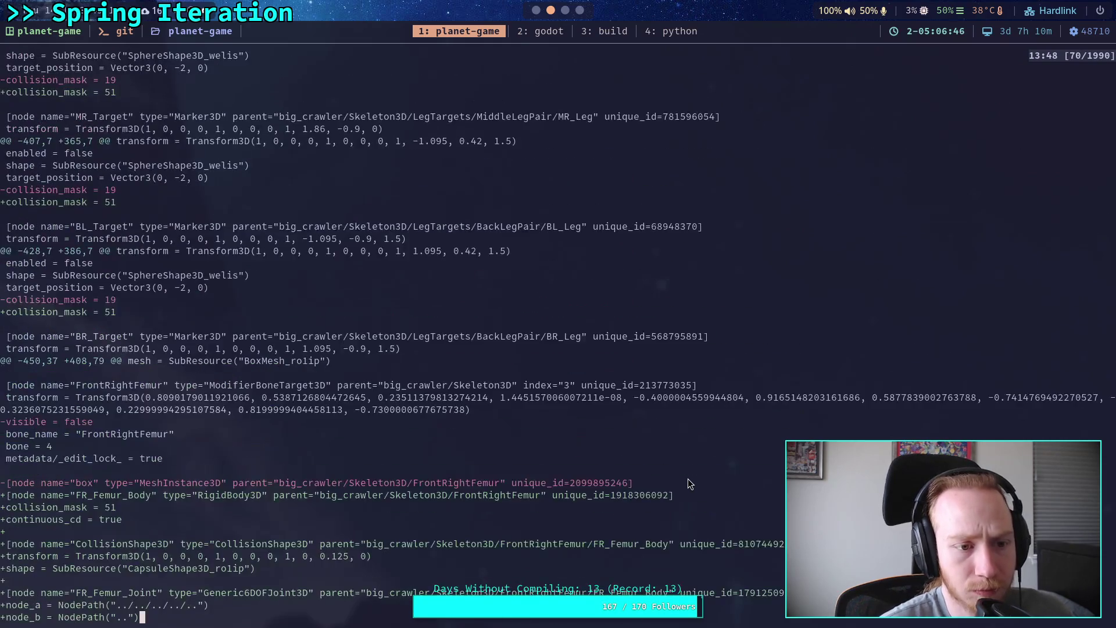
scroll(688, 479, "up", 10)
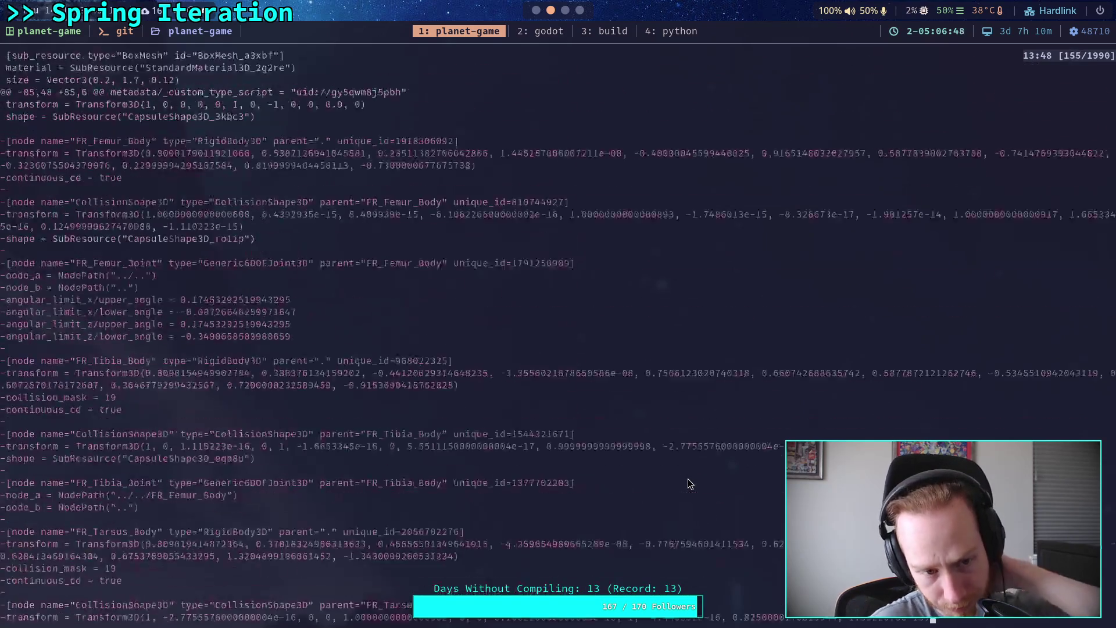
key("super+2")
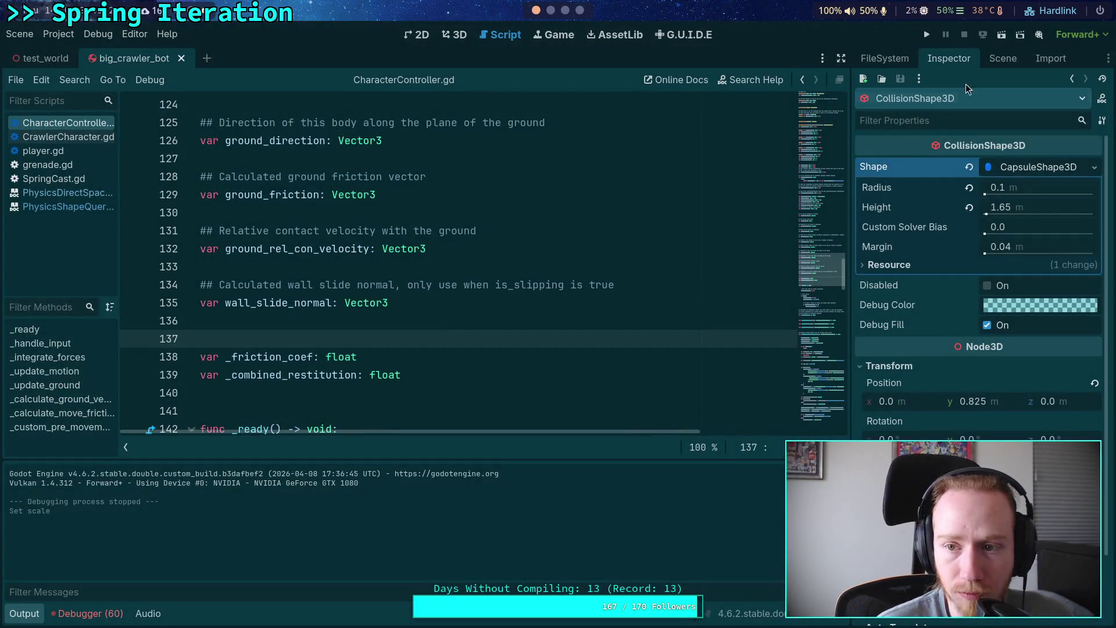
- Unhide FR_Tarsus_Body's box mesh, expand FrontRightTibia and FrontRightFemur, and run the project
left_click(1004, 58)
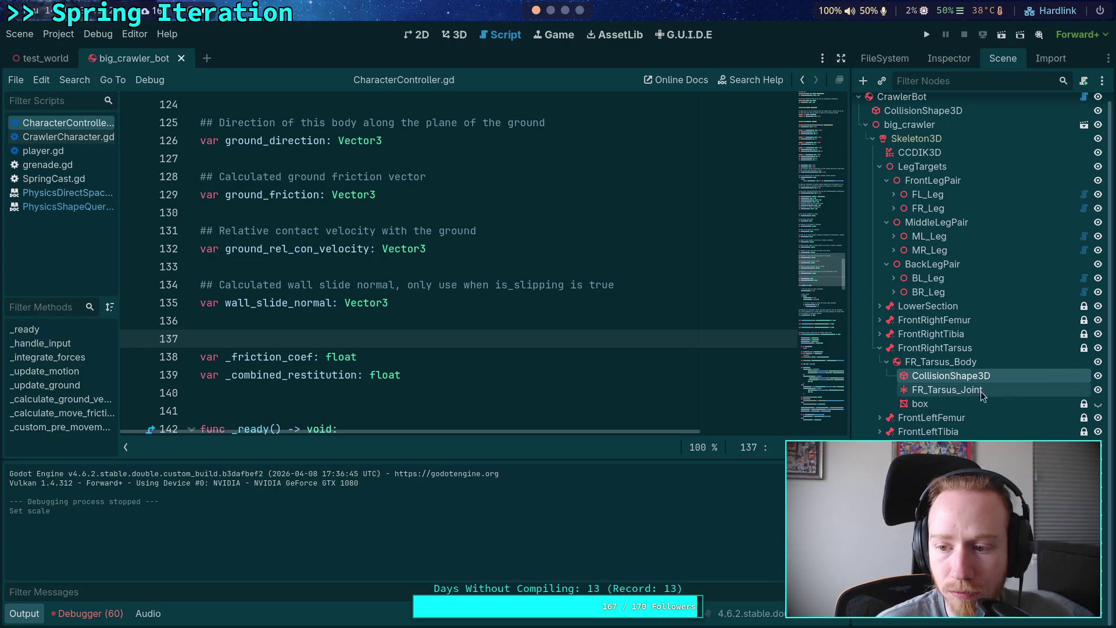
left_click(1099, 404)
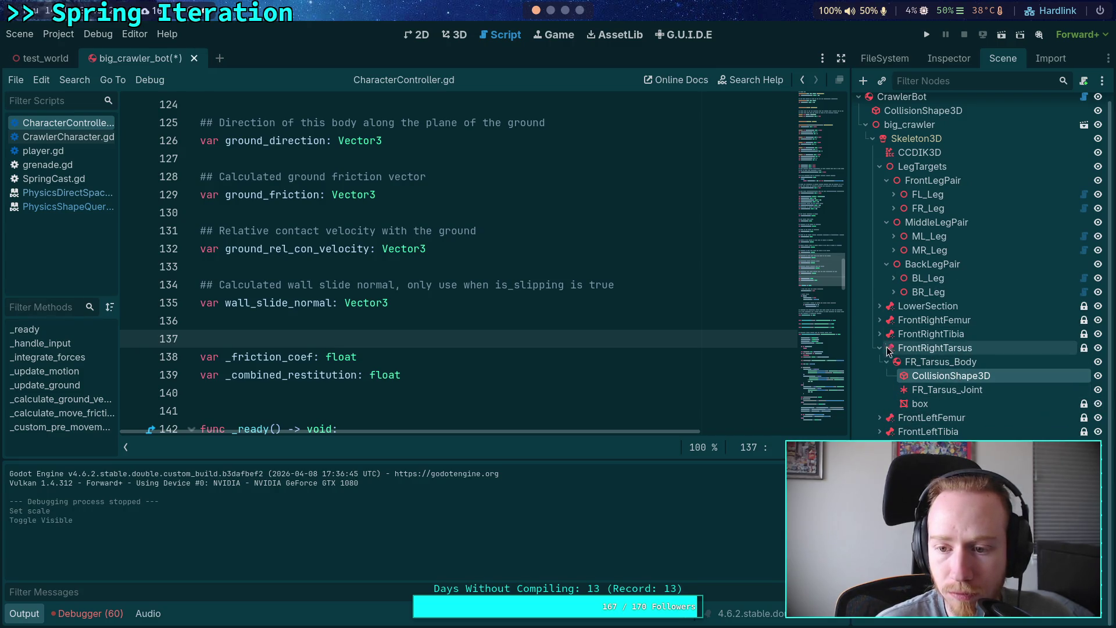
left_click(880, 333)
left_click(880, 320)
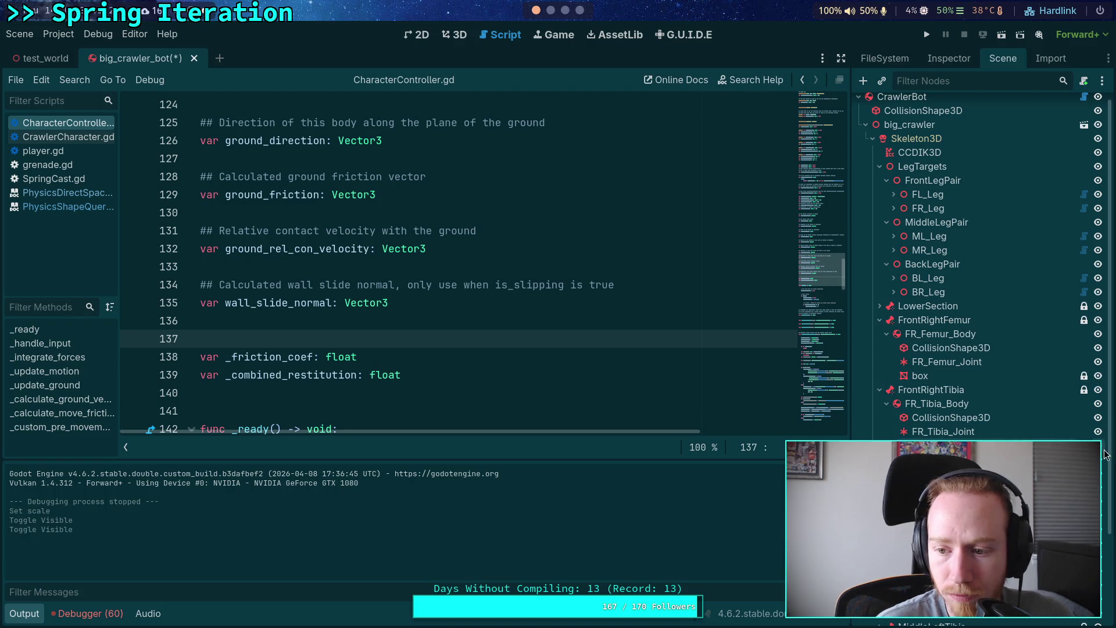
left_click(928, 36)
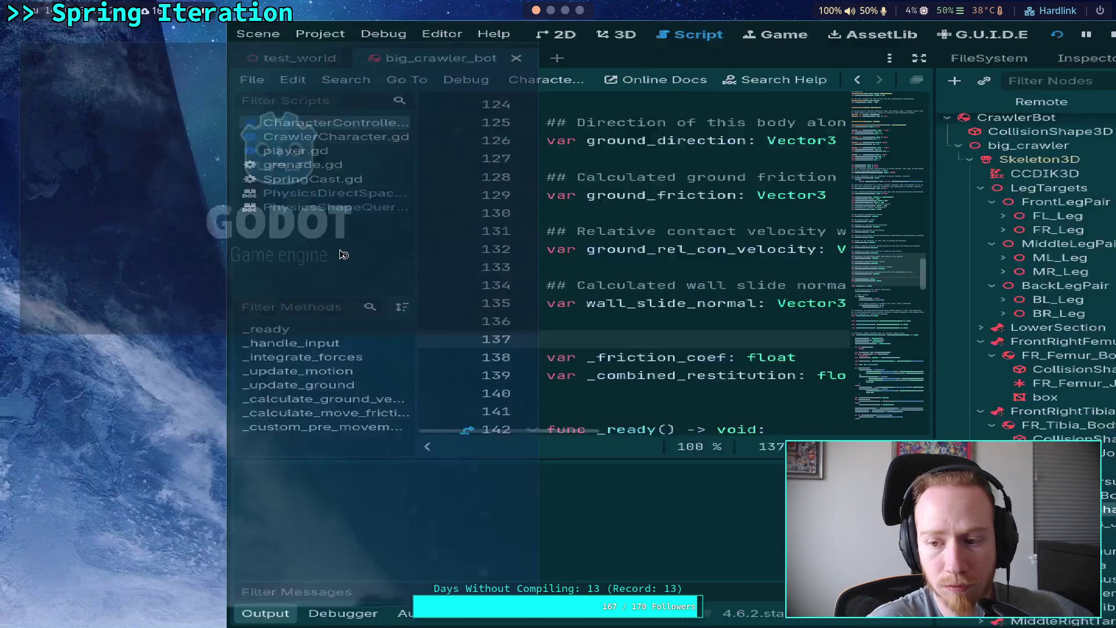
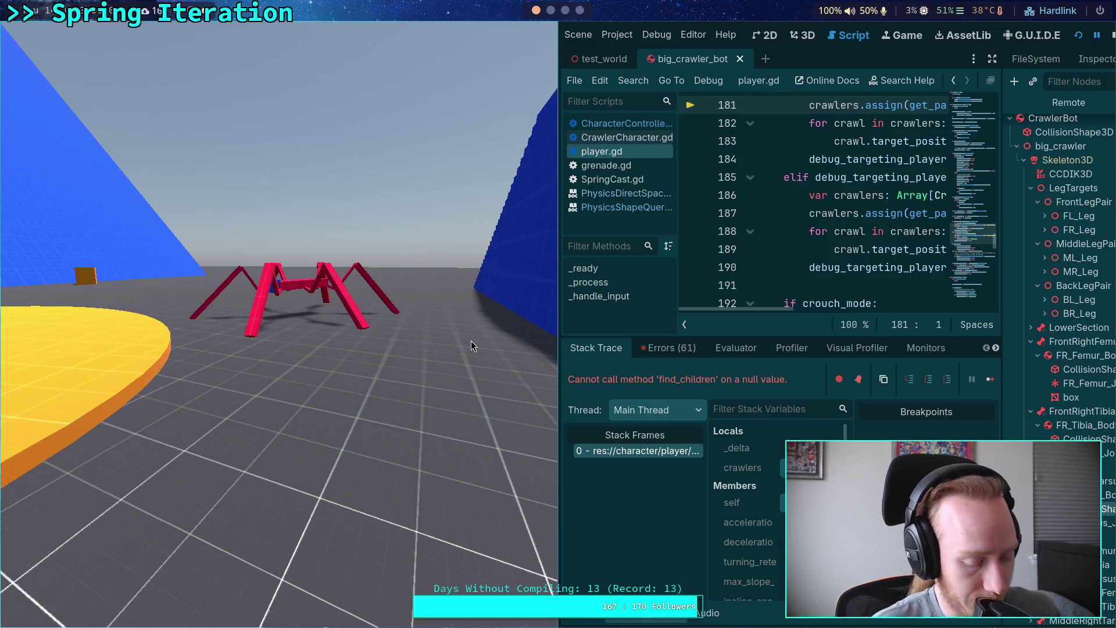
- Back in the editor, select the get_parent_node_3d call on line 181 and hide the debugger panel
key("alt+Tab")
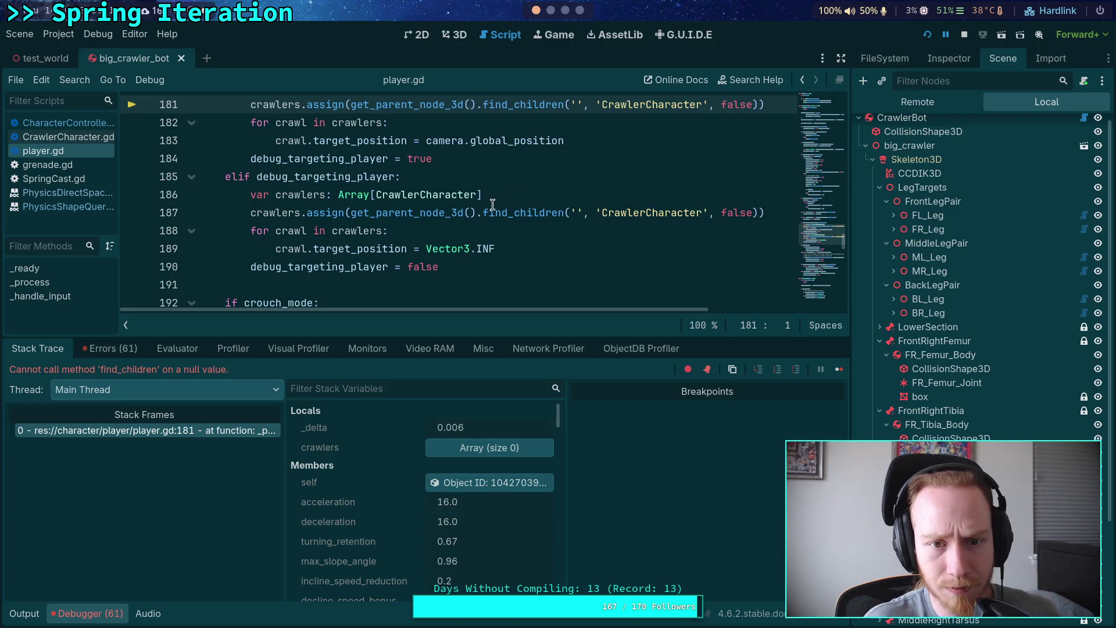
scroll(500, 207, "up", 2)
mouse_move(416, 214)
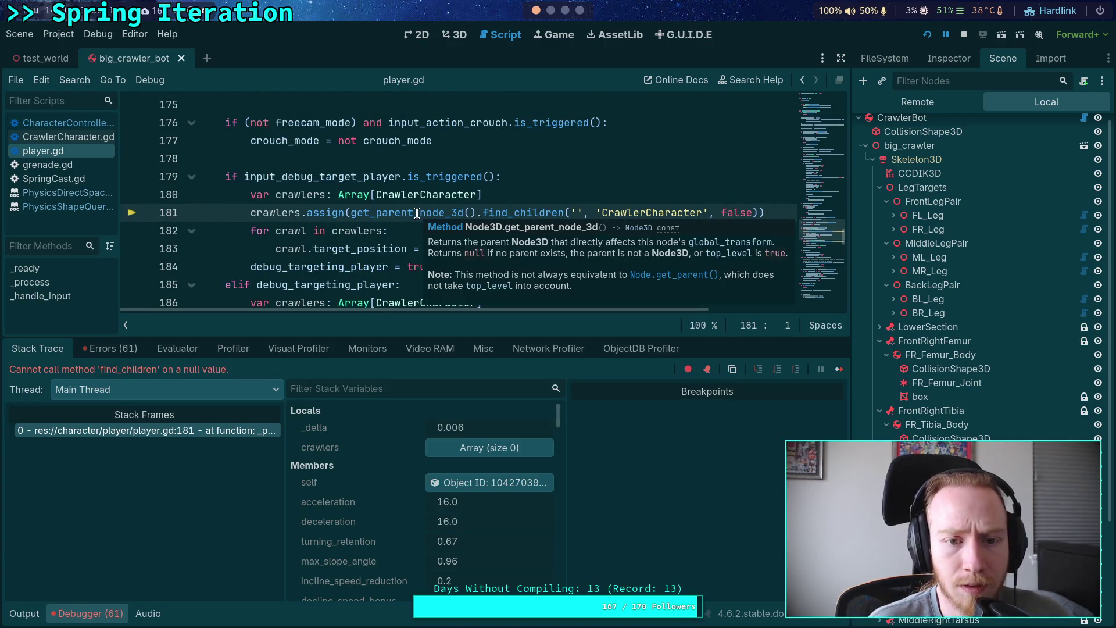
double_click(374, 218)
scroll(277, 230, "up", 4)
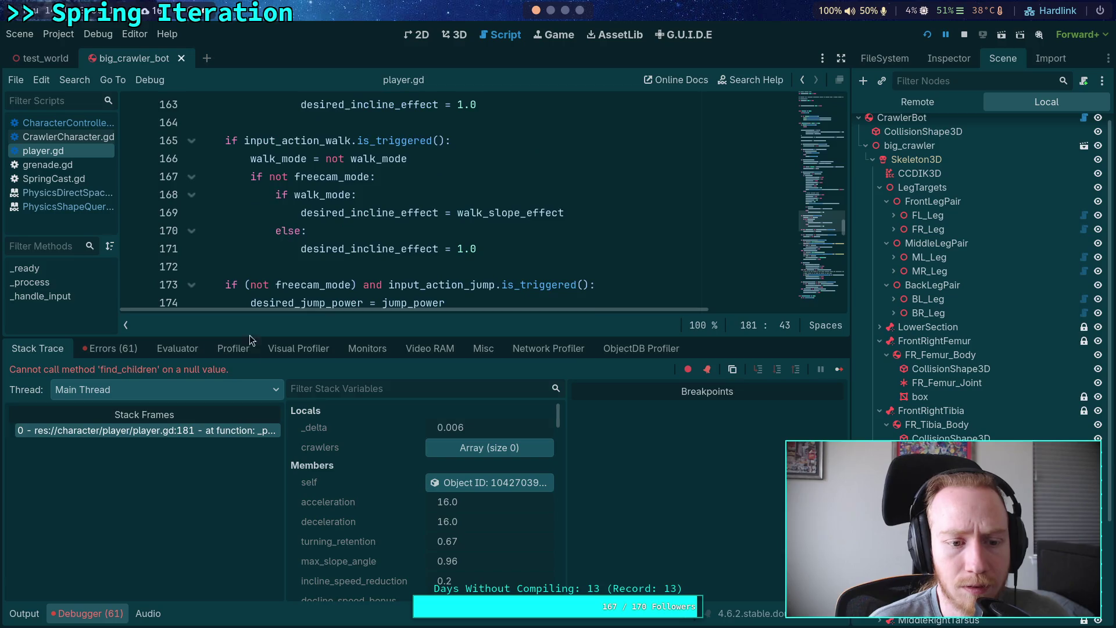
left_click(66, 615)
- Inspect World and DynamicWorld in the Remote live scene tree, then stop the running game
mouse_move(394, 429)
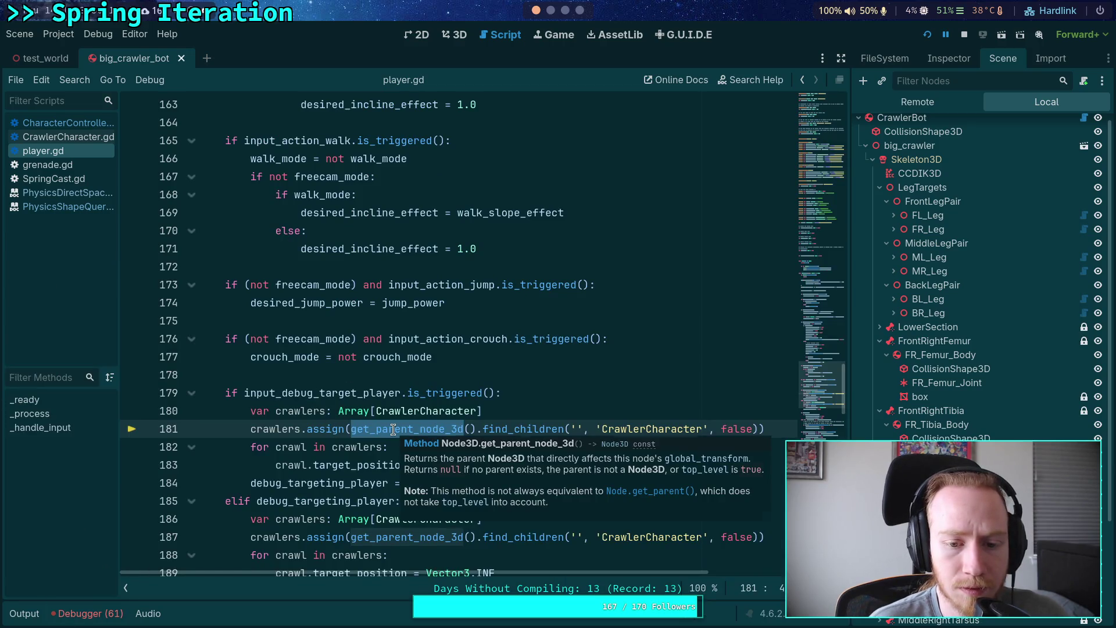
left_click(953, 61)
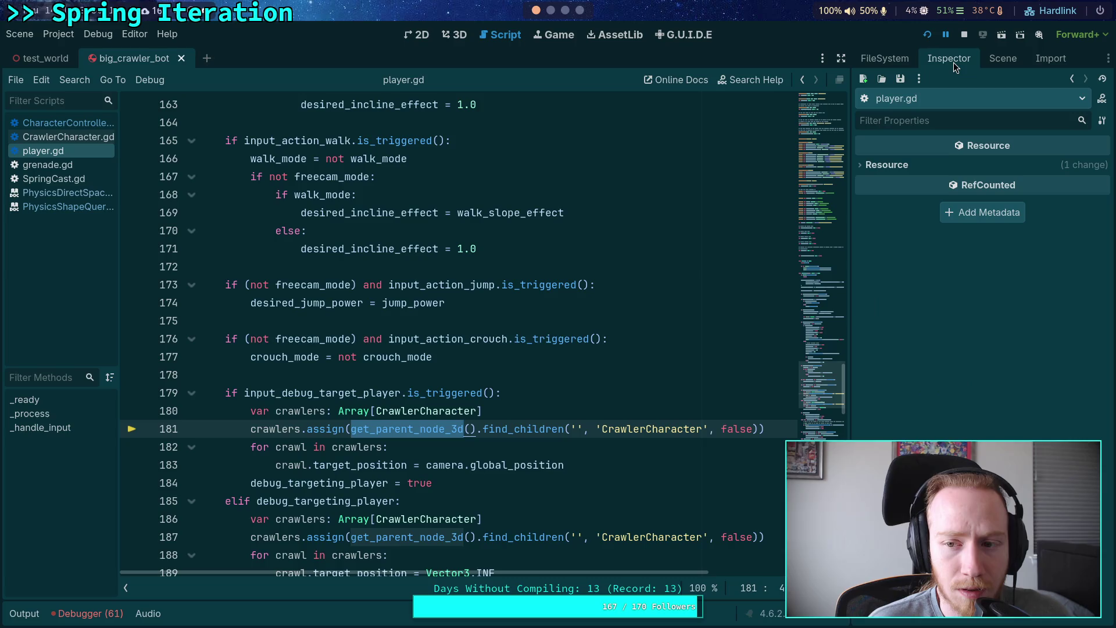
left_click(996, 61)
left_click(909, 99)
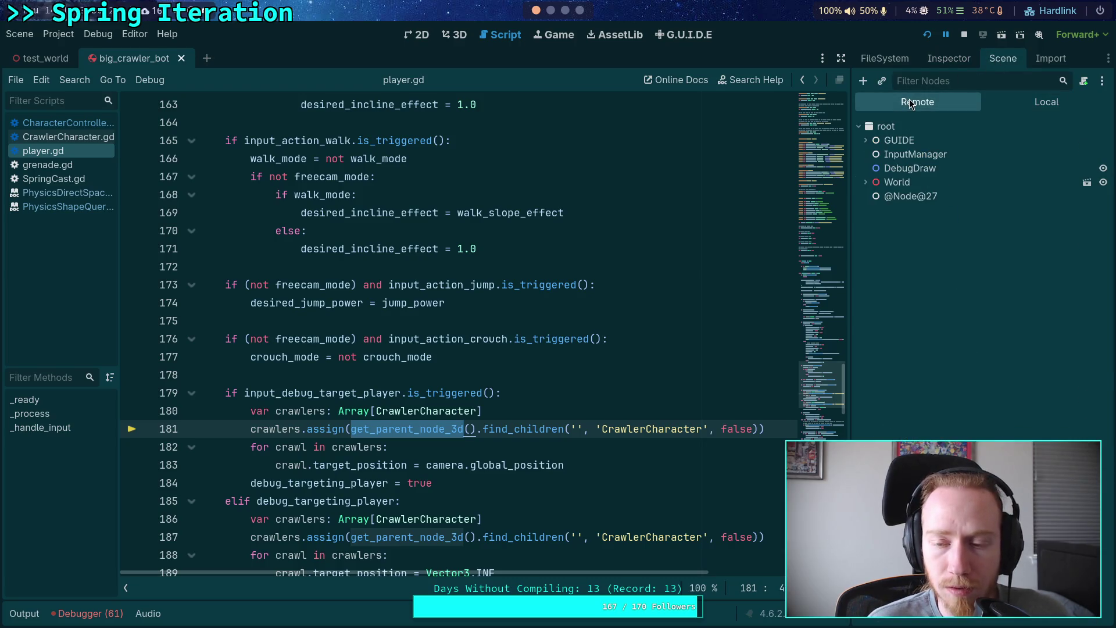
left_click(866, 182)
left_click(872, 307)
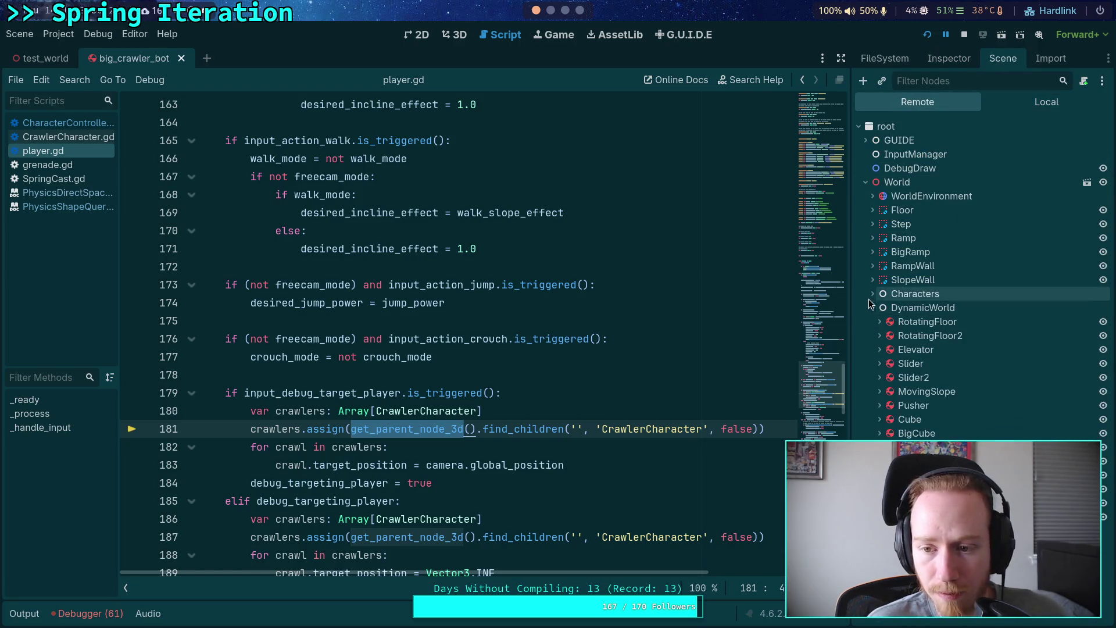
left_click(870, 310)
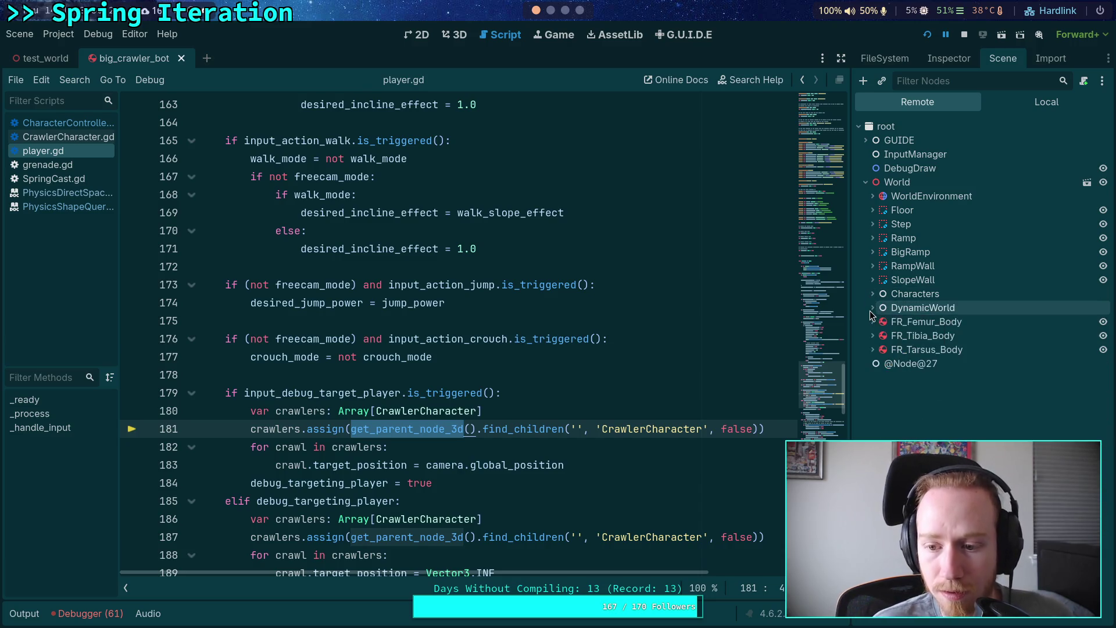
left_click(965, 41)
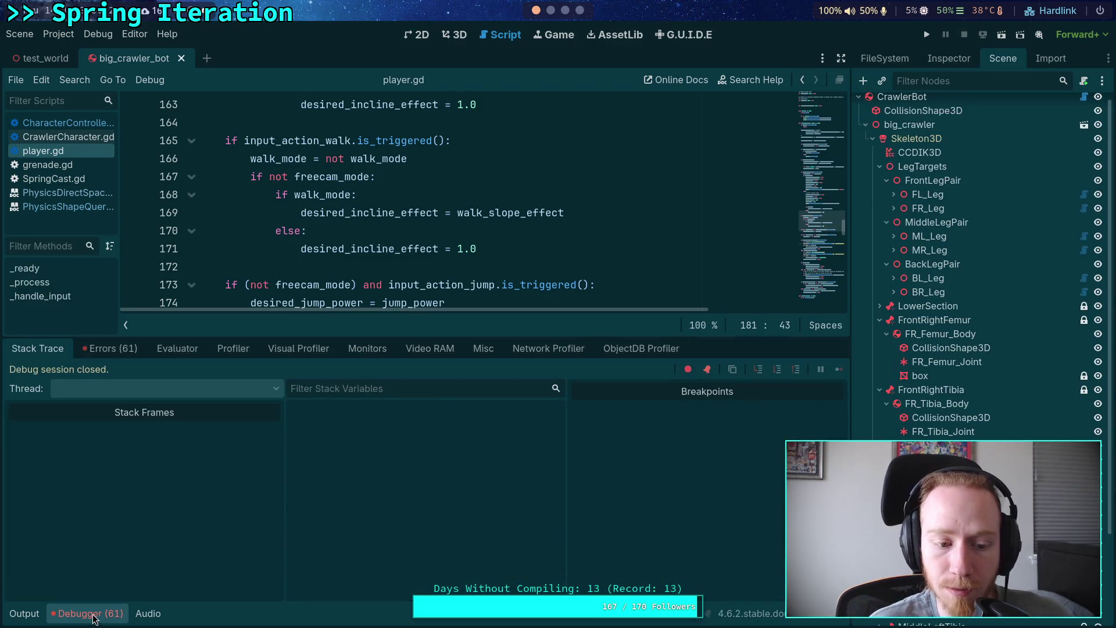
- Hide the debugger and select get_parent_node_3d() on line 181 of player.gd
left_click(93, 614)
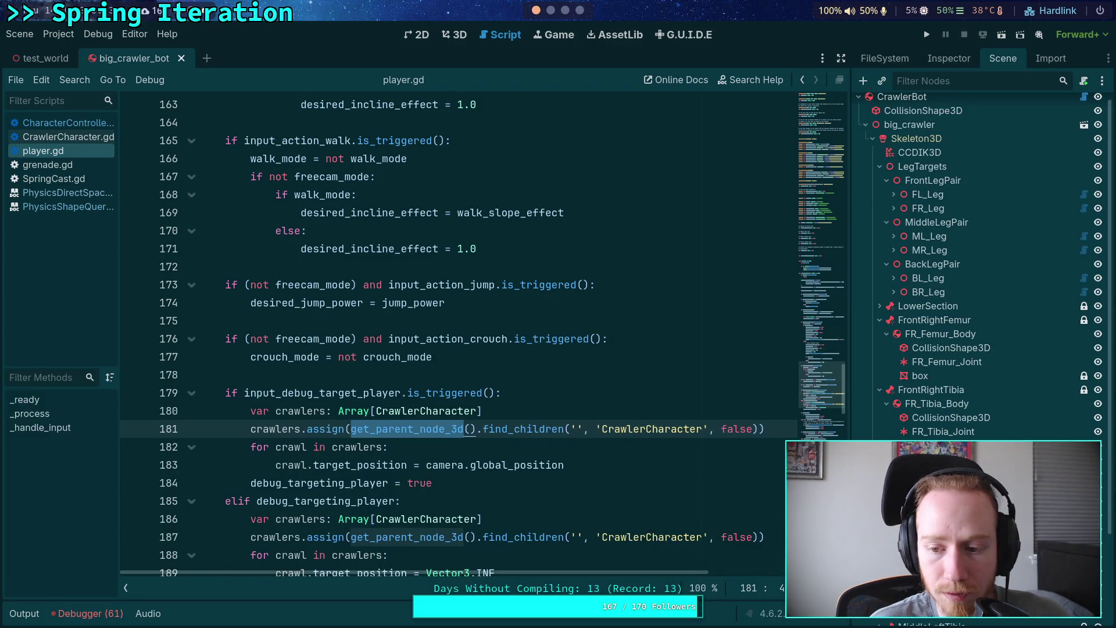
scroll(977, 262, "down", 5)
scroll(988, 431, "up", 5)
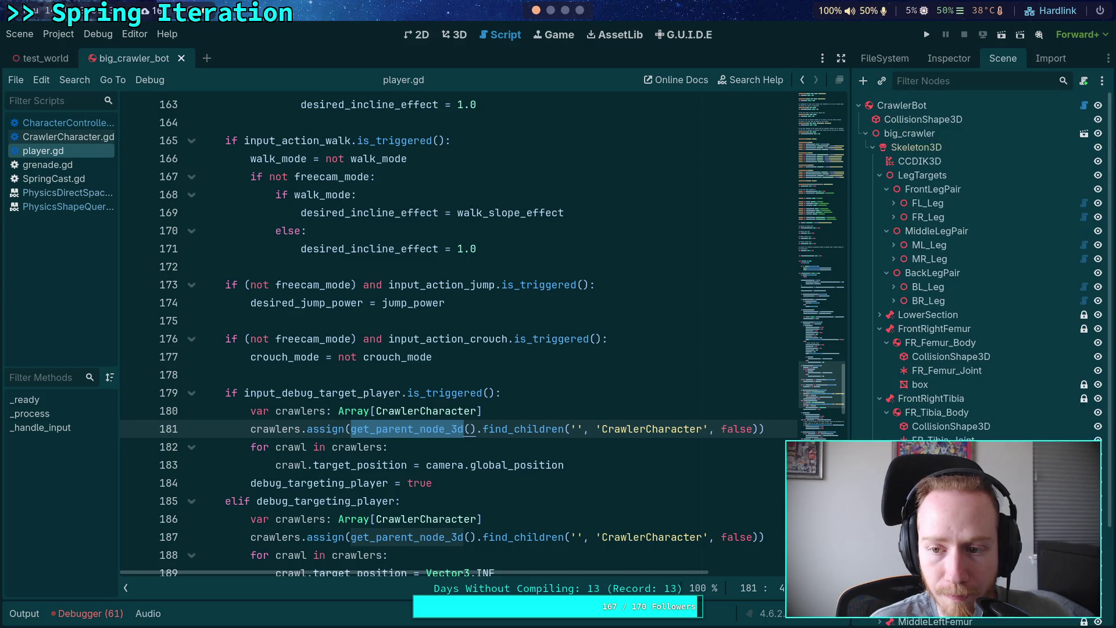
scroll(982, 417, "down", 5)
left_click(469, 449)
scroll(469, 448, "down", 2)
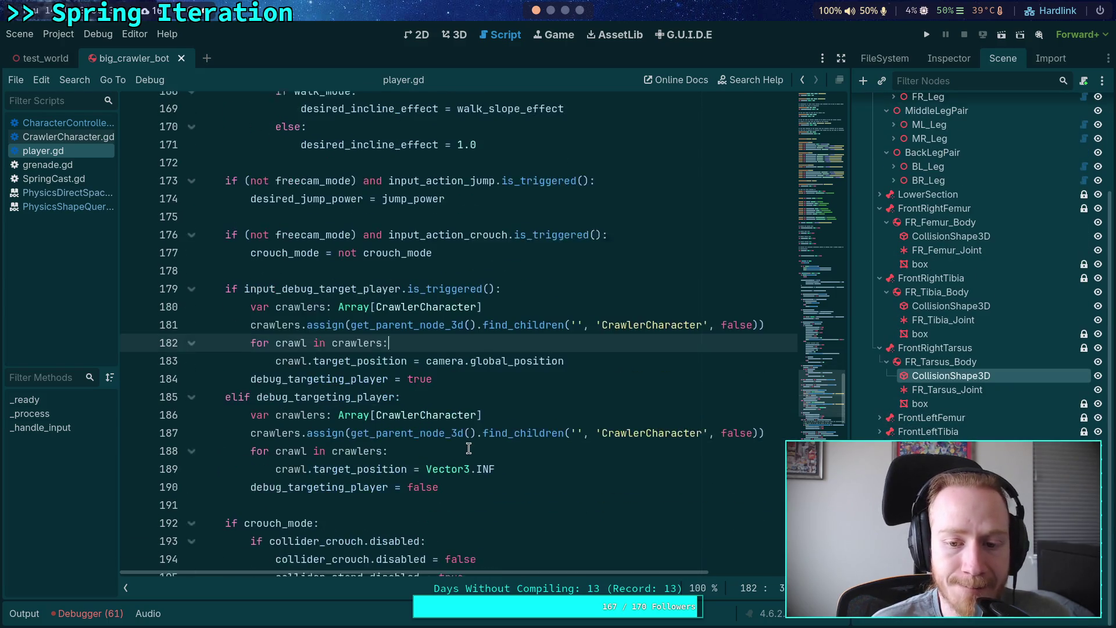
mouse_move(315, 329)
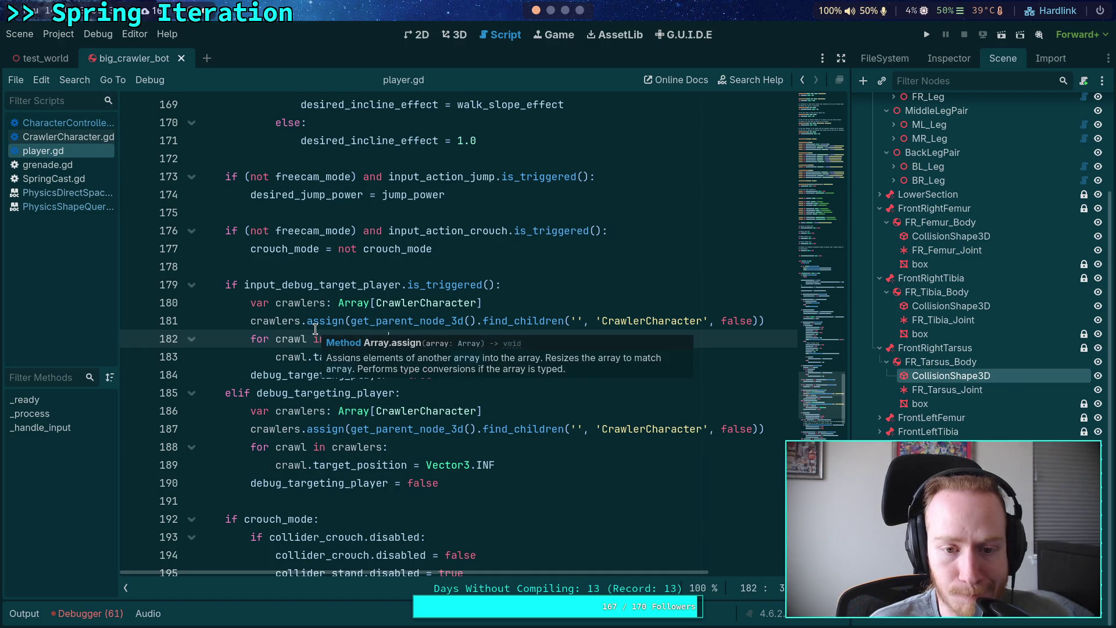
left_click(269, 325)
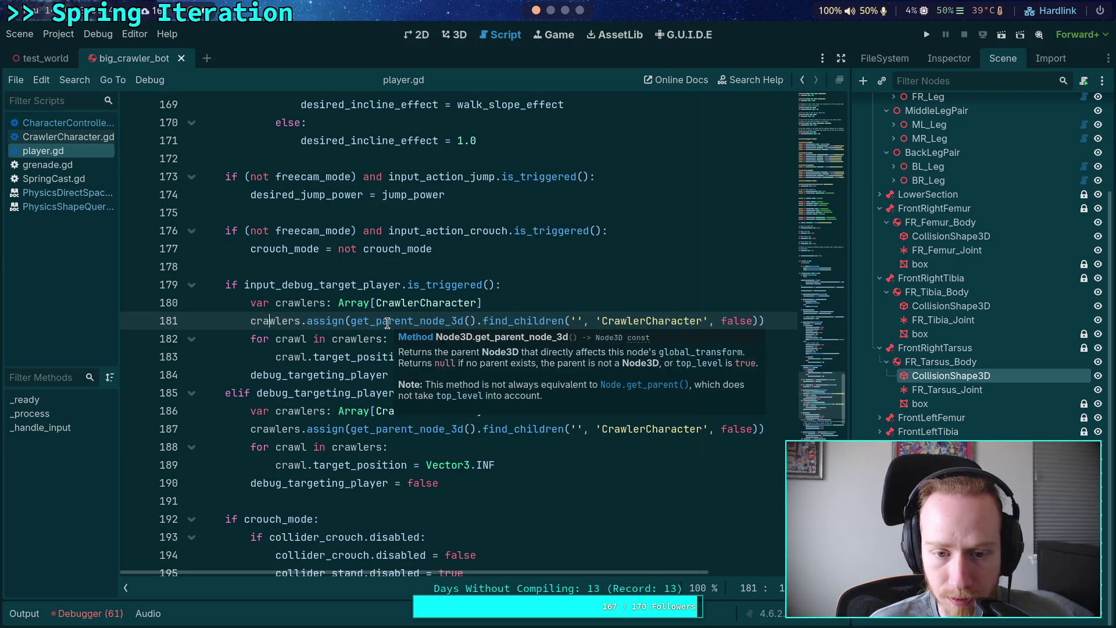
left_click(388, 323)
left_click_drag(476, 316, 351, 320)
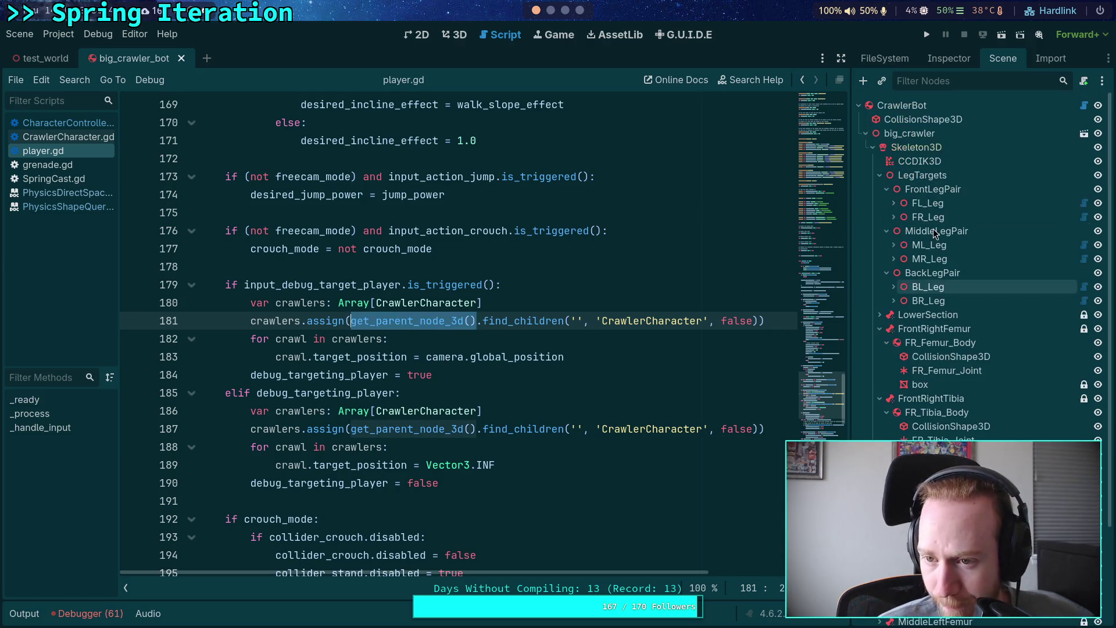
- Close the big_crawler_bot scene, select Player in test_world, and place the caret at line 180's end
left_click(181, 58)
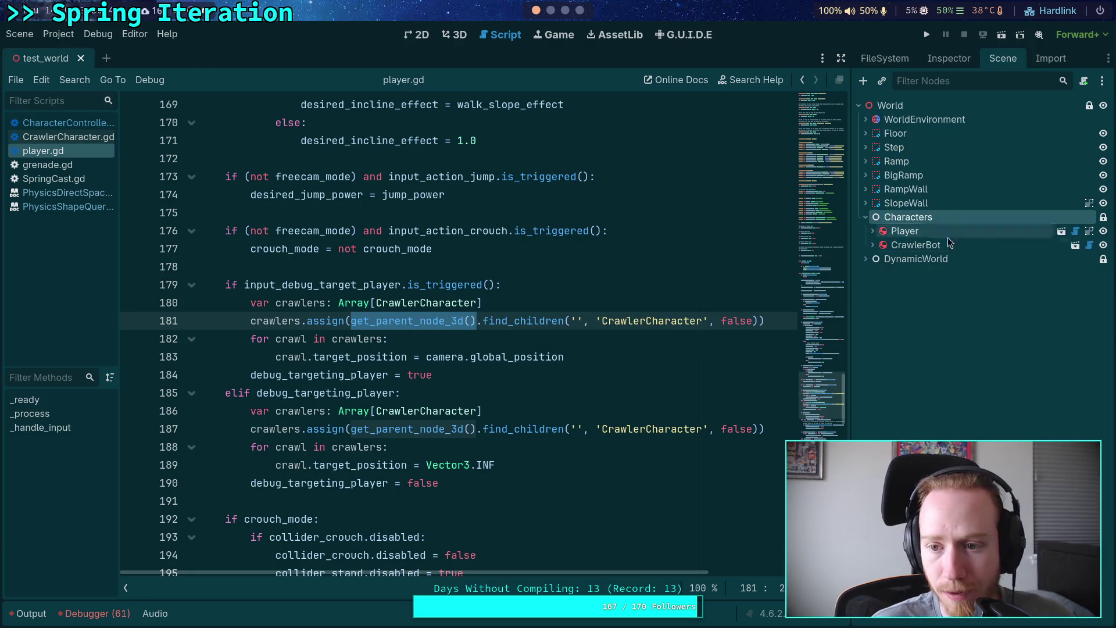
left_click(921, 232)
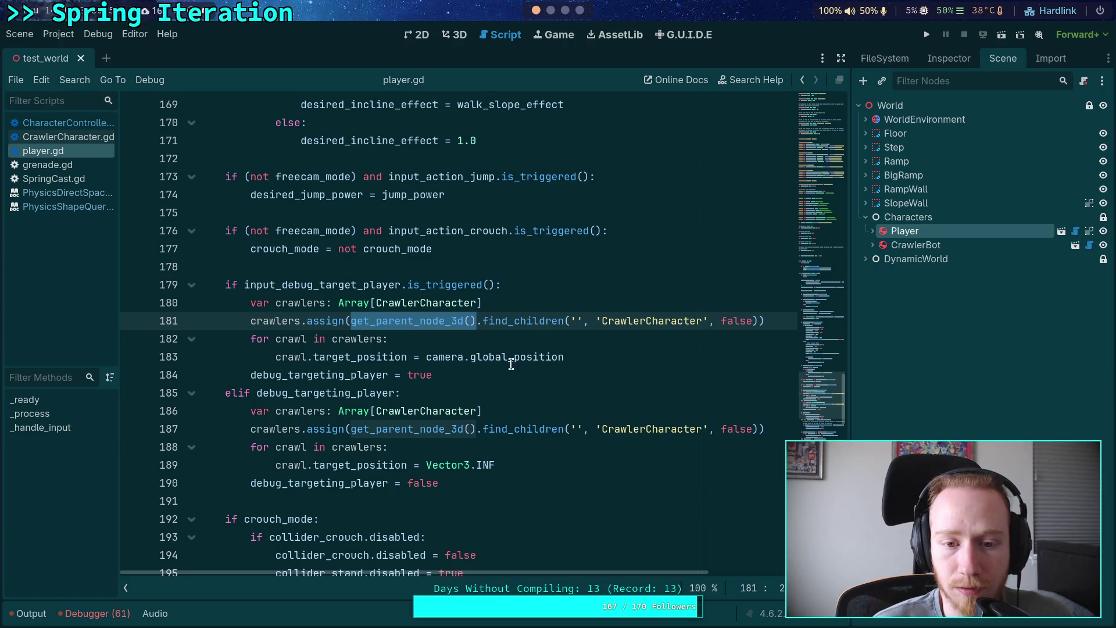
left_click(450, 325)
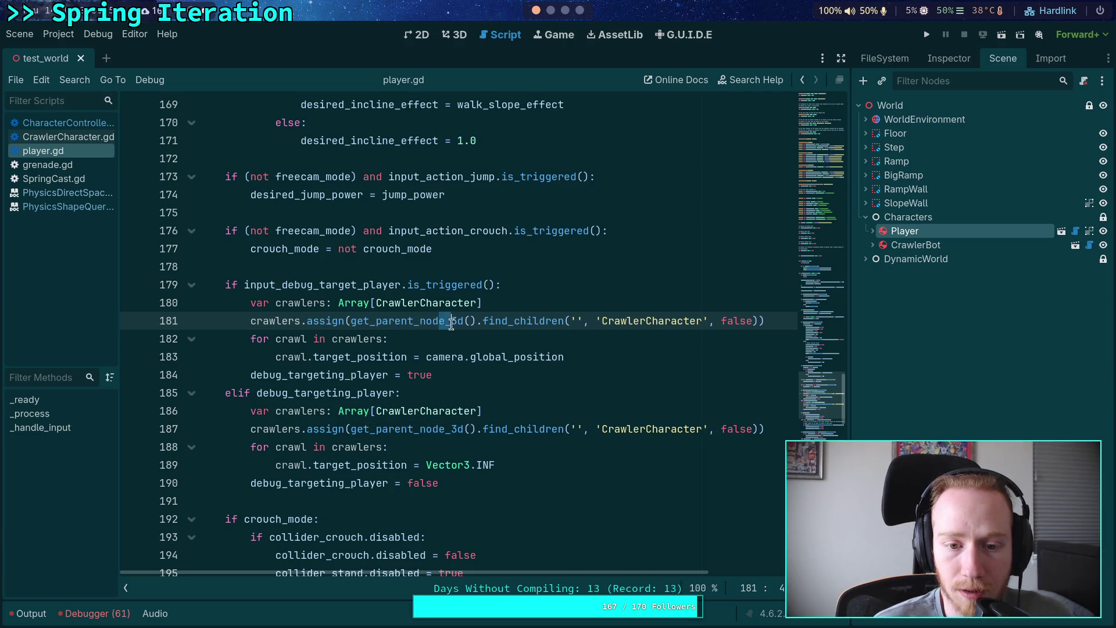
left_click(492, 310)
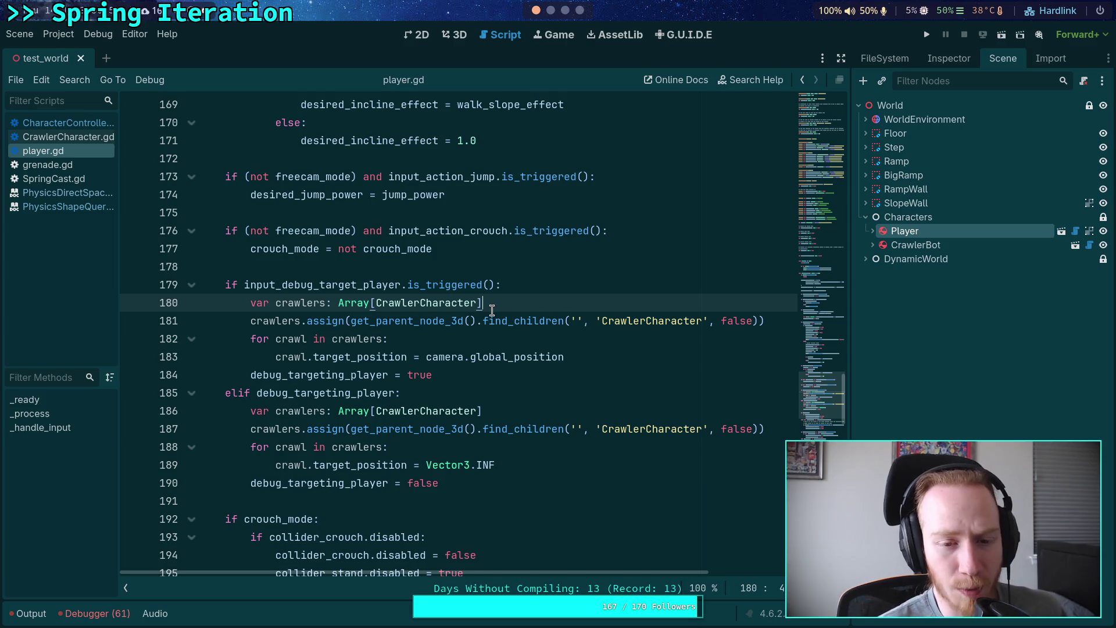
- Try a get_parent().find_children() line after line 180, then delete it
key("Return")
type("get_")
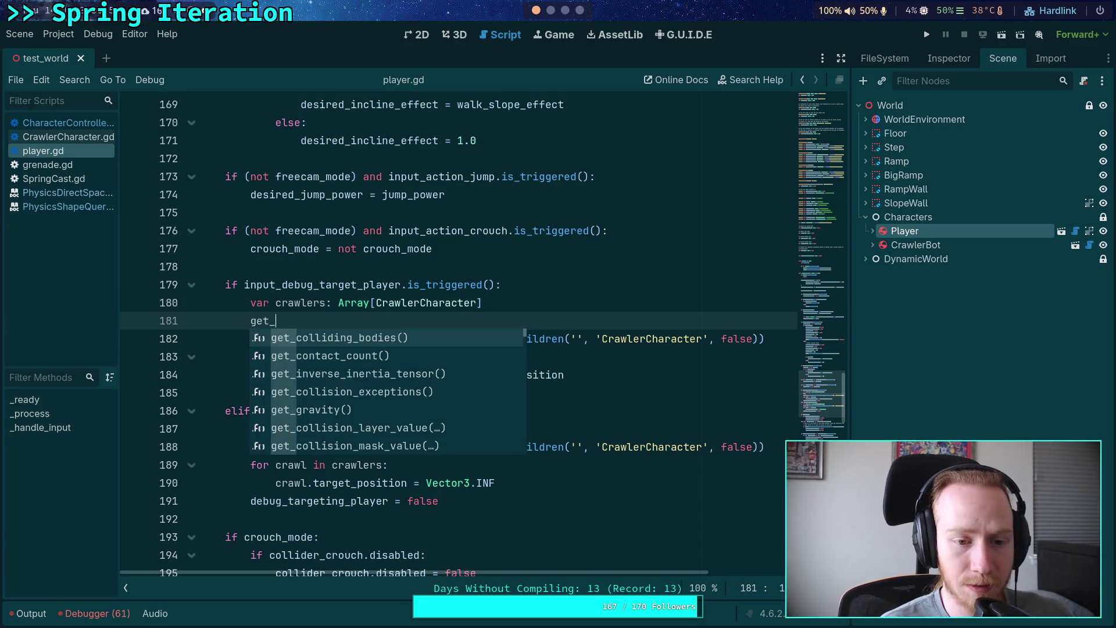
type("par")
key("Down")
key("Return")
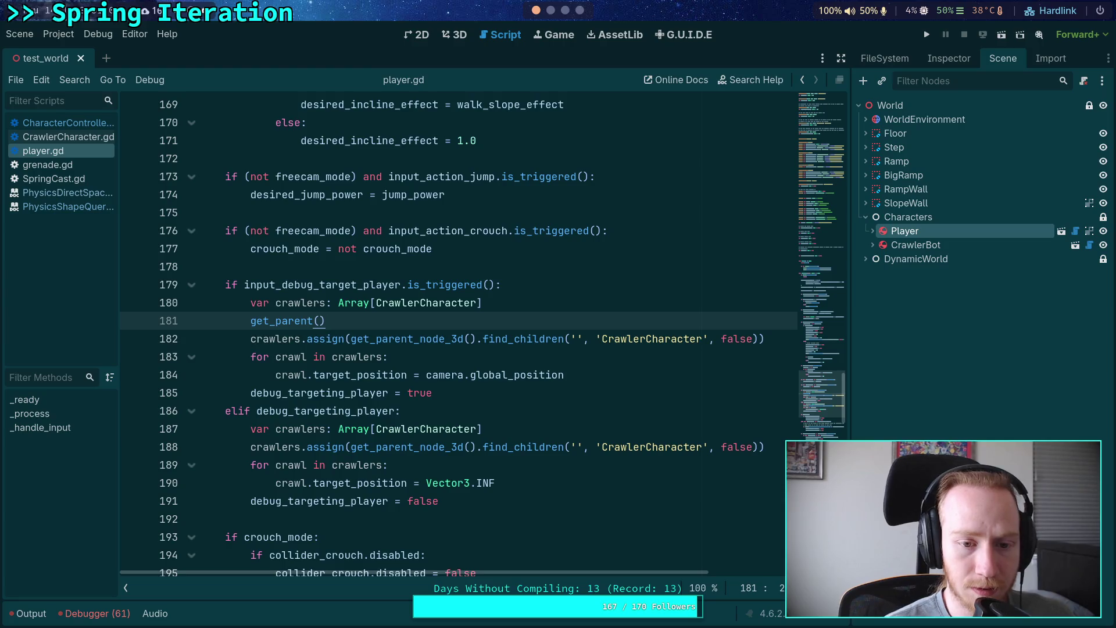
type(".g")
key("BackSpace")
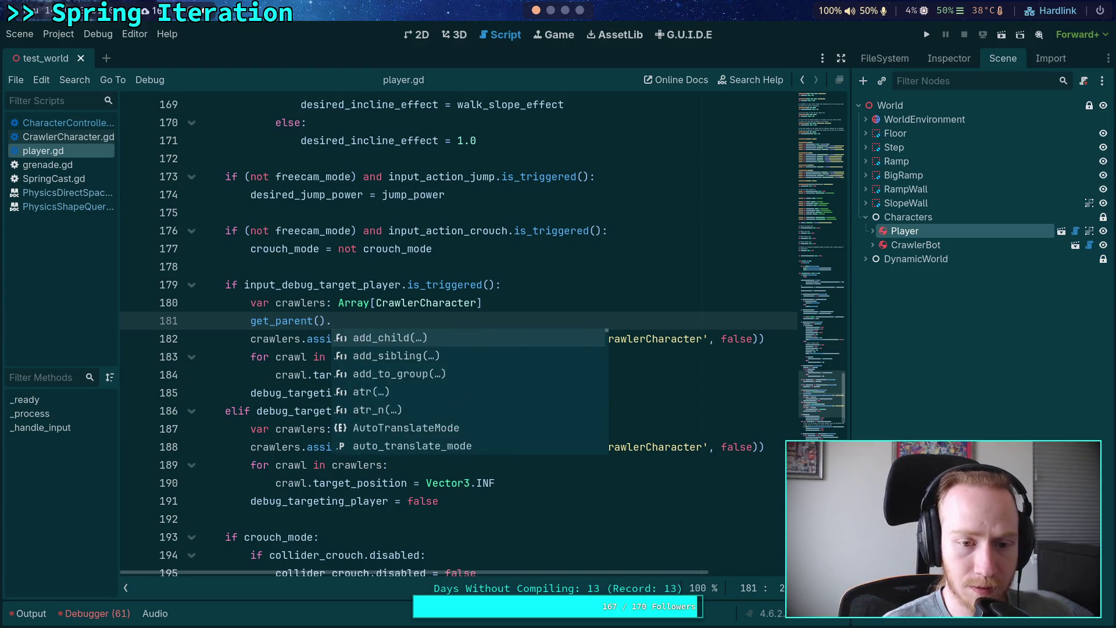
type("find")
key("Down")
key("Return")
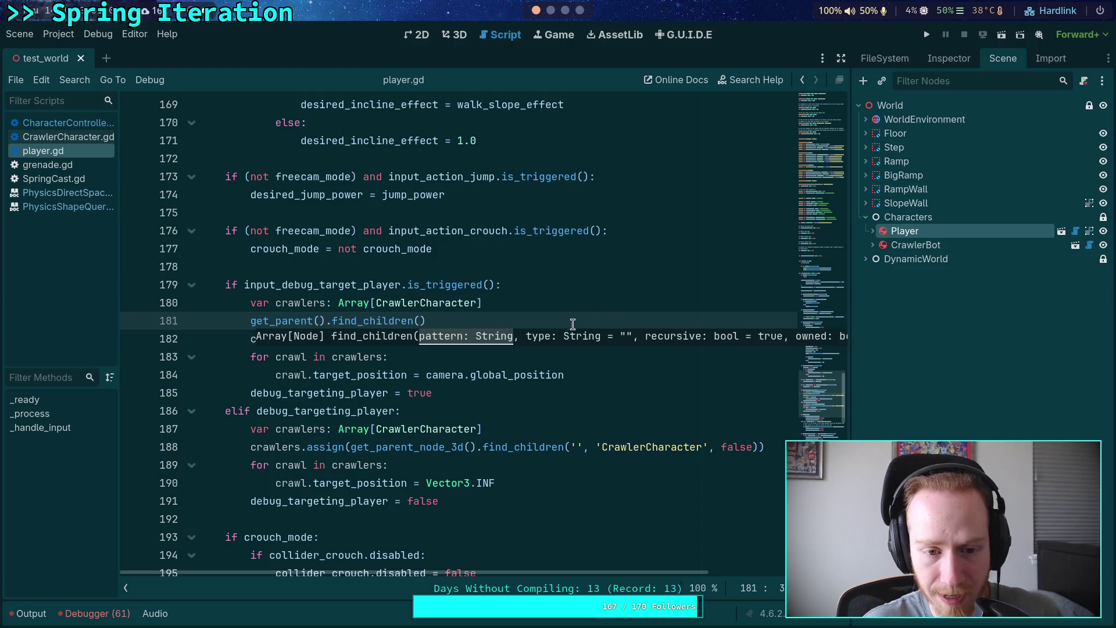
key("shift+Up")
key("shift+End")
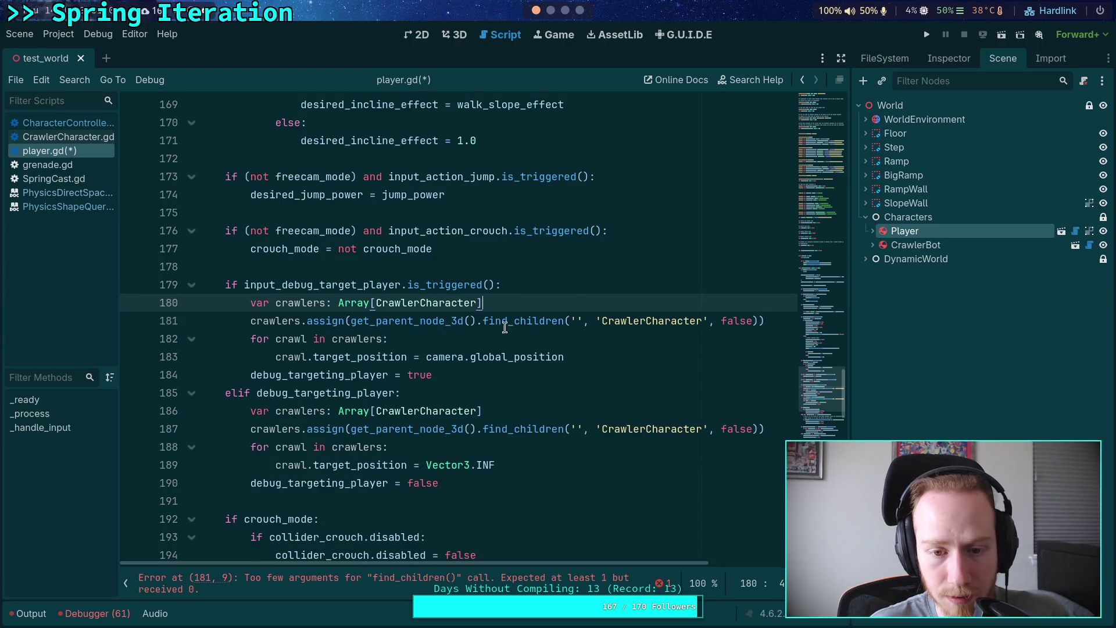
key("BackSpace")
- Change get_parent_node_3d() to get_parent() on lines 181 and 187, save player.gd, and run the game
left_click_drag(464, 321, 414, 325)
key("BackSpace")
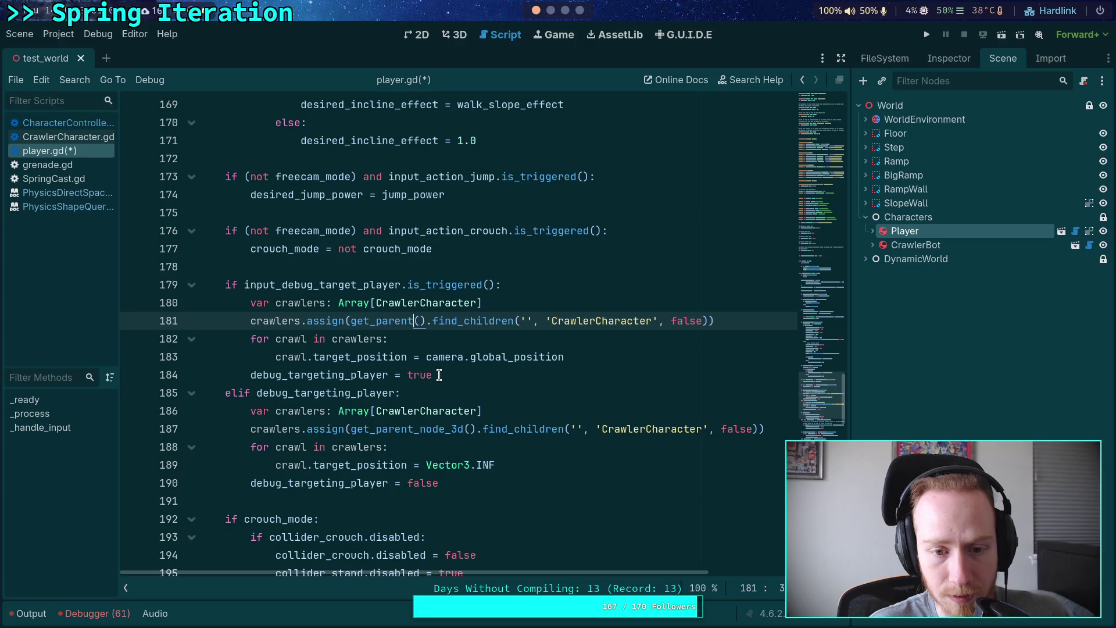
left_click_drag(416, 429, 463, 429)
key("BackSpace")
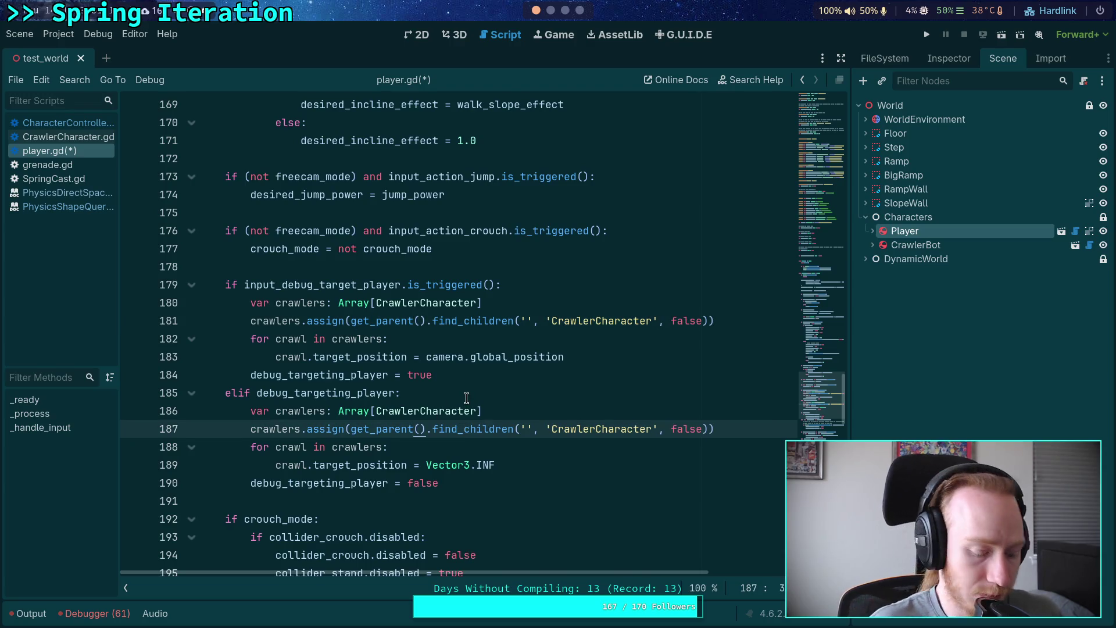
key("ctrl+s")
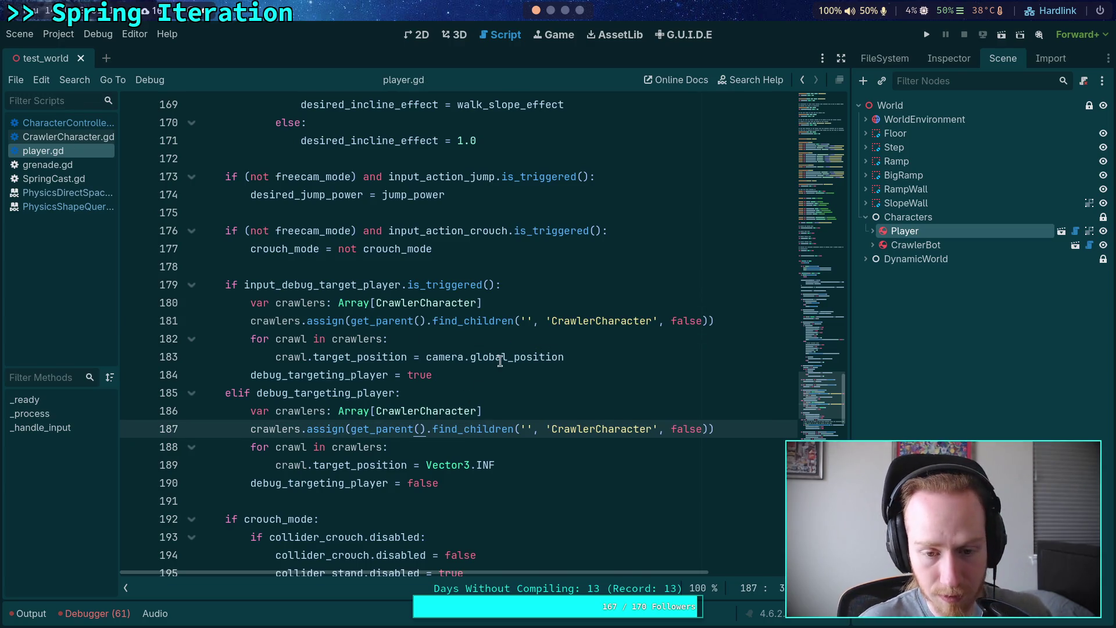
left_click(927, 36)
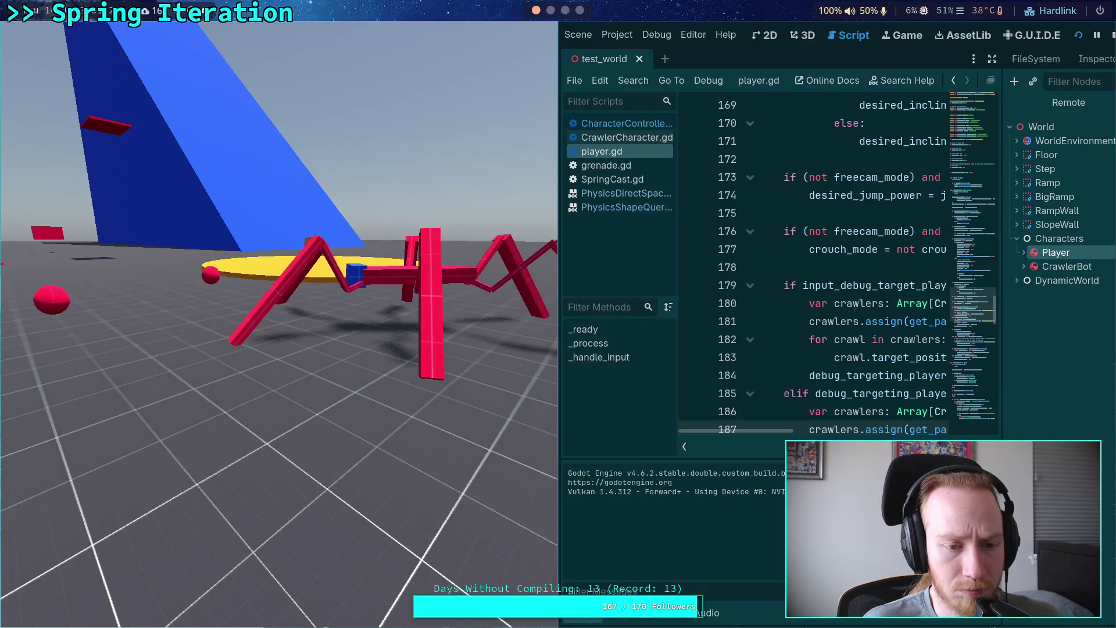
- Restart the game with F5, play-test grenade hits on the crawler, then stop it
left_click(1112, 37)
key("F5")
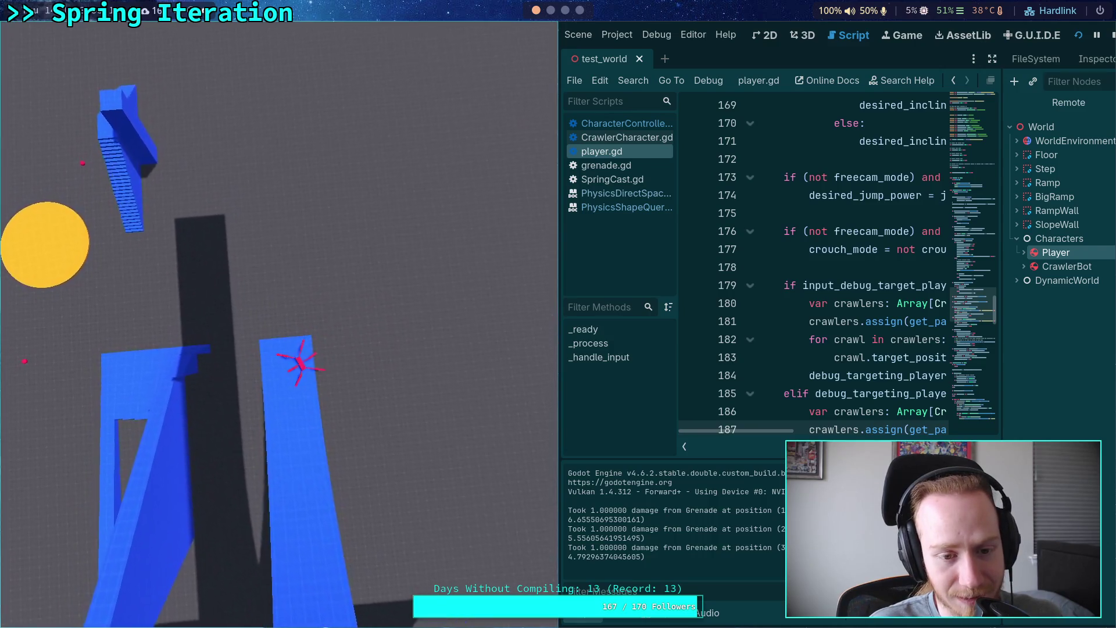
left_click(1112, 34)
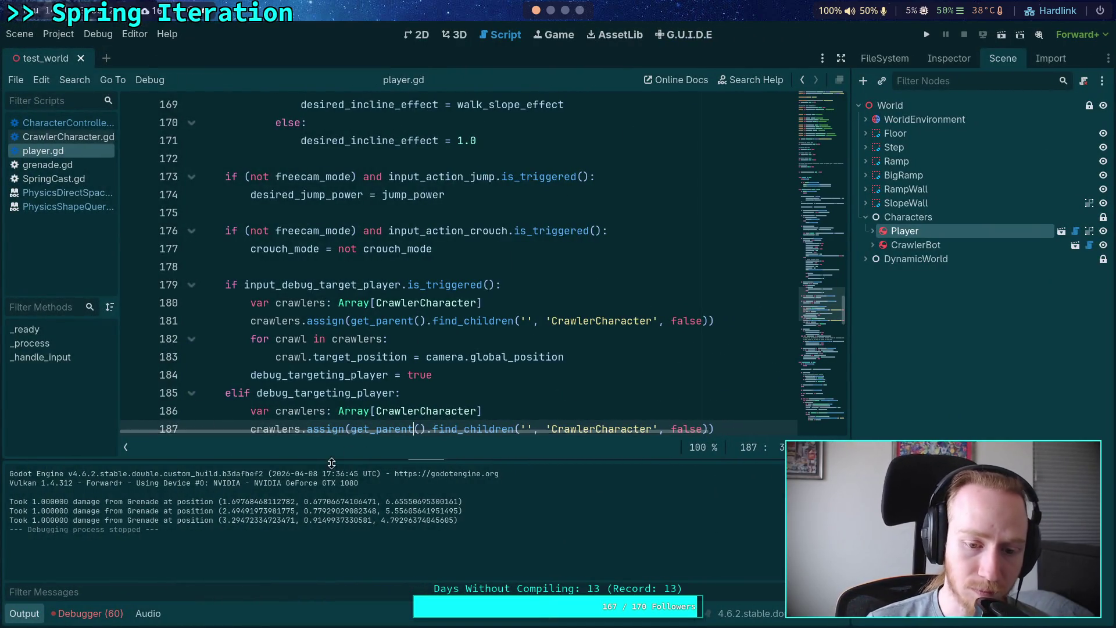
- Collapse the Output dock and switch to the terminal workspace showing the git diff
left_click(31, 615)
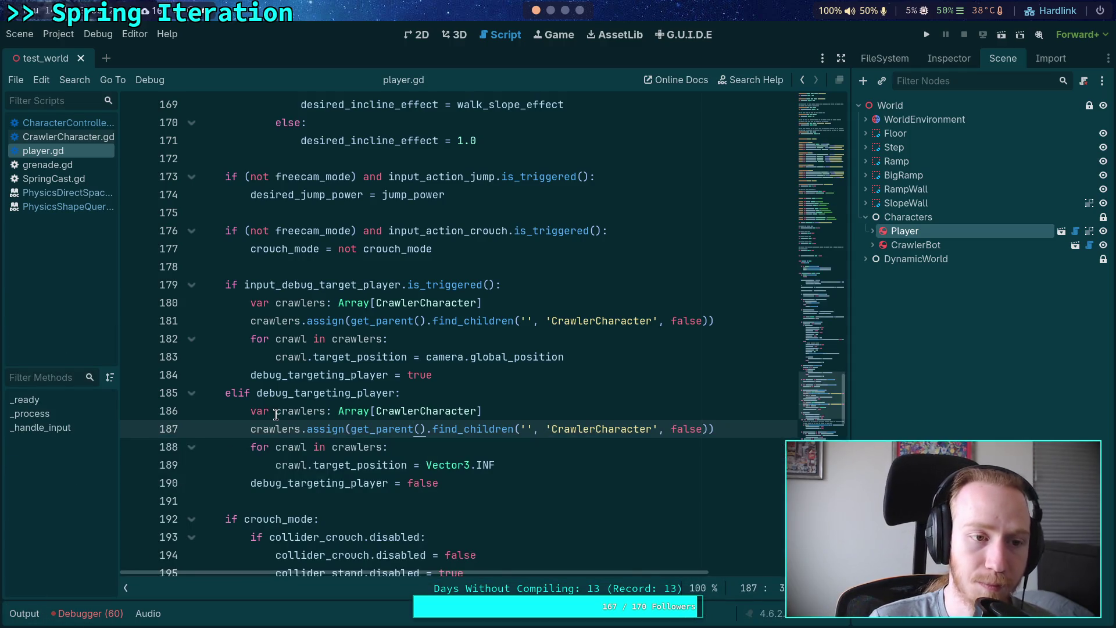
left_click(556, 16)
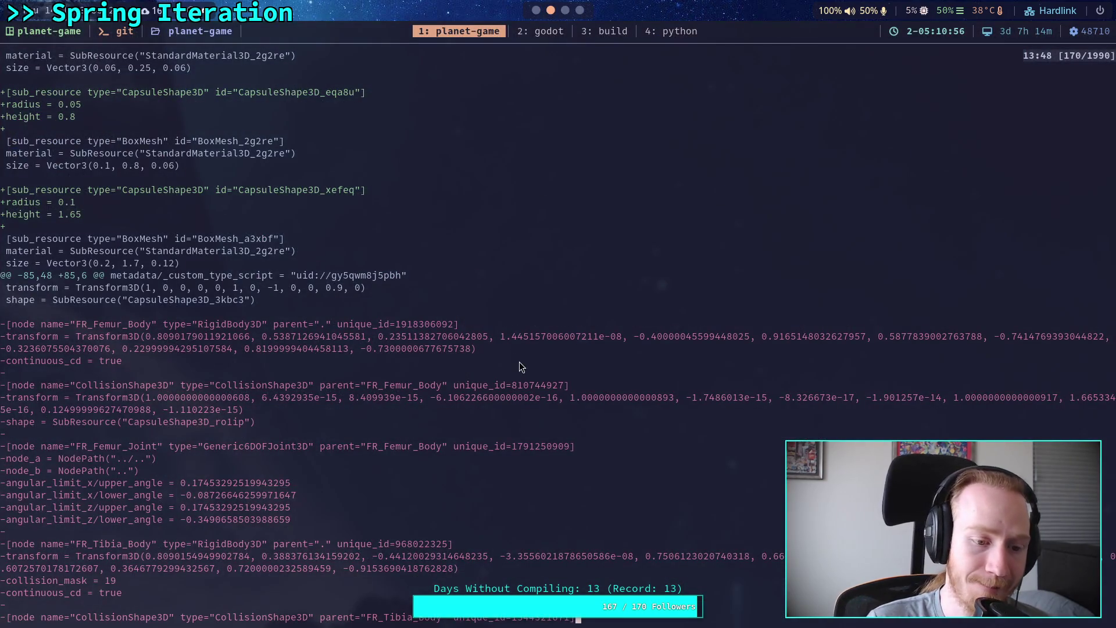
- Page through the crawler scene's leg-body diff to its end at FR_Tarsus_Body and FR_Tarsus_Joint
key("Page_Down")
key("Page_Down")
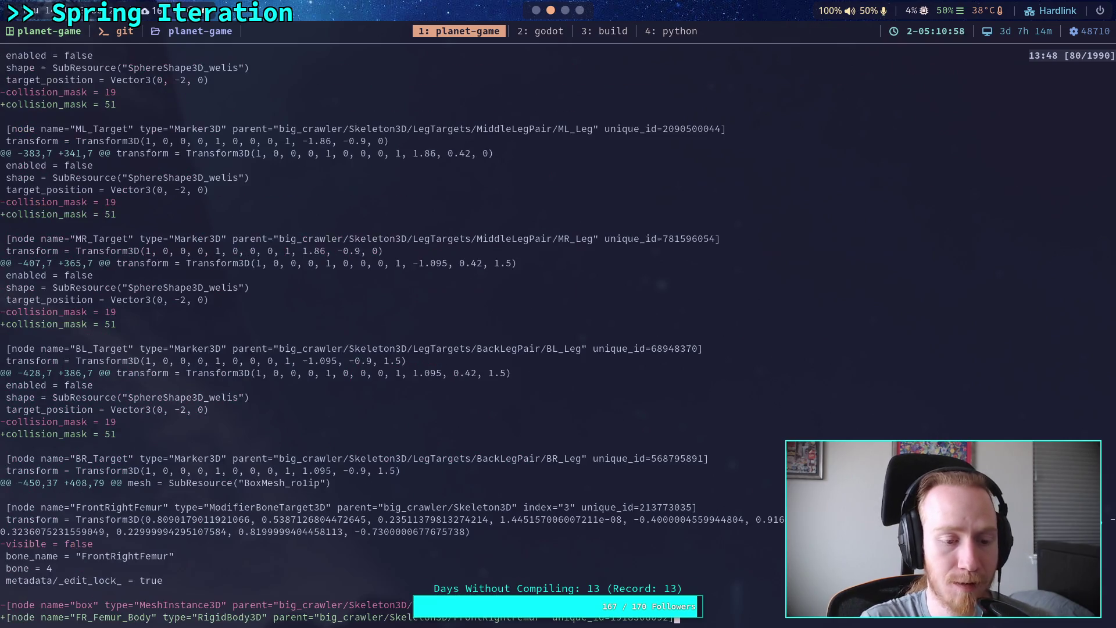
key("Page_Up")
key("Page_Up")
key("Page_Down")
key("Page_Down")
key("Page_Down")
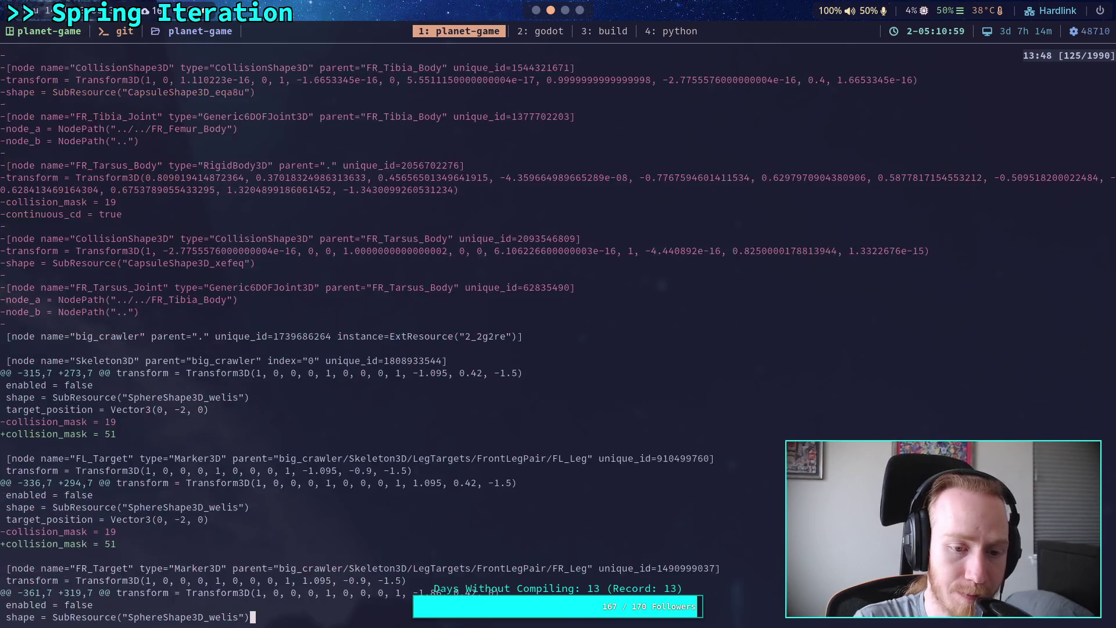
key("Page_Up")
key("Page_Up")
key("Page_Up")
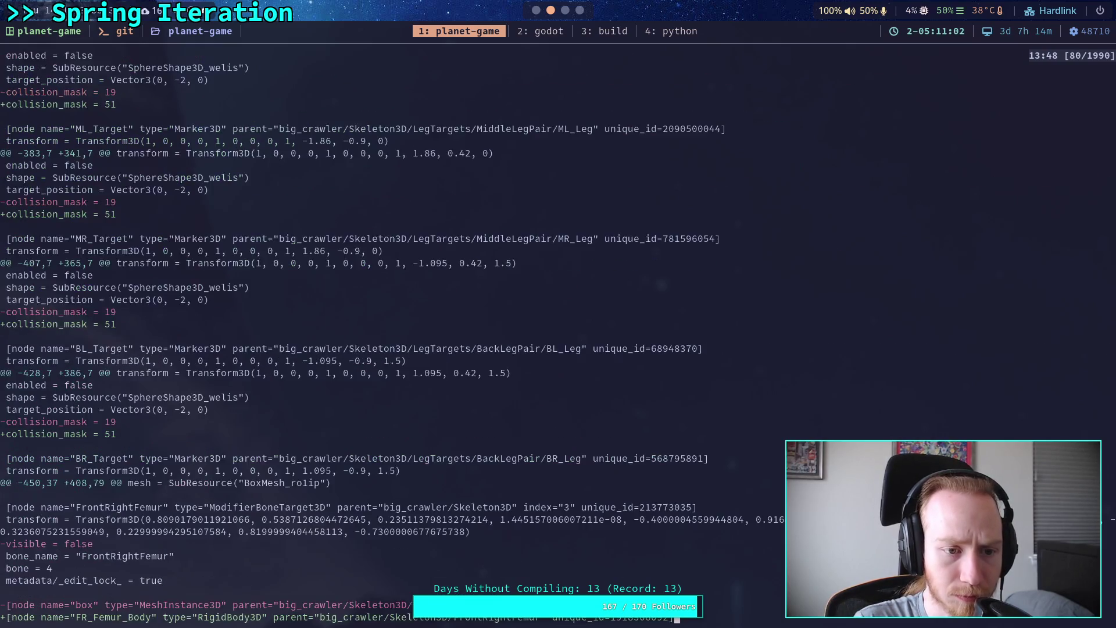
key("Page_Down")
key("Page_Down")
key("Page_Down")
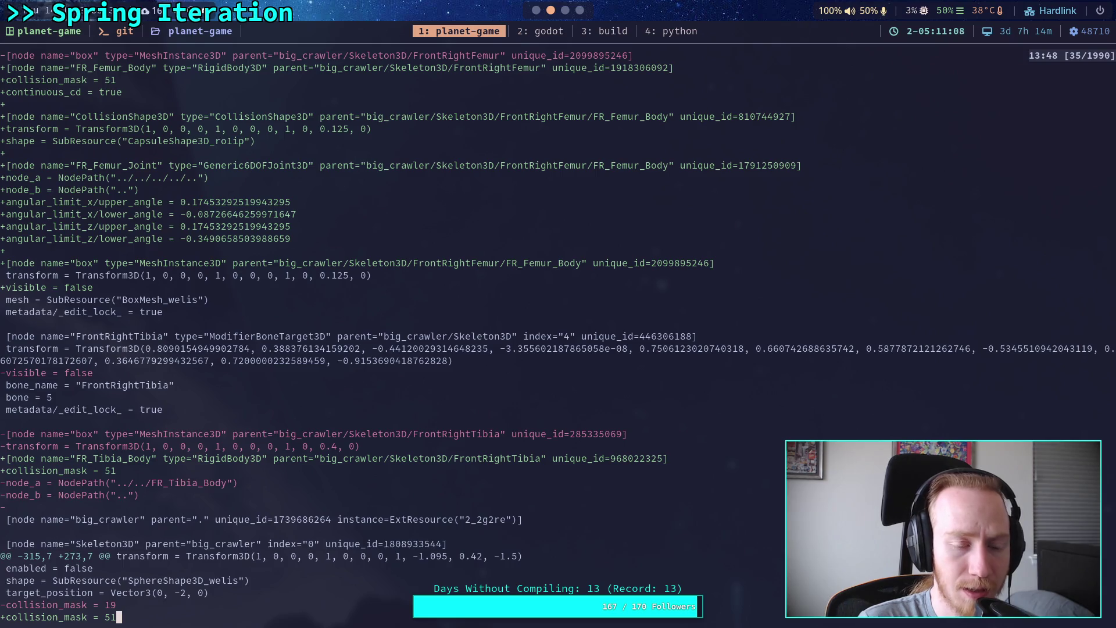
key("q")
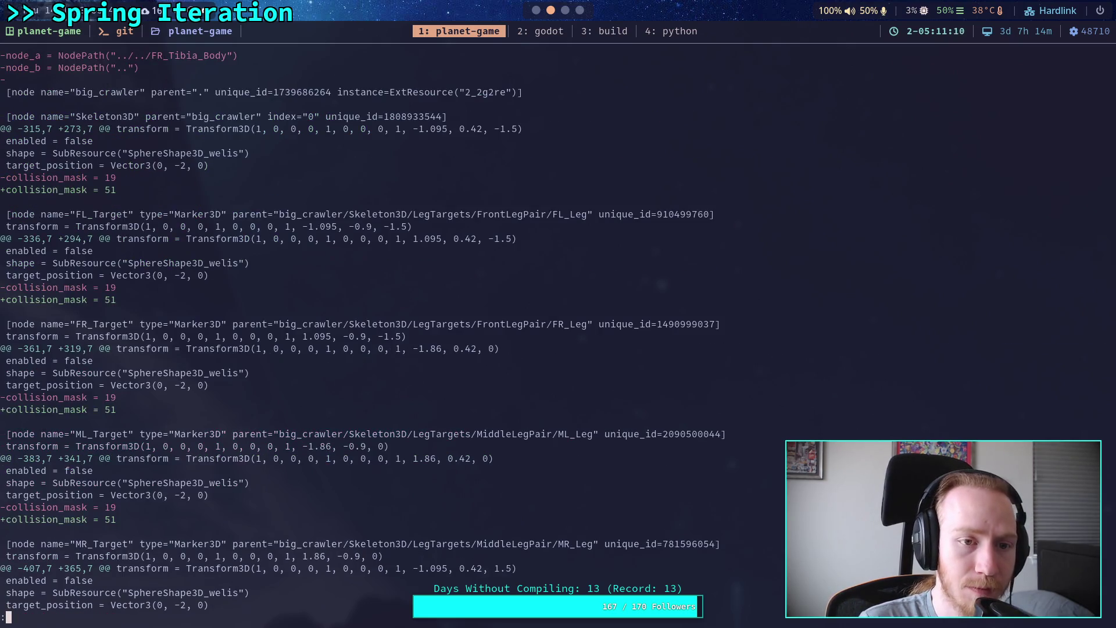
key("space")
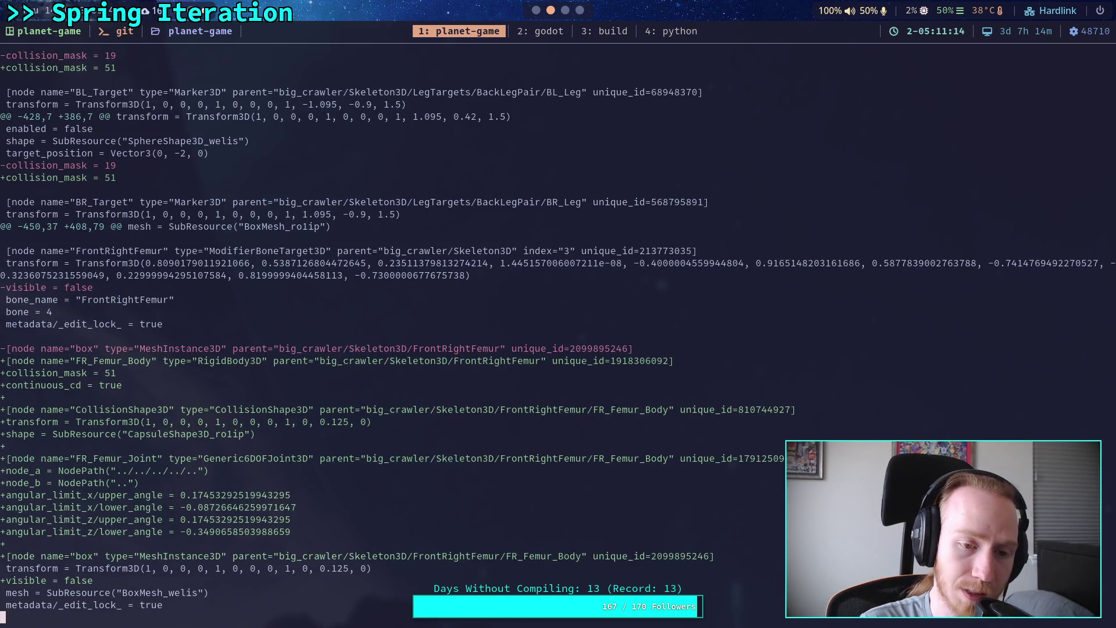
key("space")
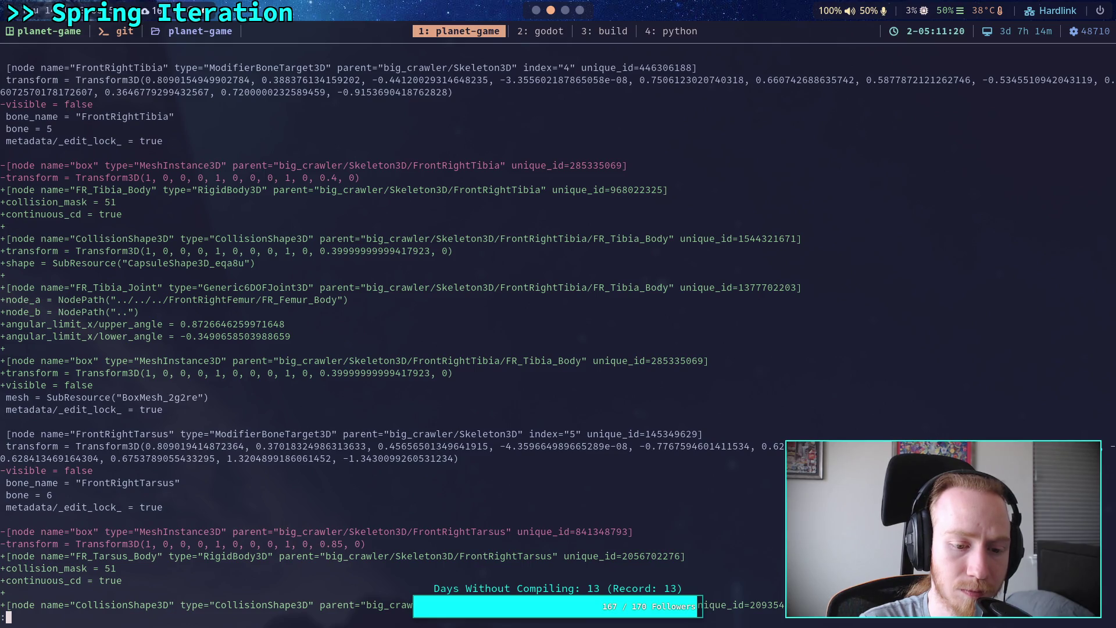
key("space")
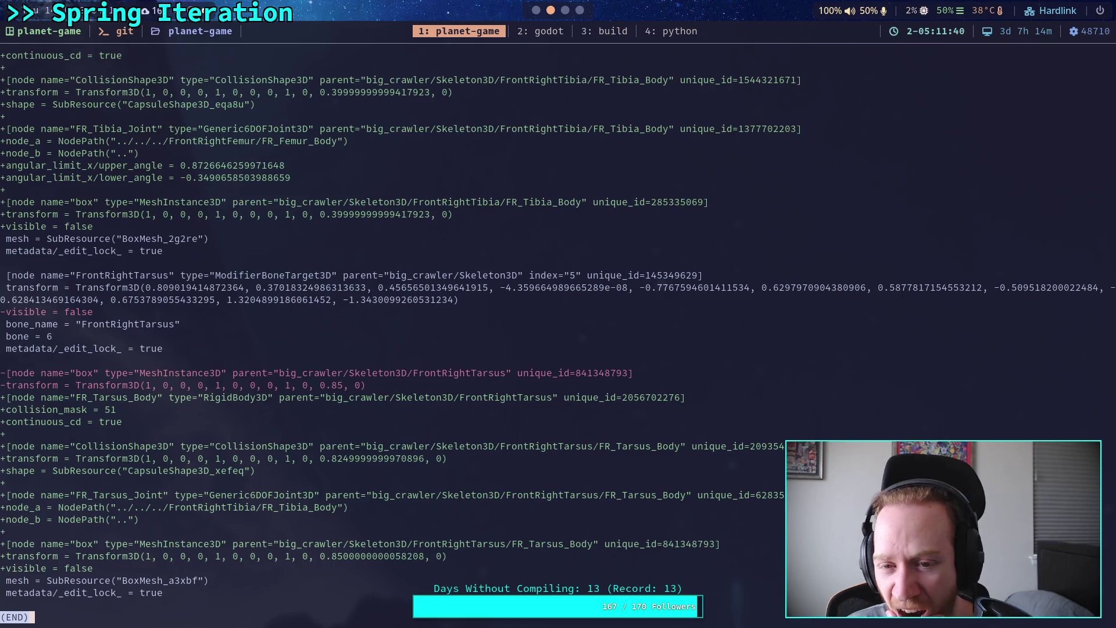
- Quit the pager, run git status, then open the full git diff starting at CrawlerCharacter.gd
type("qgit status")
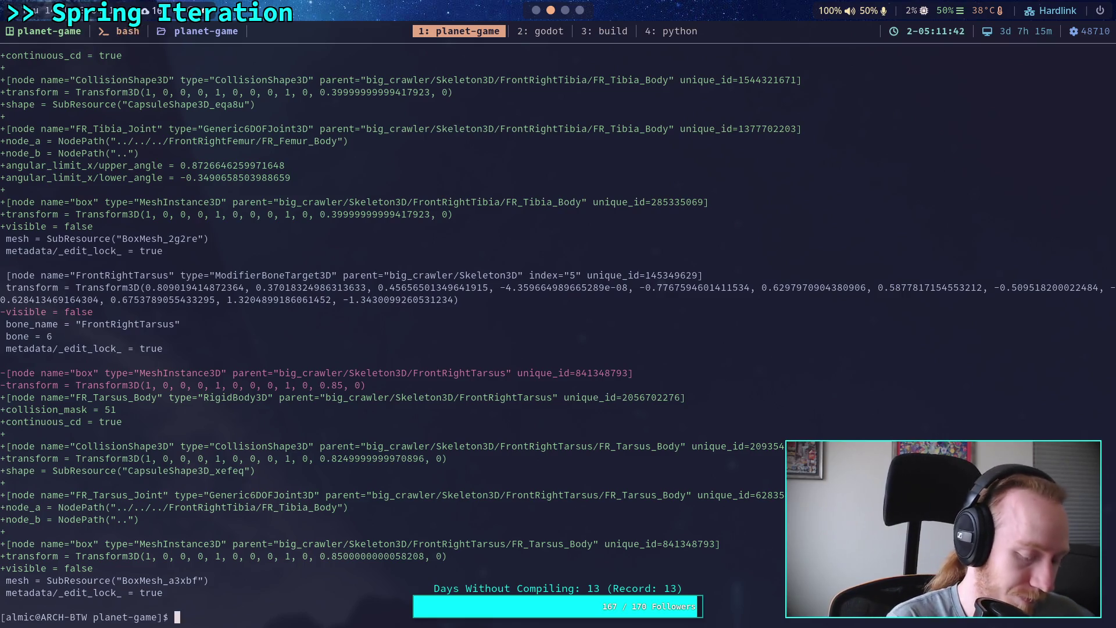
key("Return")
type("git add go")
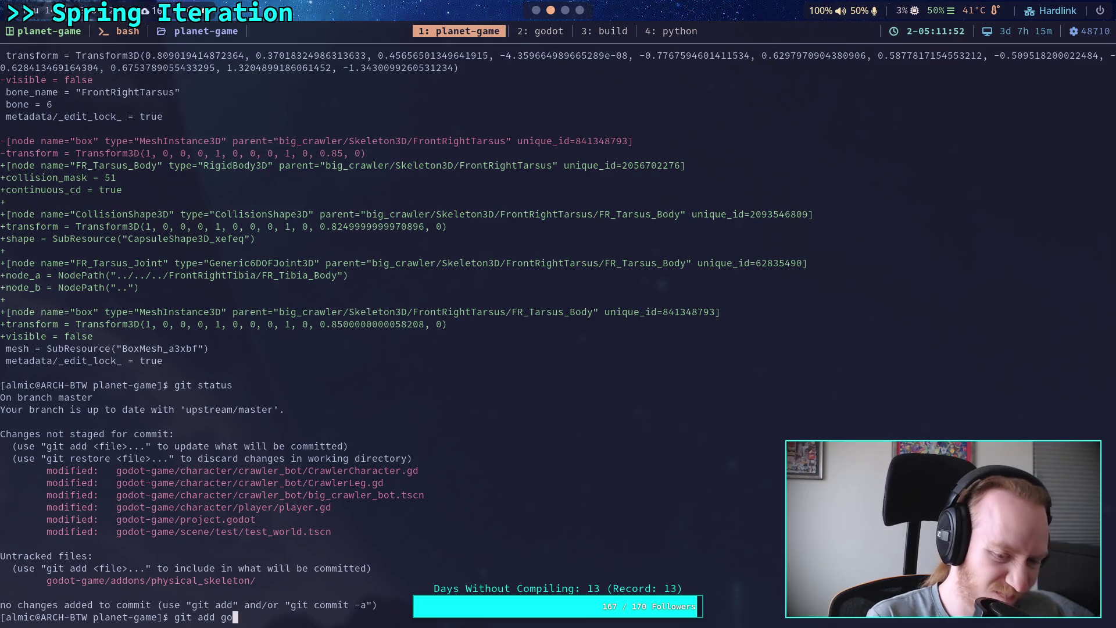
key("BackSpace")
key("BackSpace")
key("BackSpace")
key("Return")
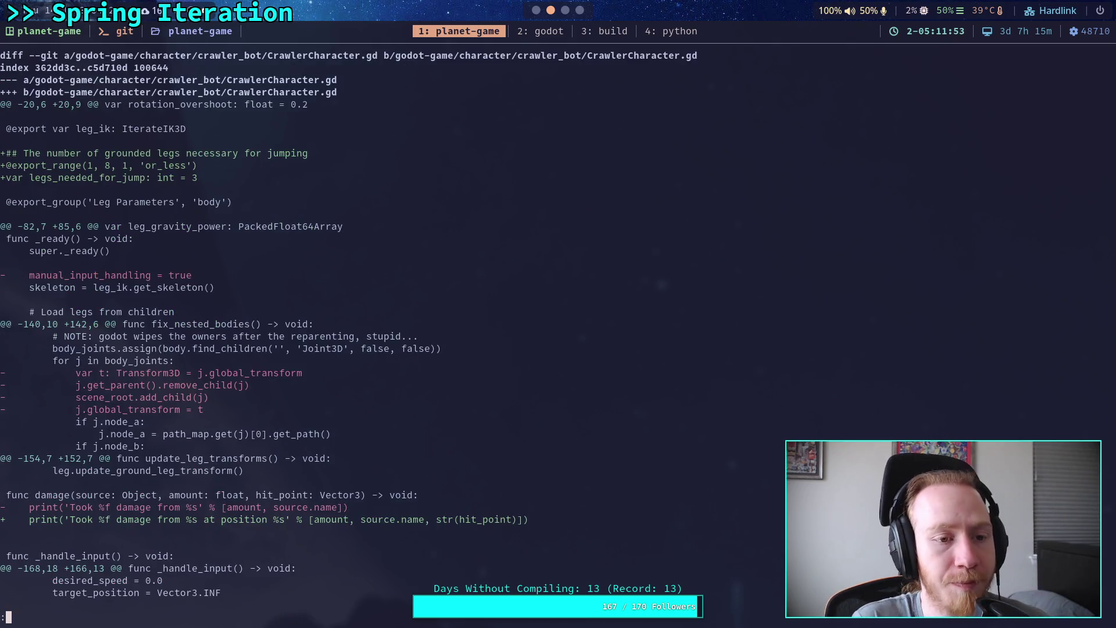
- Scroll past CrawlerLeg.gd and big_crawler_bot.tscn changes down to the player.gd get_parent() hunk
scroll(348, 332, "down", 6)
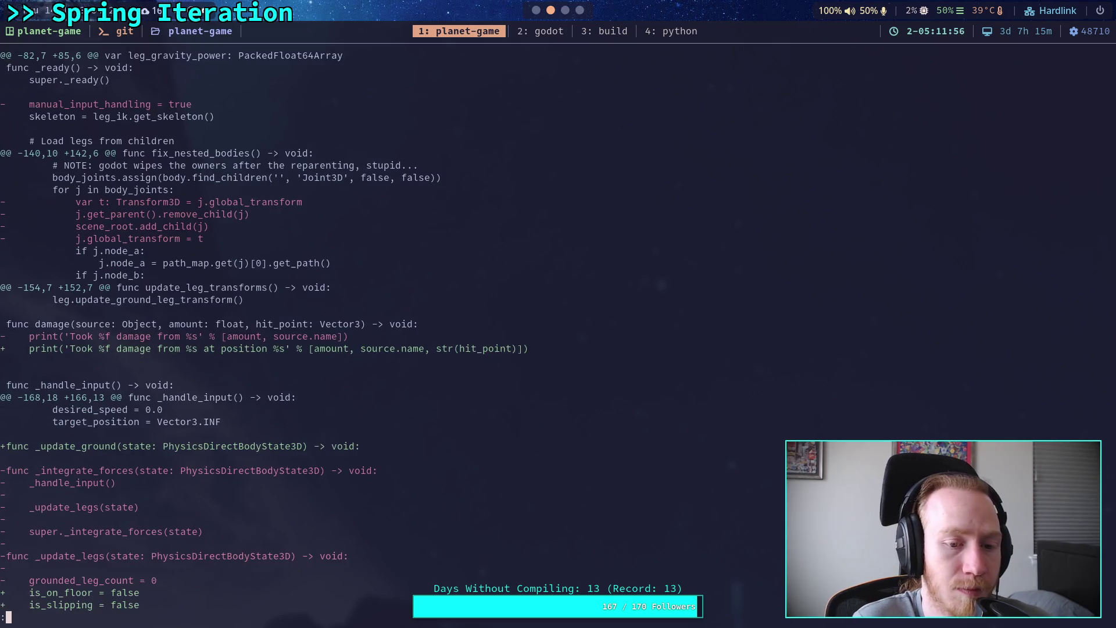
scroll(256, 331, "down", 9)
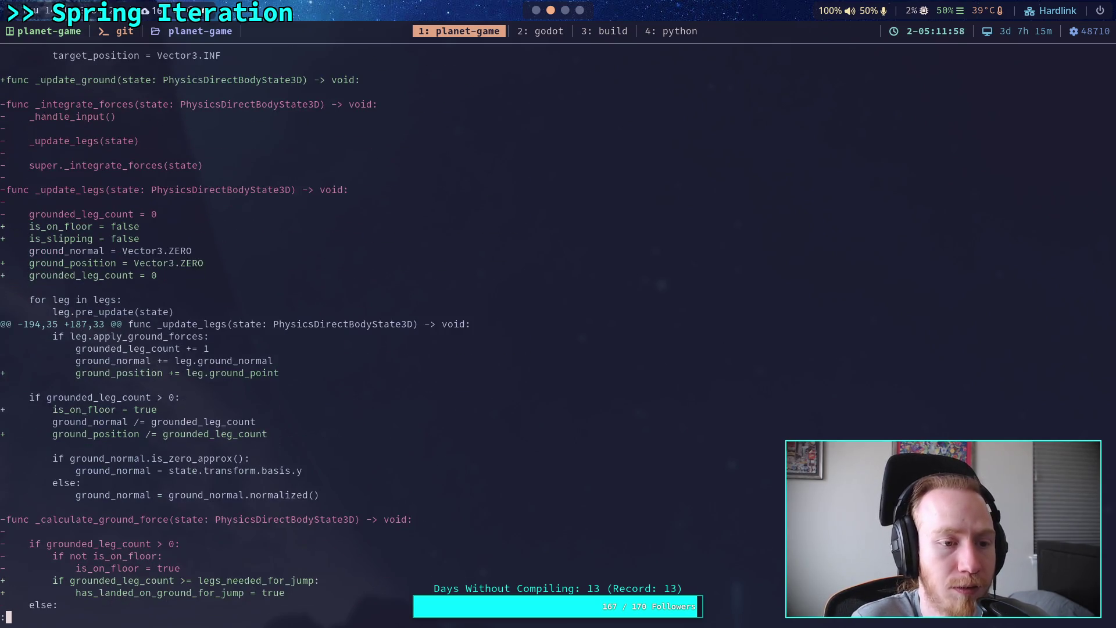
scroll(256, 331, "down", 8)
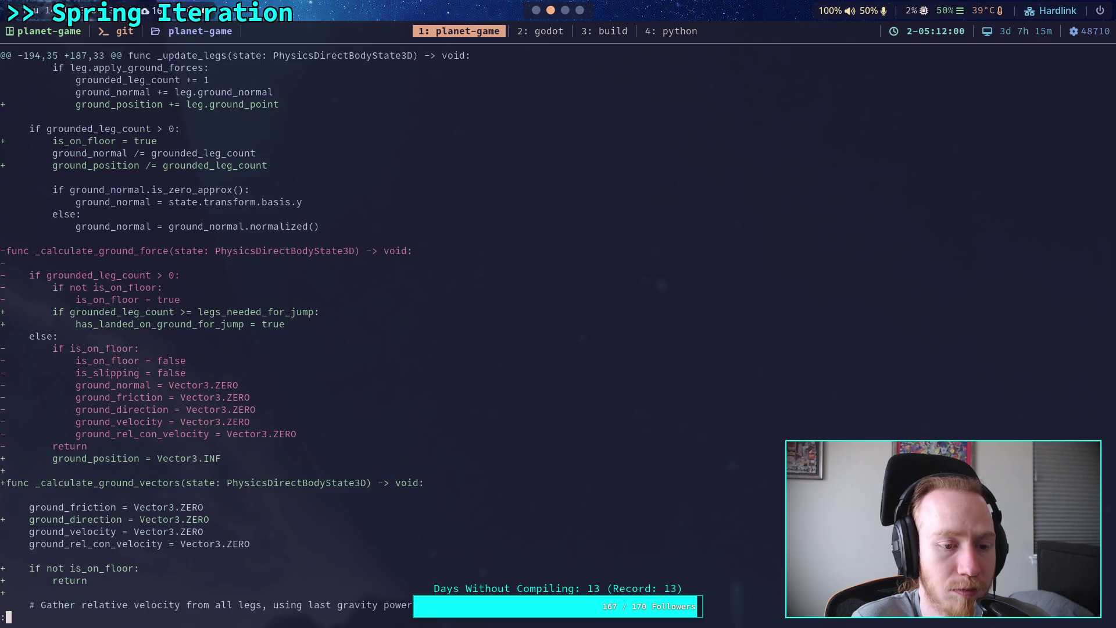
scroll(258, 330, "down", 9)
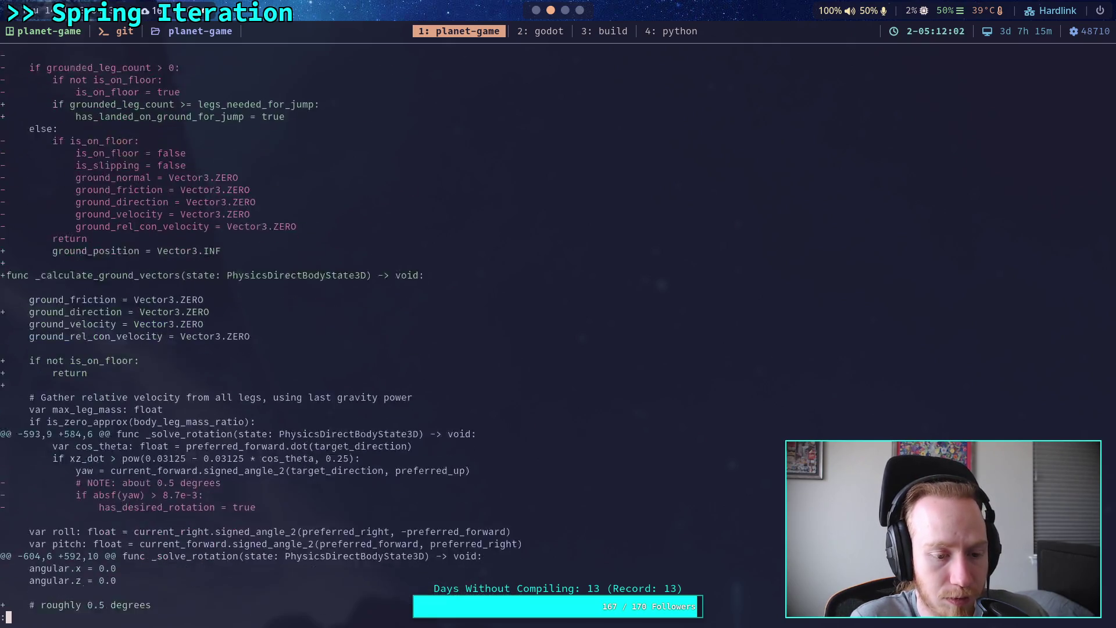
scroll(258, 330, "down", 10)
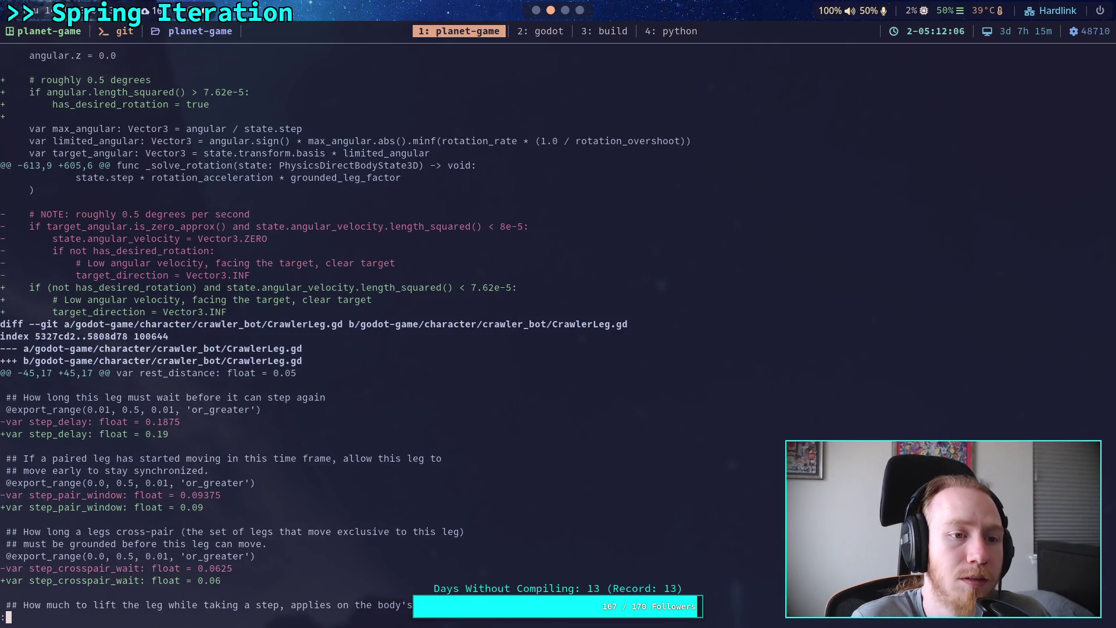
key("Down")
key("Down")
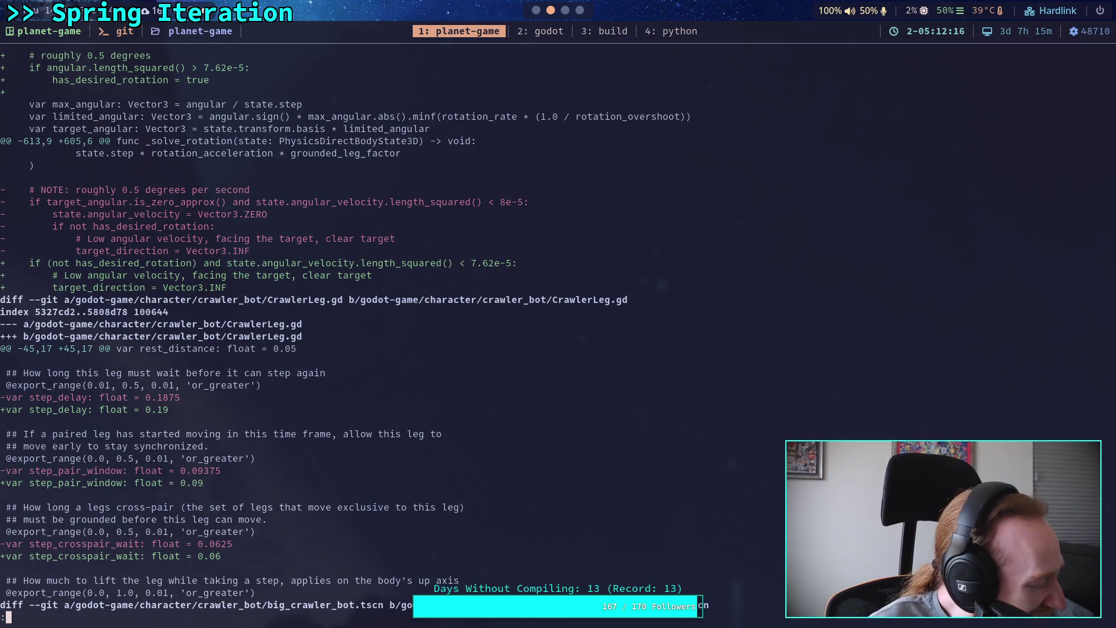
key("Down")
key("Down")
key("Down")
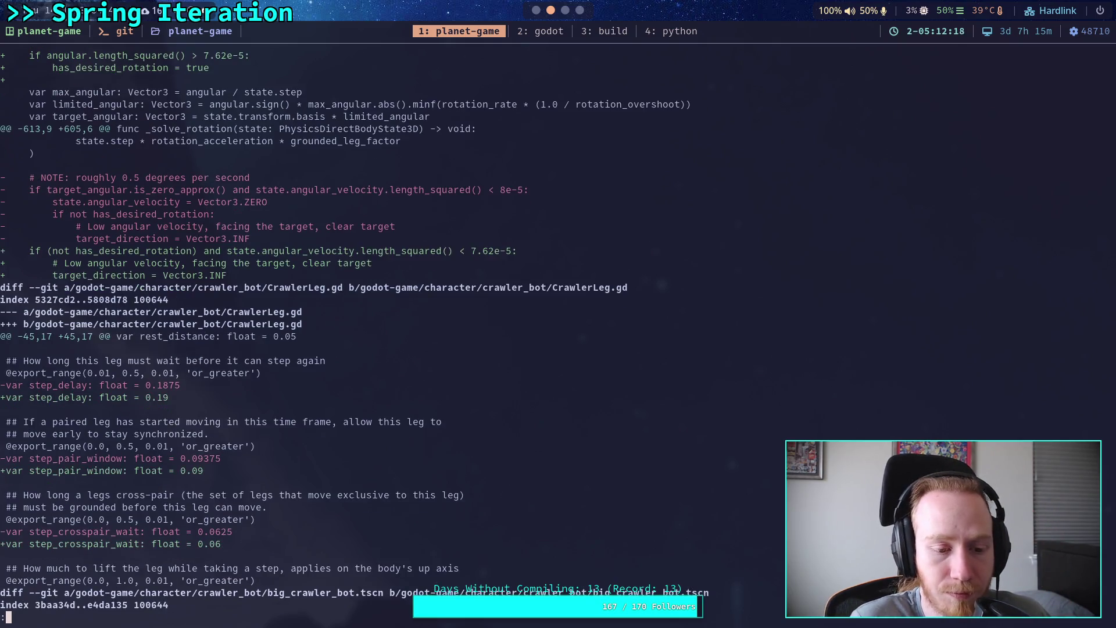
key("Down")
key("Down")
key("Down")
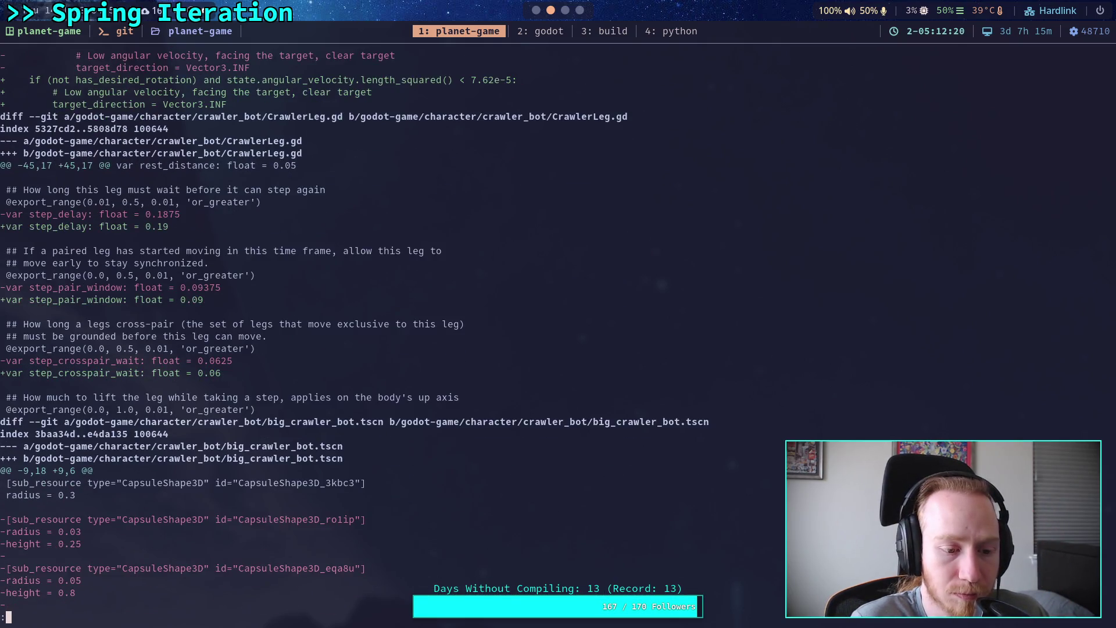
key("Down")
key("Down")
key("Down")
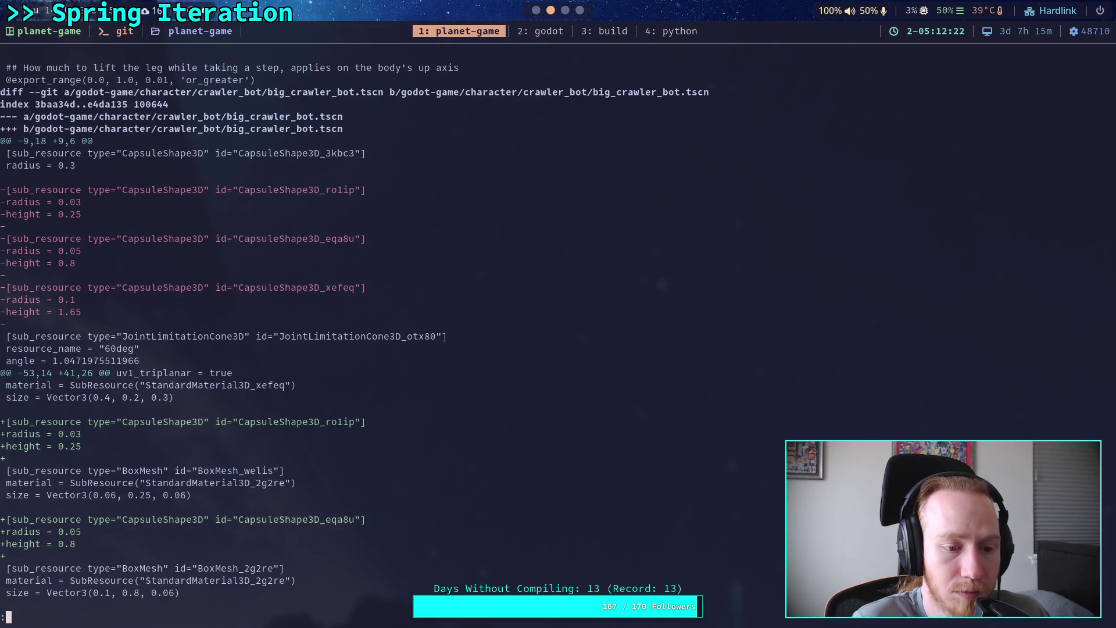
key("Down")
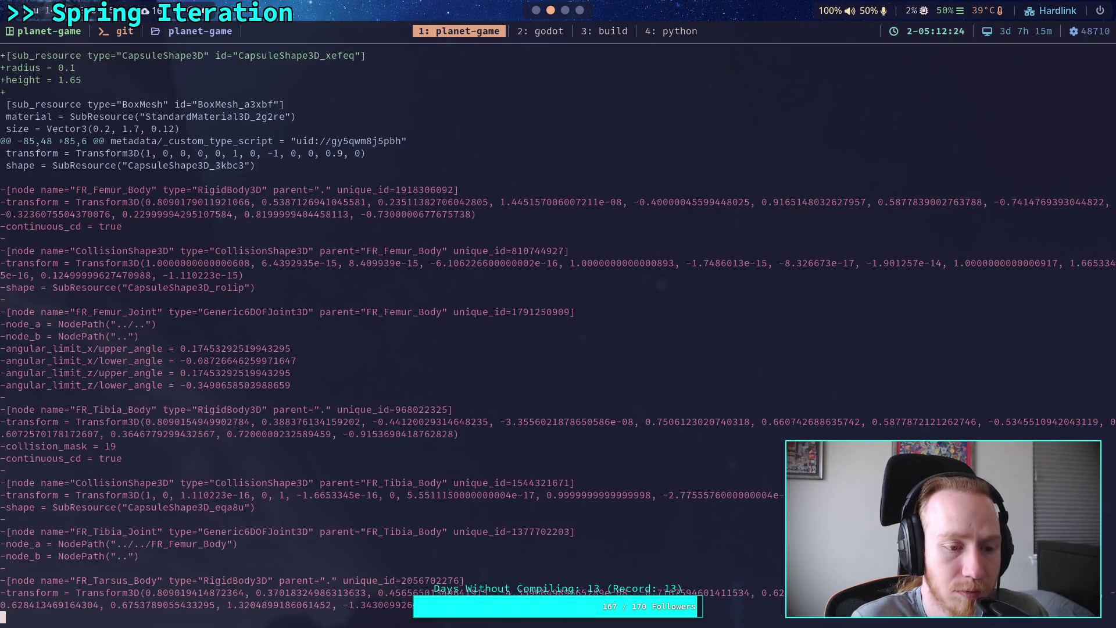
key("Page_Down")
key("Page_Down")
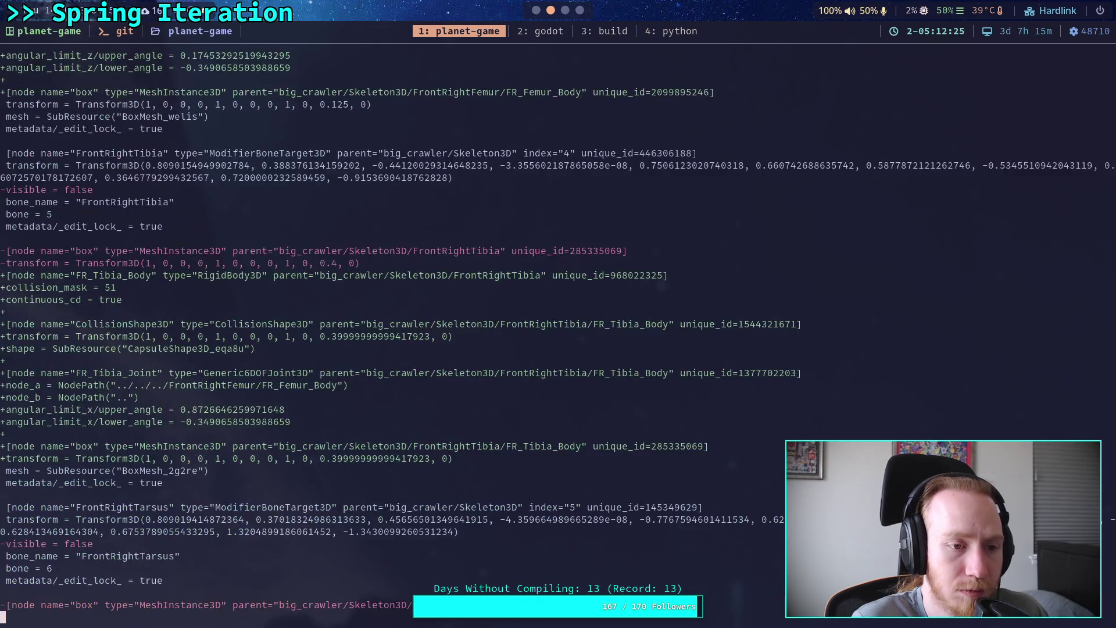
key("Page_Down")
scroll(408, 331, "down", 8)
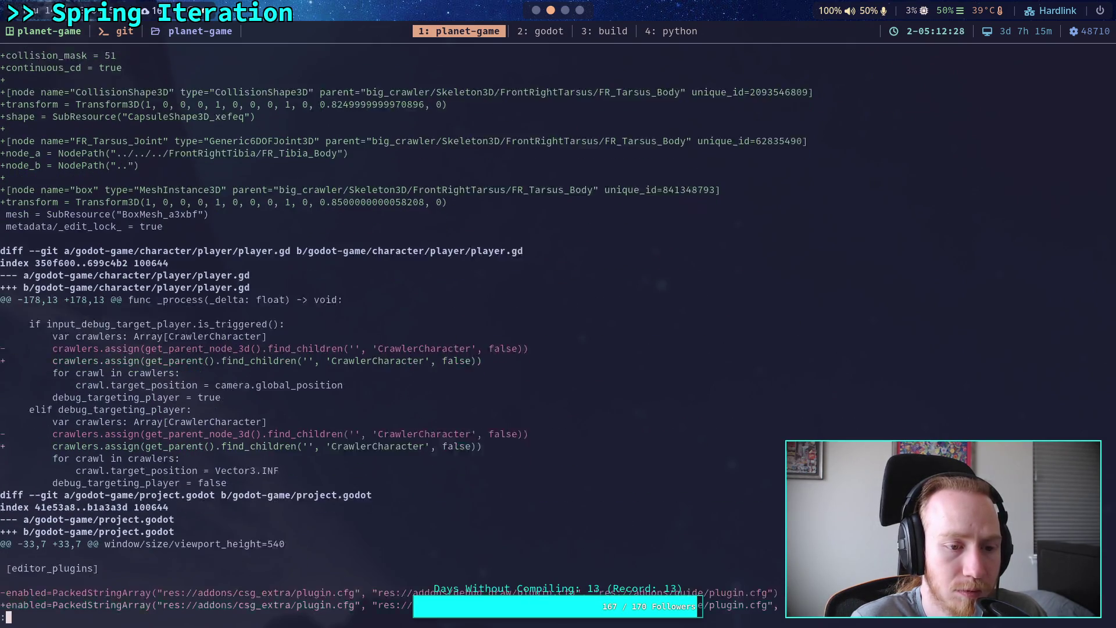
- Scroll to the project.godot diff enabling physical_skeleton and the start of test_world.tscn
key("Down")
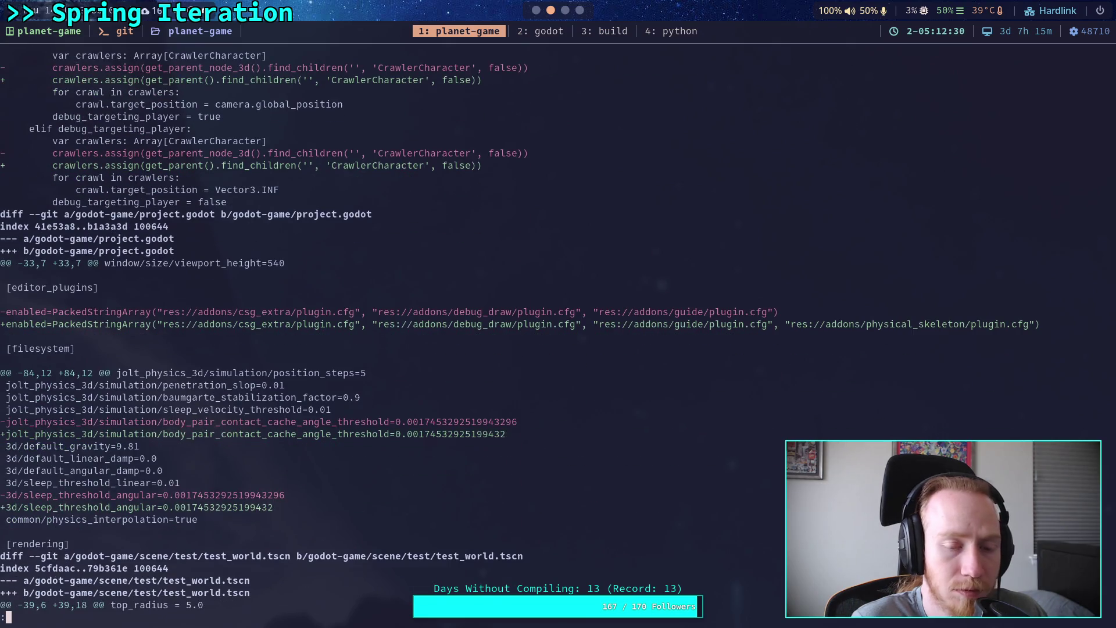
key("Down")
key("Down")
key("Down")
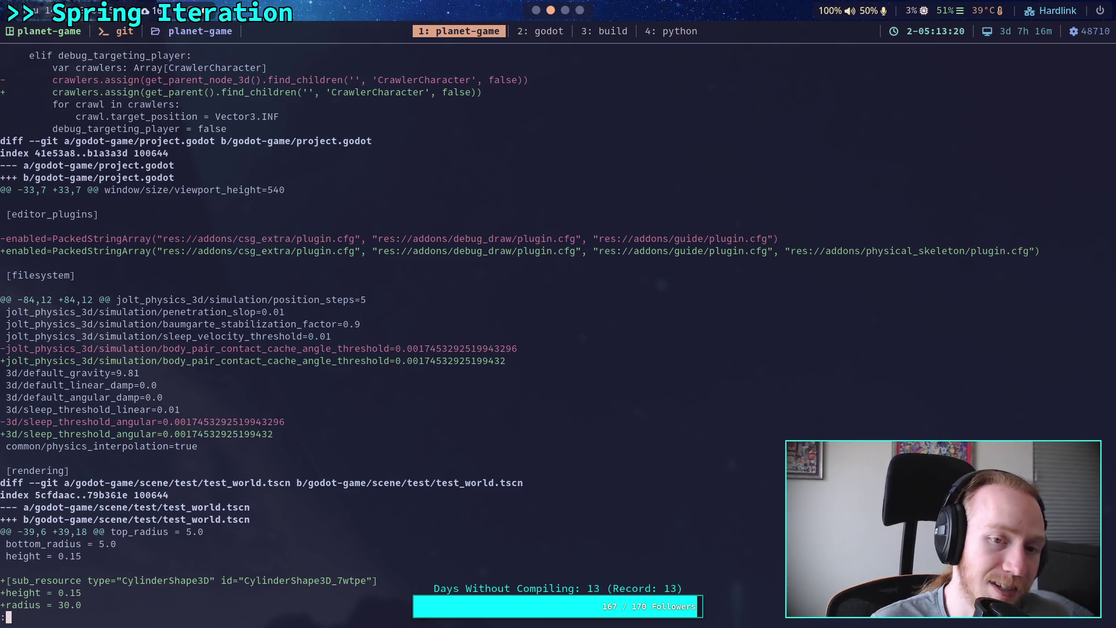
- Page through test_world.tscn's DynamicWorld, RotatingFloor and Elevator reparenting changes
key("q")
key("space")
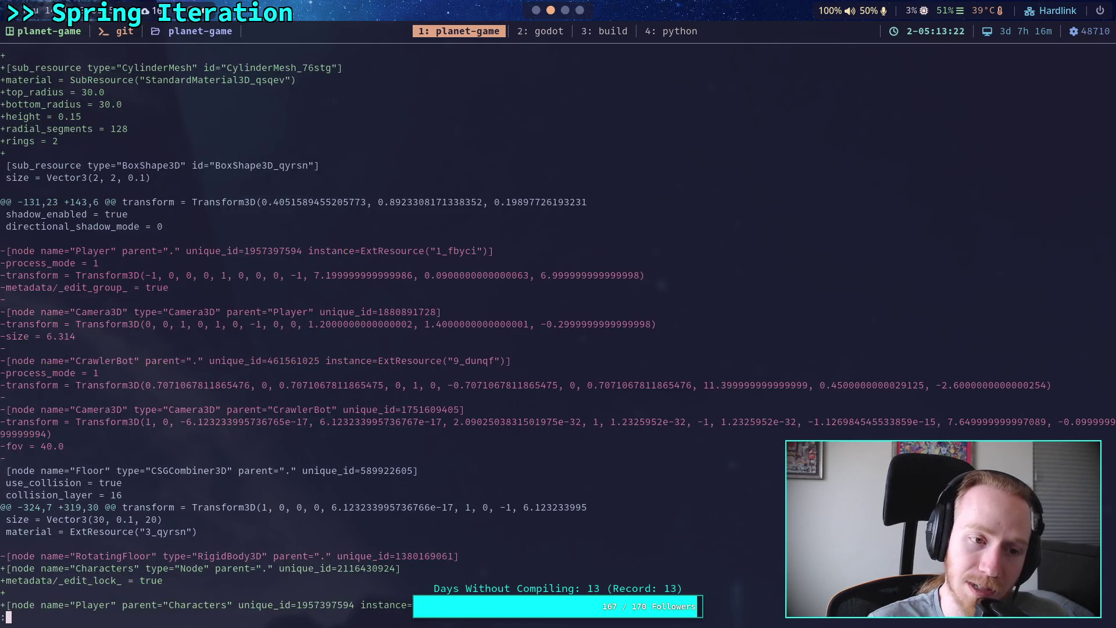
key("b")
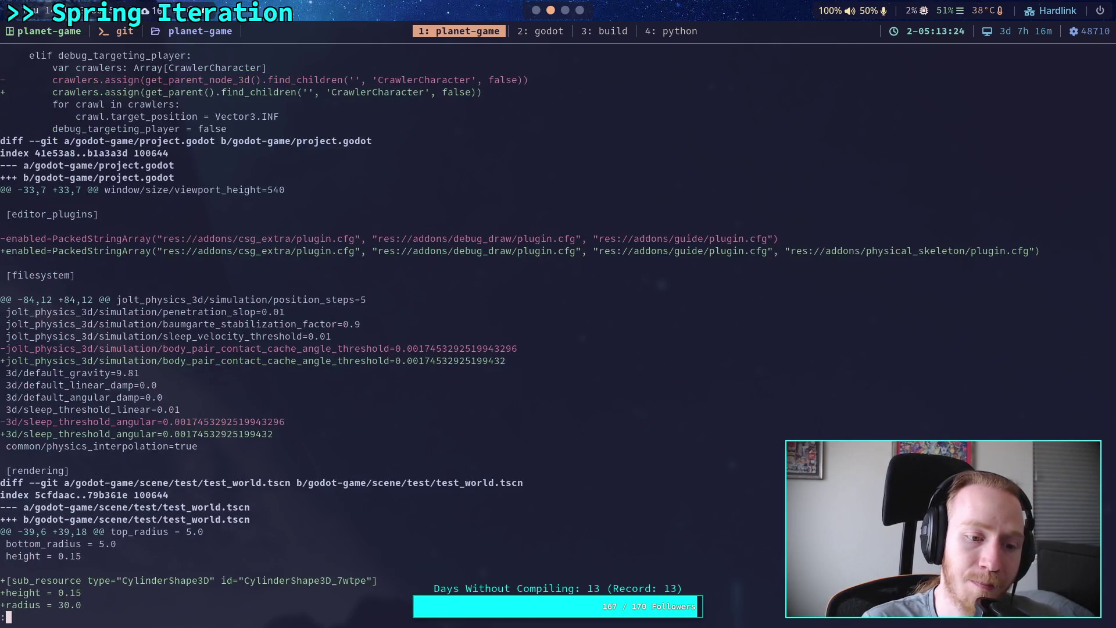
key("space")
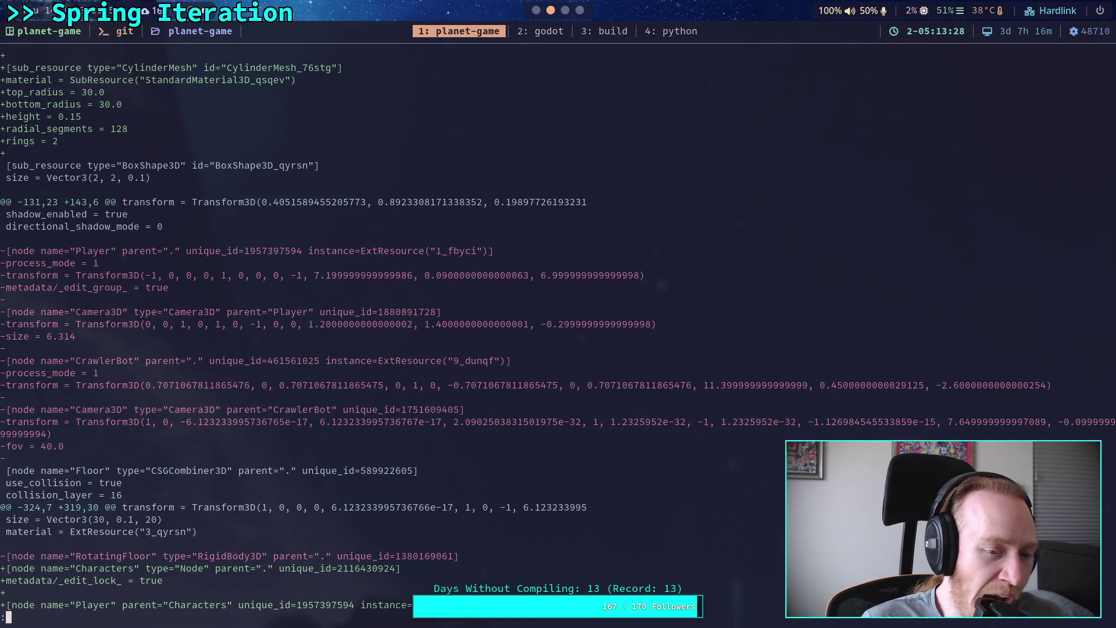
key("space")
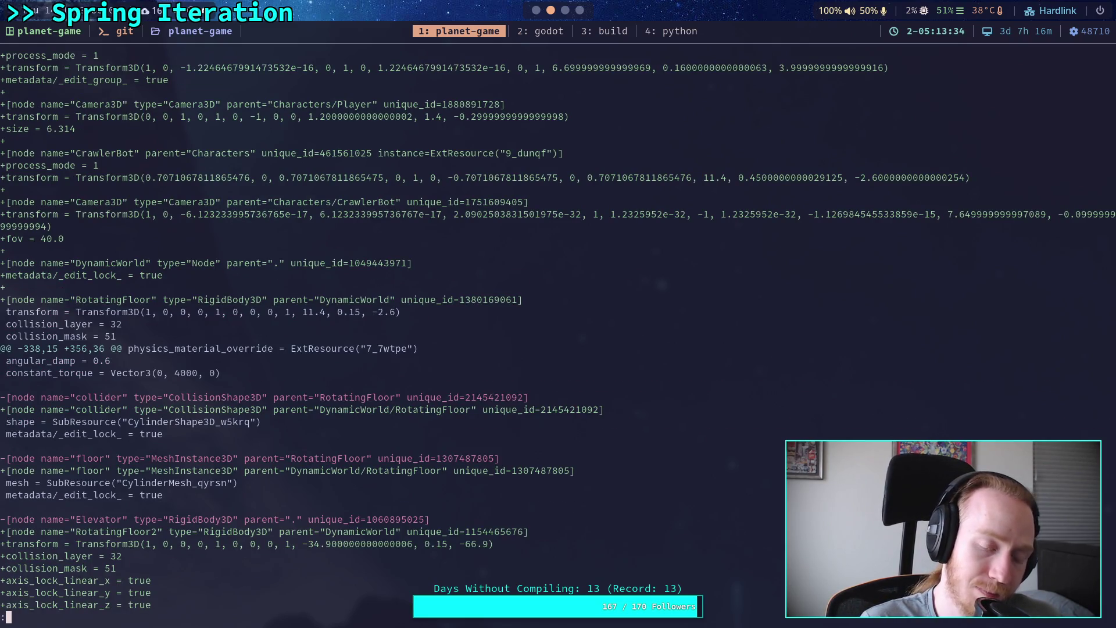
key("space")
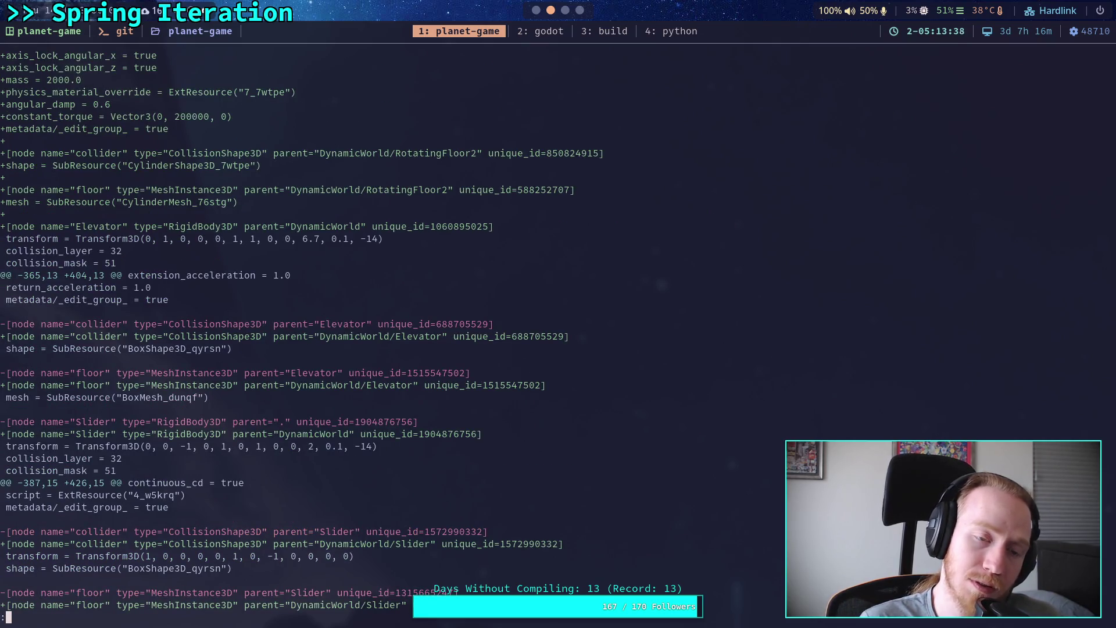
key("b")
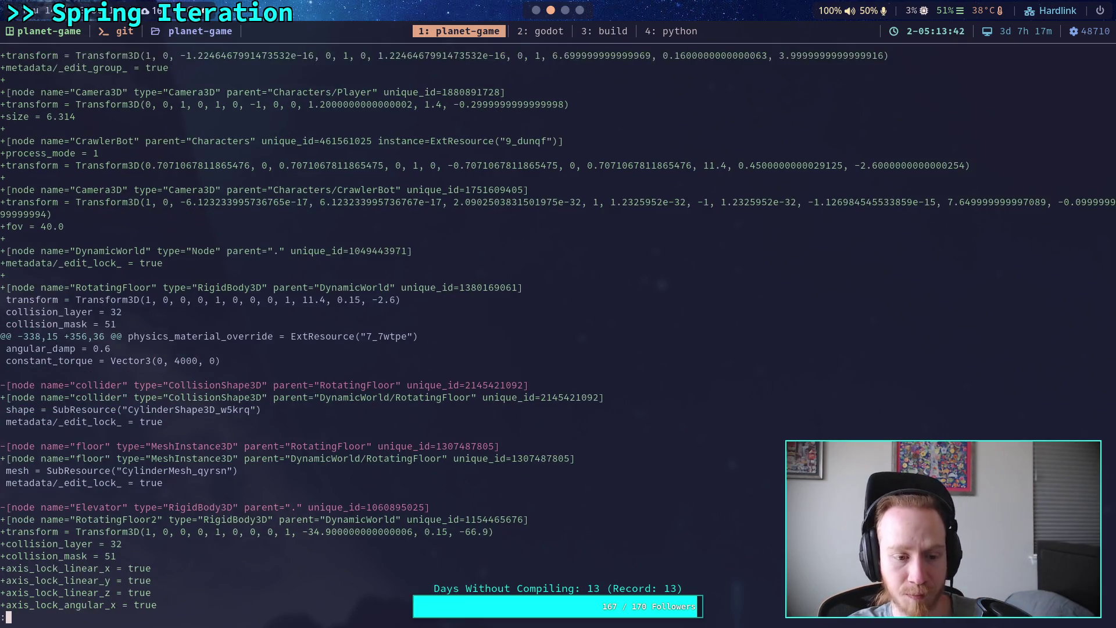
scroll(558, 330, "down", 7)
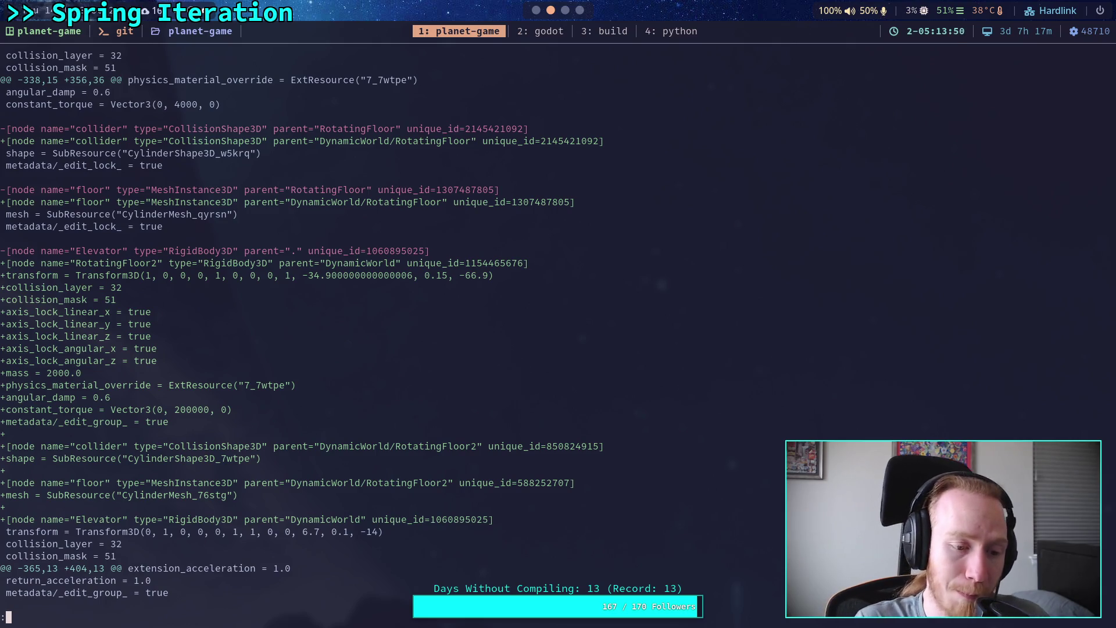
scroll(558, 330, "down", 3)
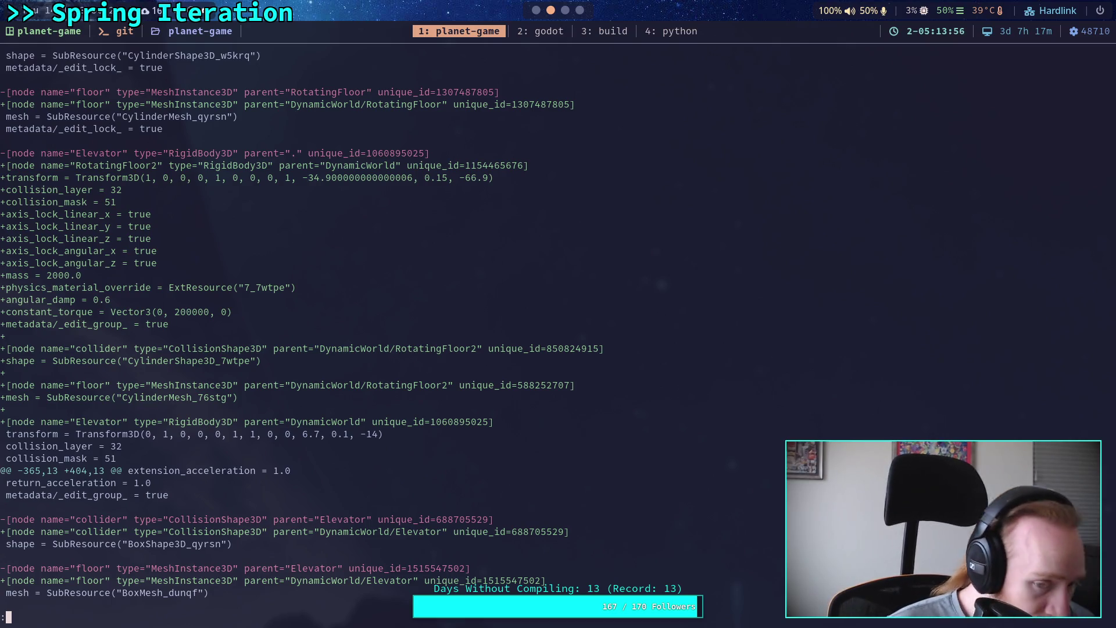
- Continue through the Slider, MovingSlope, Pusher, Cube, BigCube and Ball changes to the diff's end
key("space")
key("q")
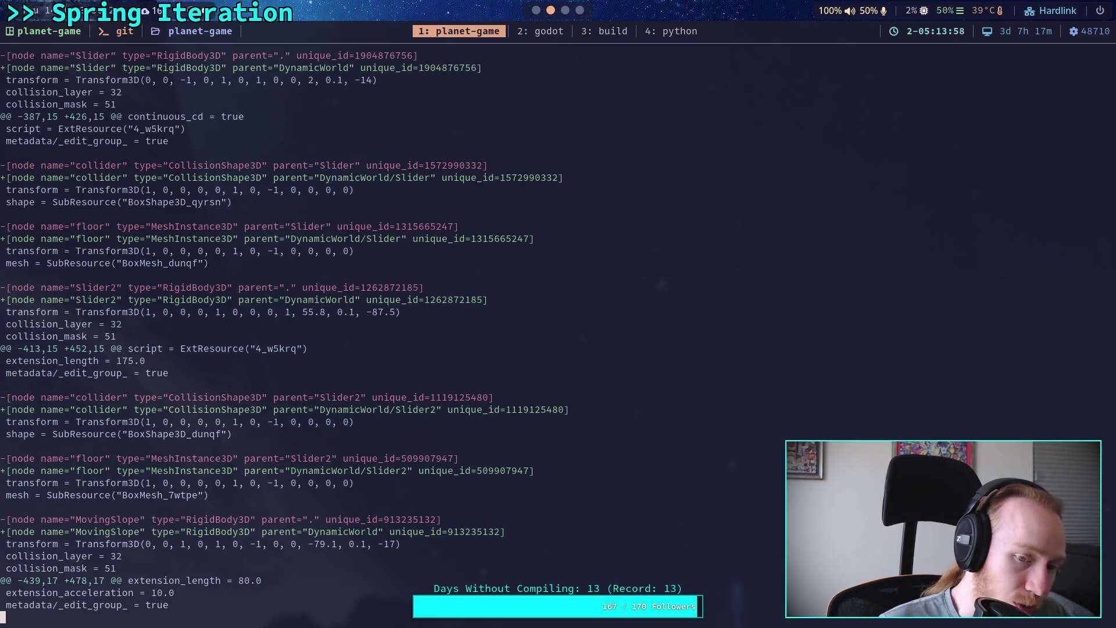
key("space")
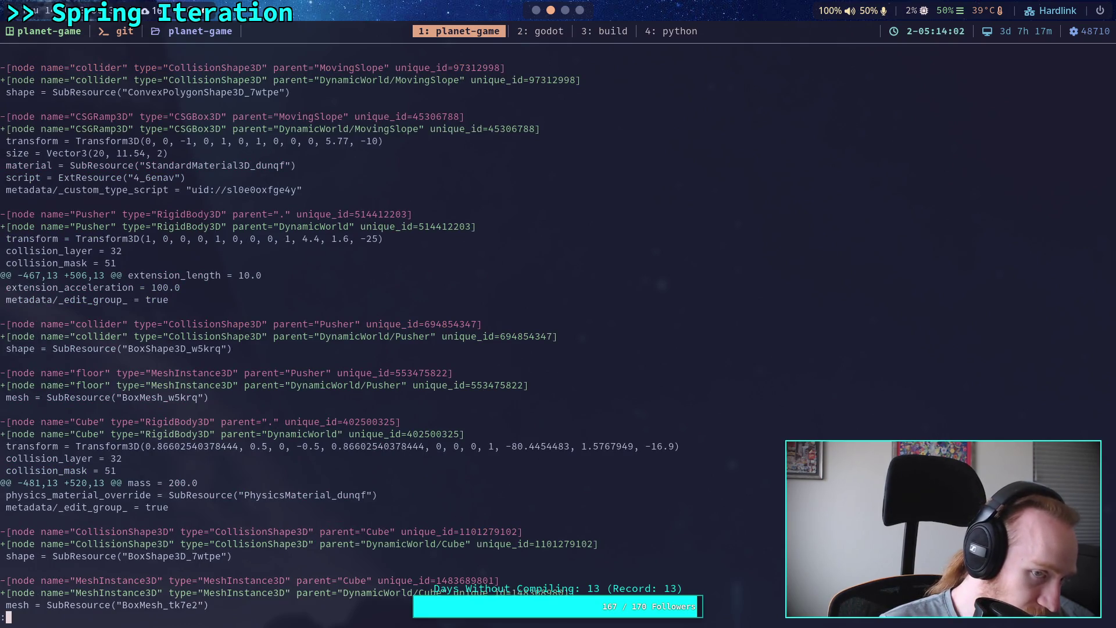
key("space")
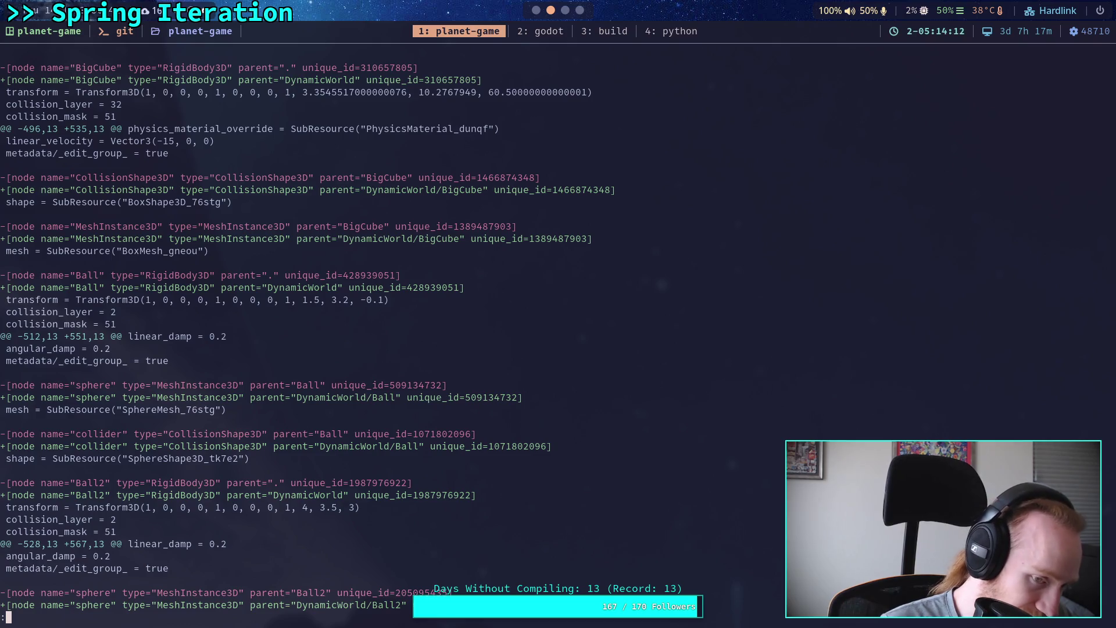
key("q")
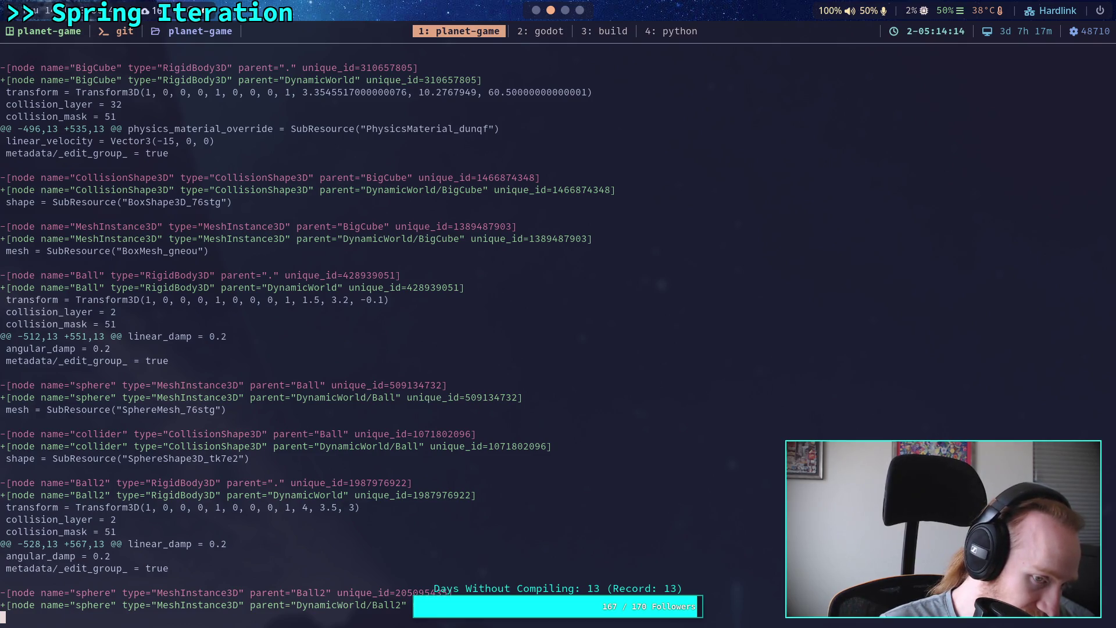
key("space")
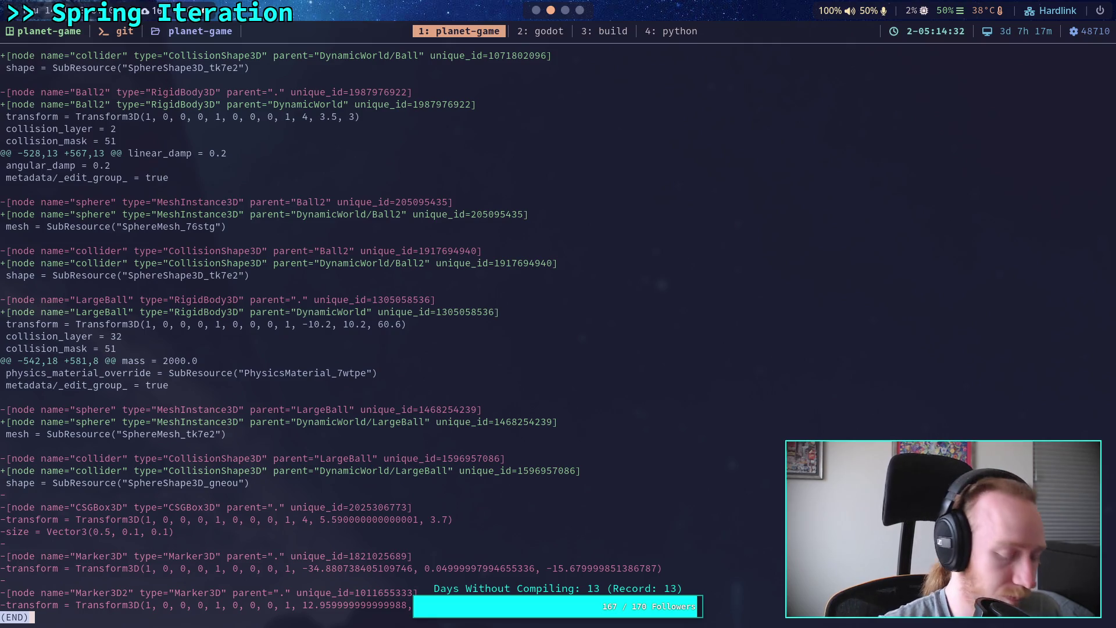
- Check the git status and stage godot-game/character/crawler_bot/CrawlerCharacter.gd
type("qgit status")
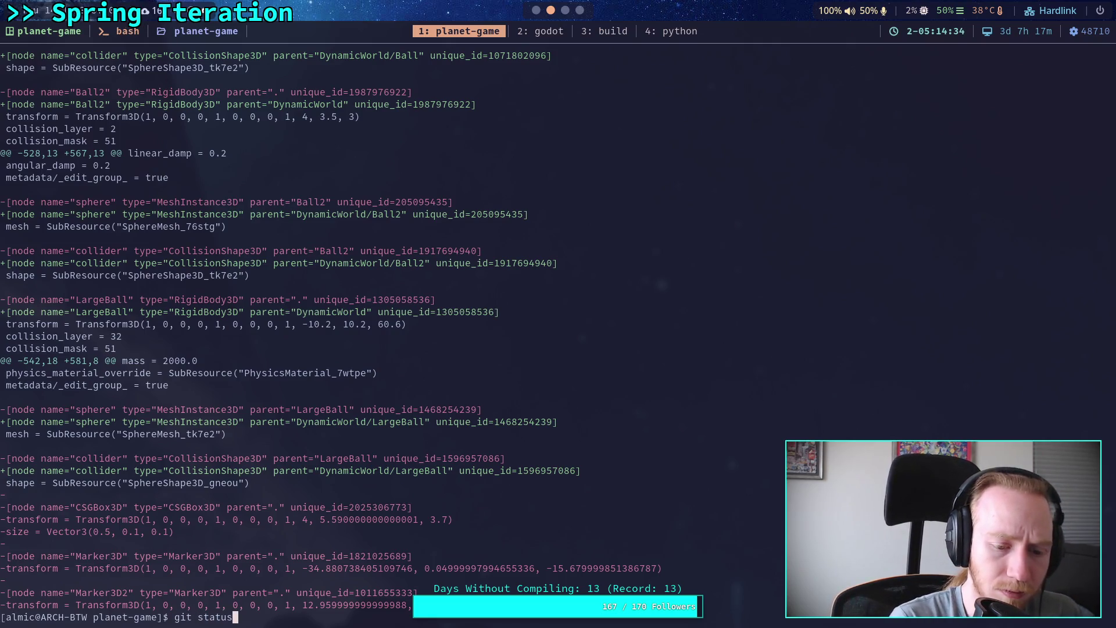
key("Return")
type("git ")
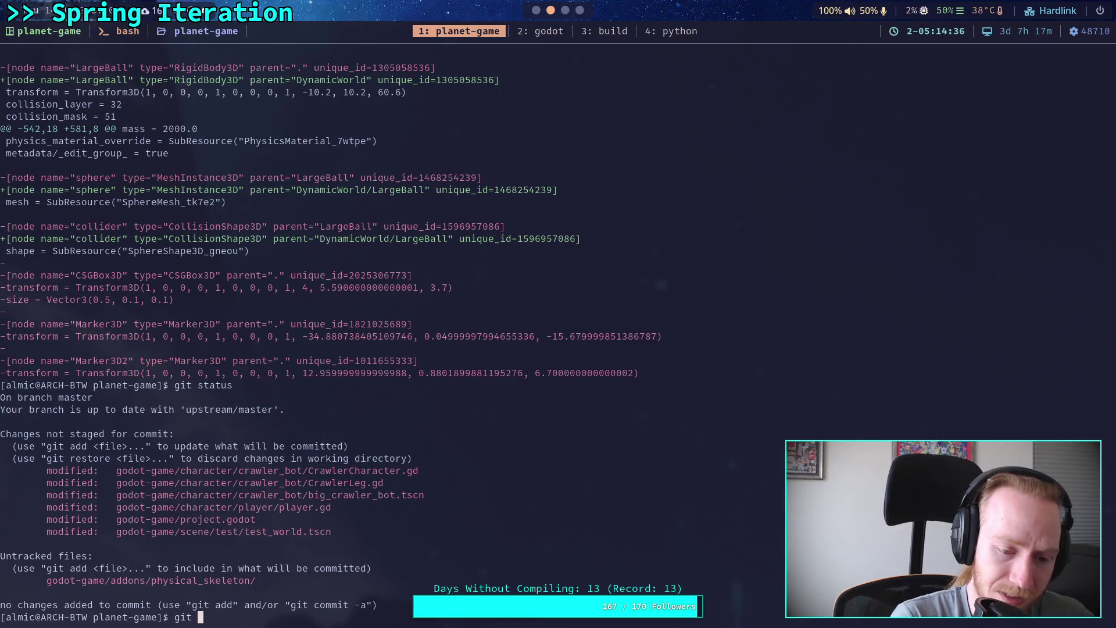
type("add god")
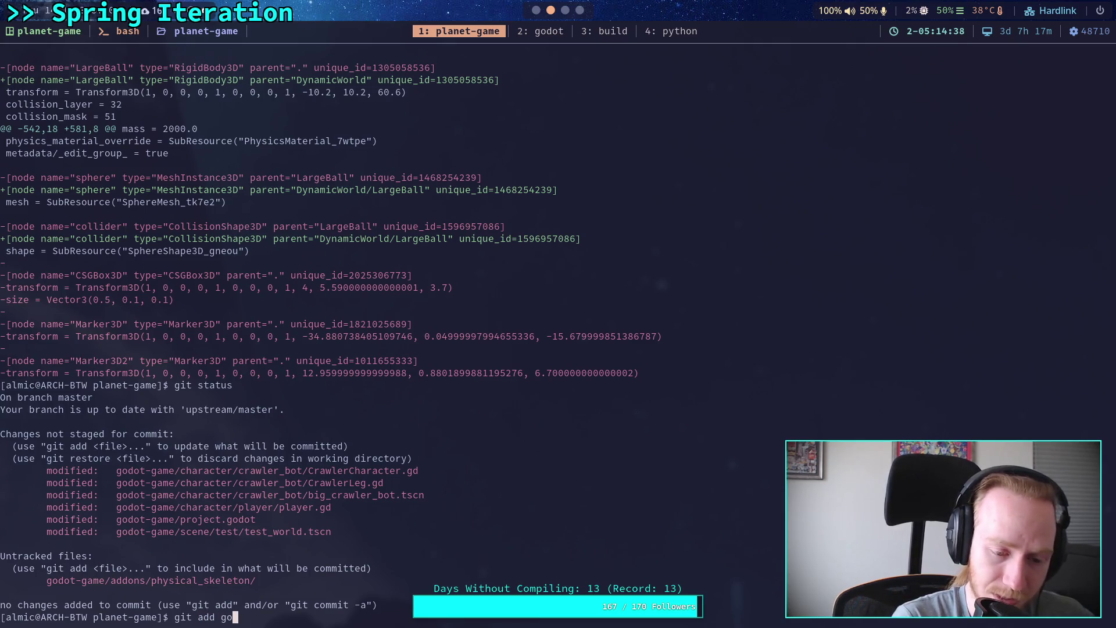
key("Tab")
type("ch")
key("Tab")
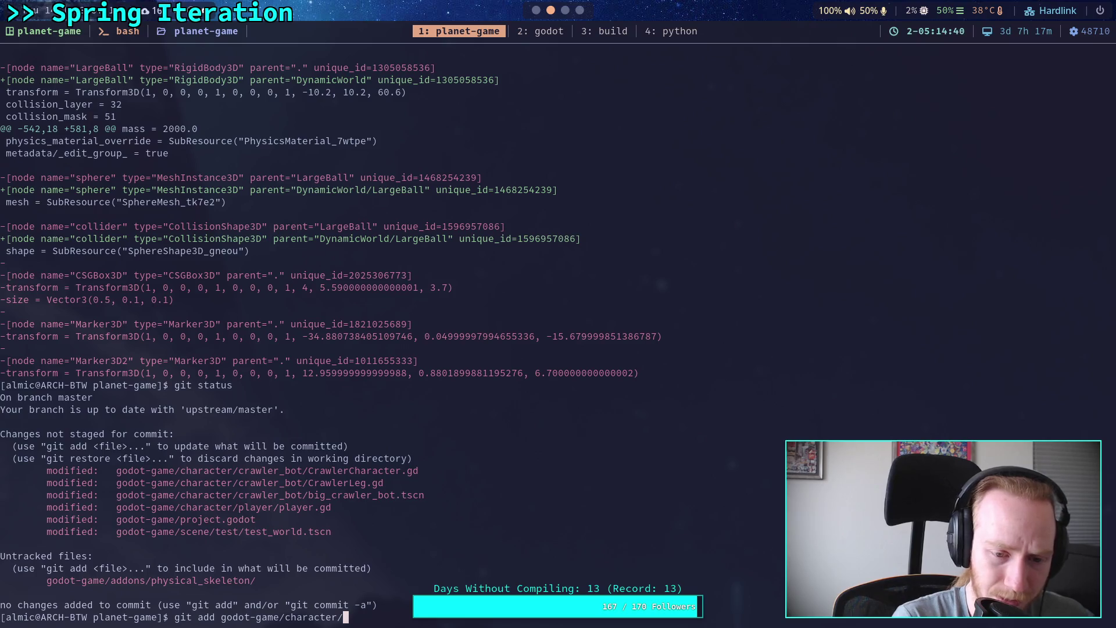
type("c")
key("Tab")
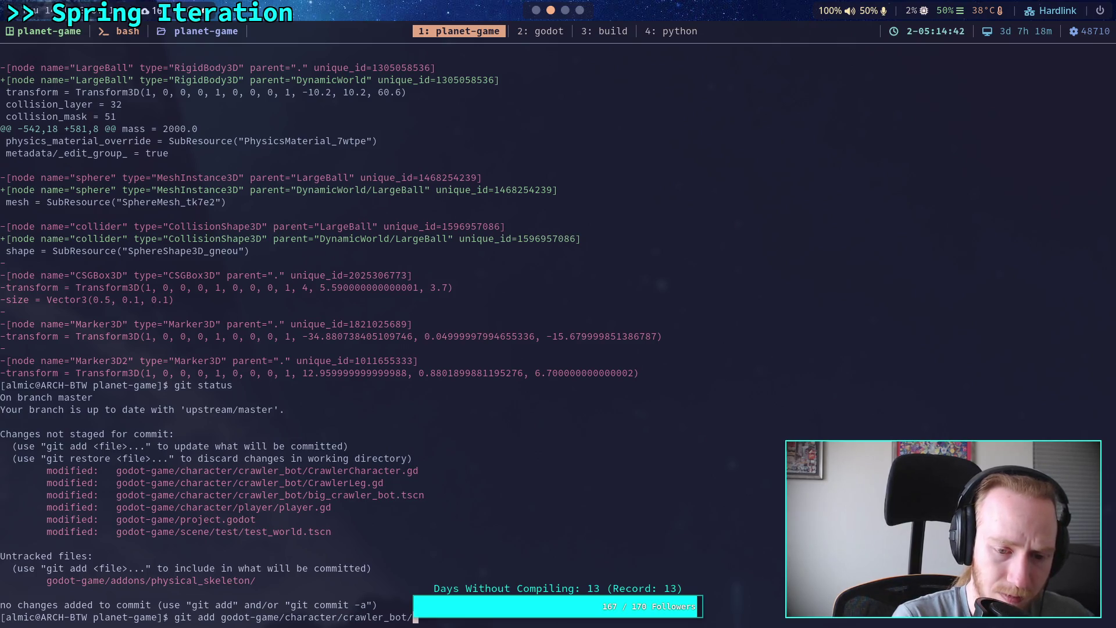
type("c")
key("Tab")
type("C")
key("Tab")
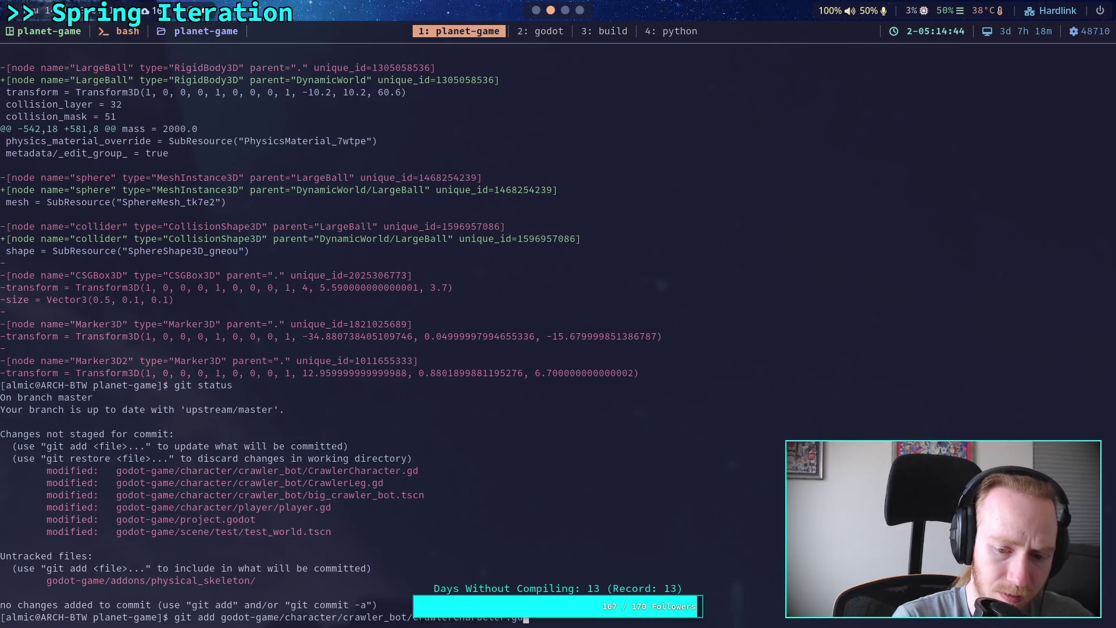
key("Return")
- Stage the CrawlerLeg.gd script in the crawler_bot folder
type("git add god")
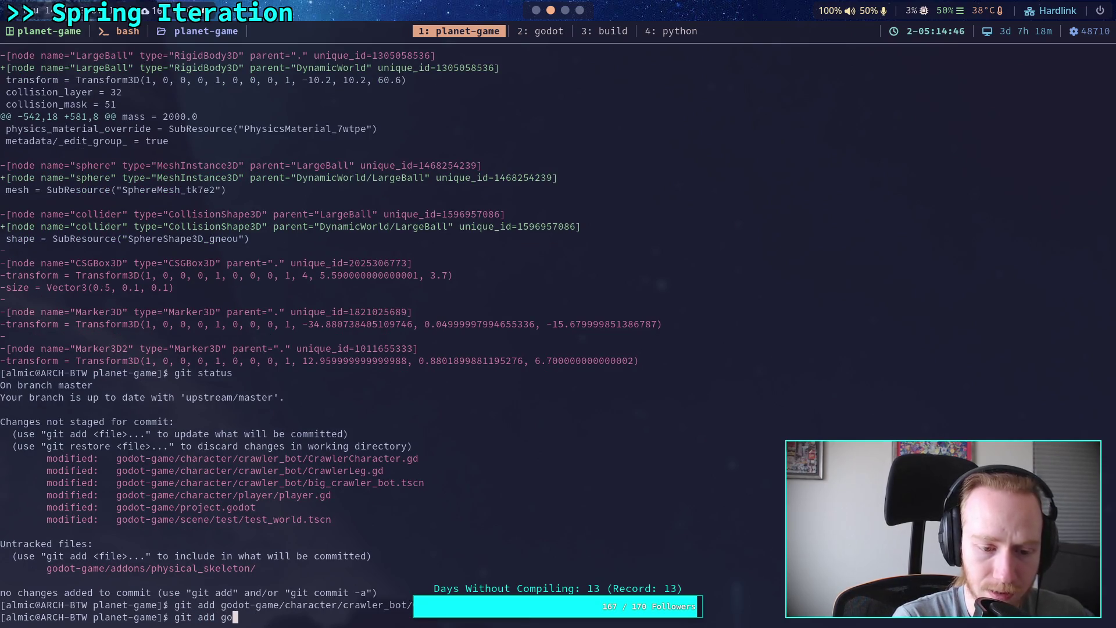
key("Tab")
type("ch")
key("Tab")
type("cr")
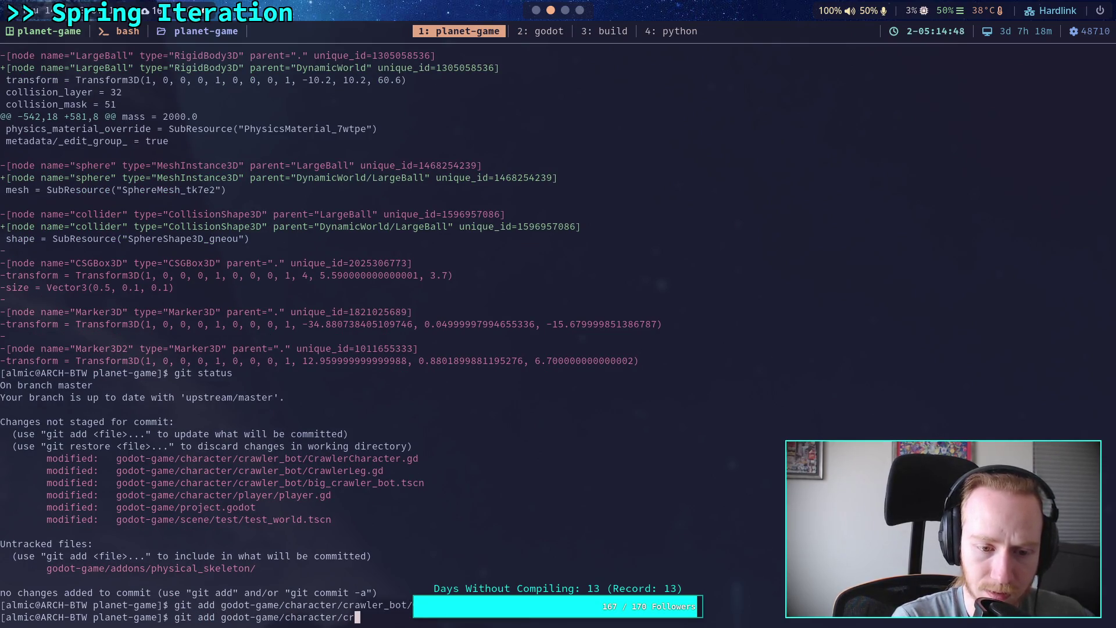
key("Tab")
type("C")
key("Tab")
type("L")
key("Tab")
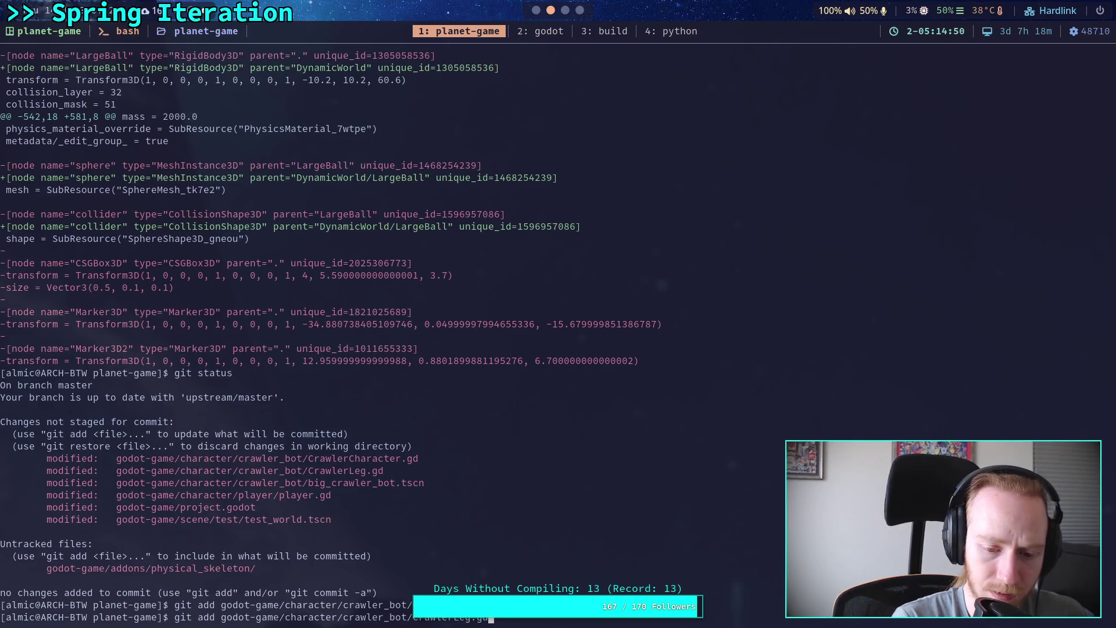
key("Return")
- Stage godot-game/character/ and godot-game/scene/, then start git add -i on project.godot
type("git add ")
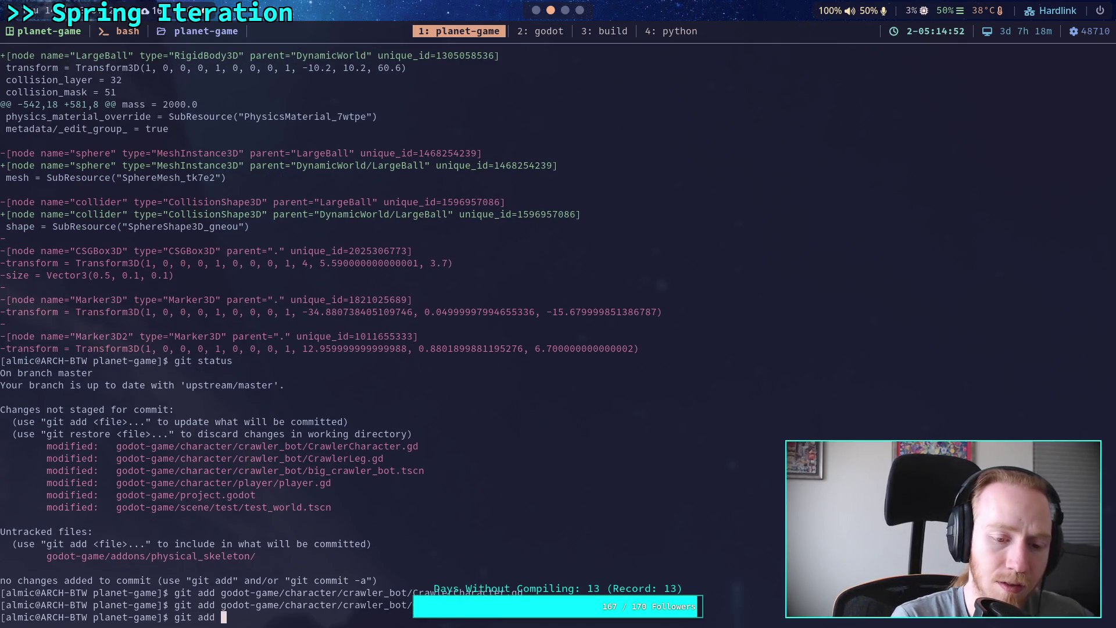
type("go")
key("Tab")
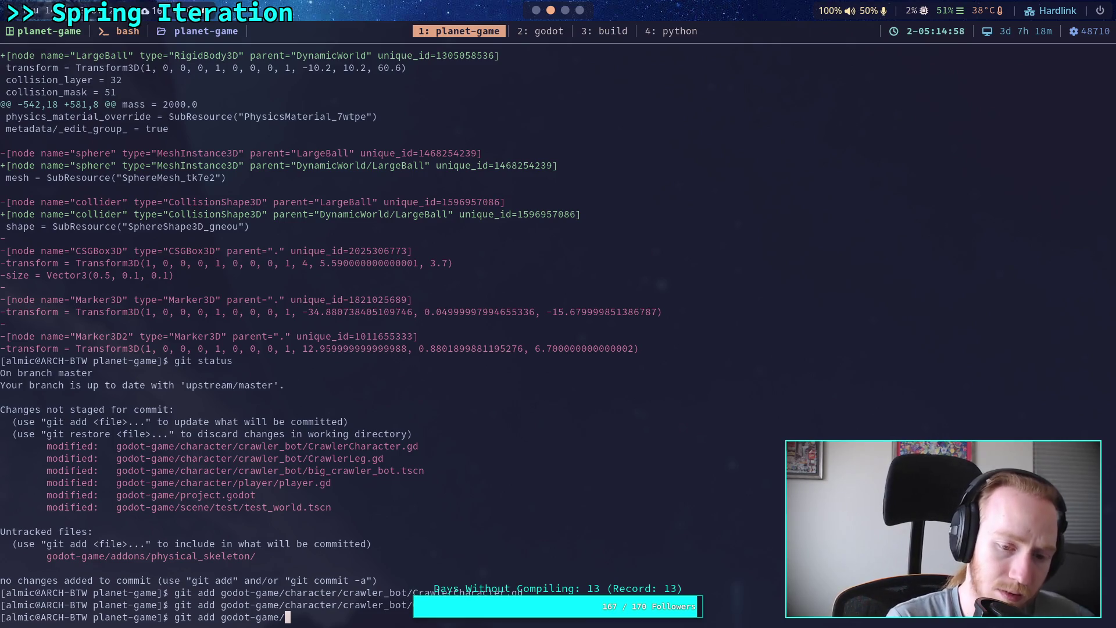
type("character/")
key("Return")
type("git add godot-game/scene/")
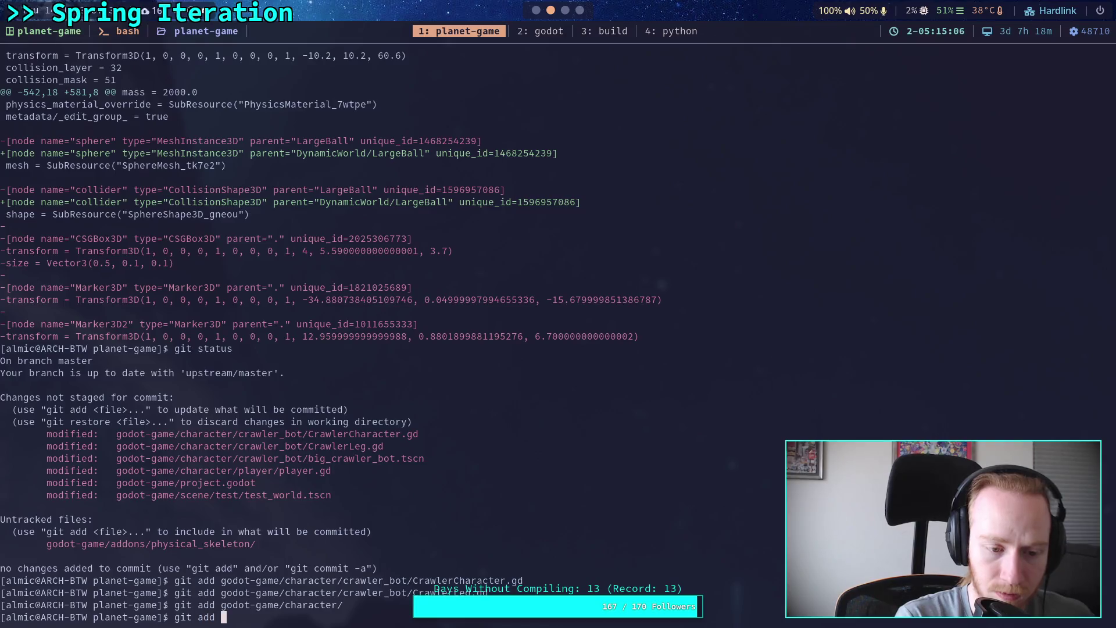
key("Return")
type("git ")
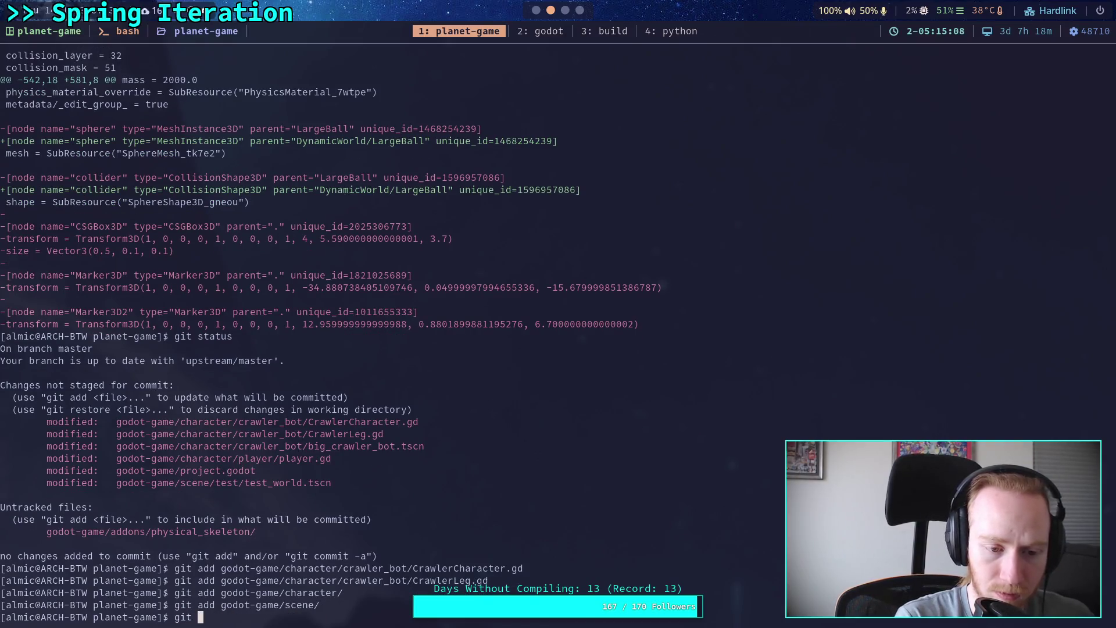
type("add -i godot-game/project.godot")
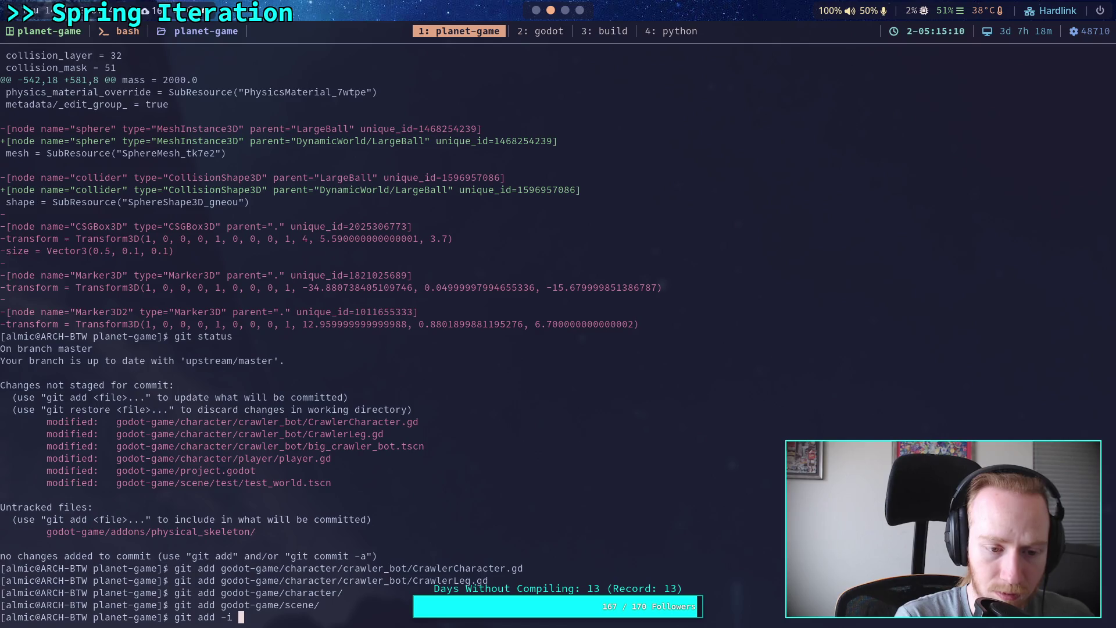
key("Return")
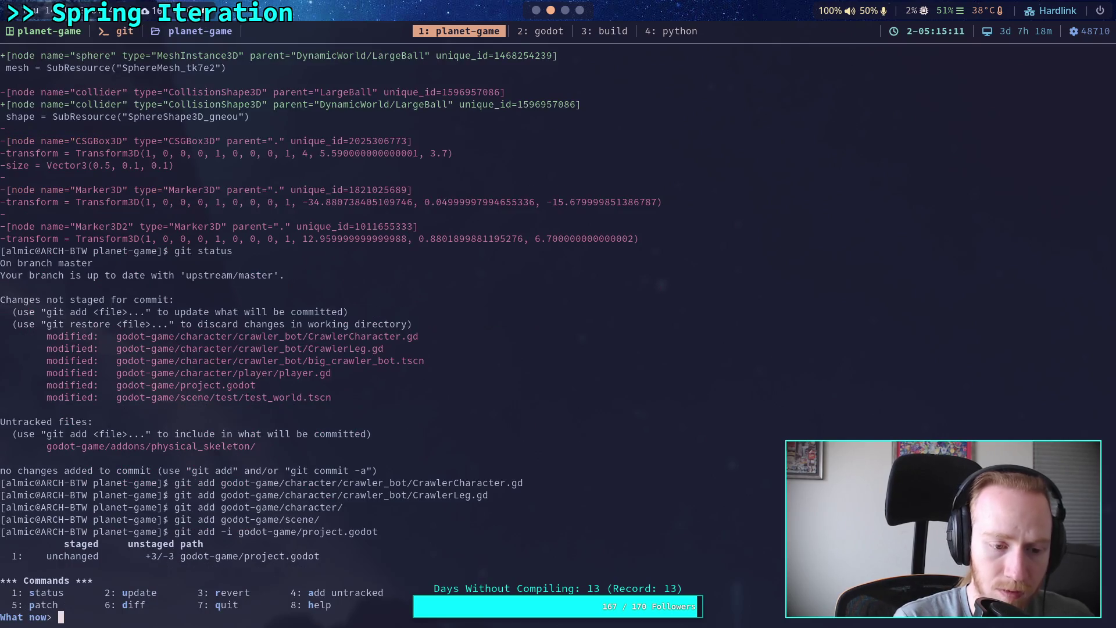
- Patch-stage project.godot: skip the plugin-list hunk, stage the physics-threshold hunk, then quit
type("5")
key("Return")
type("1")
key("Return")
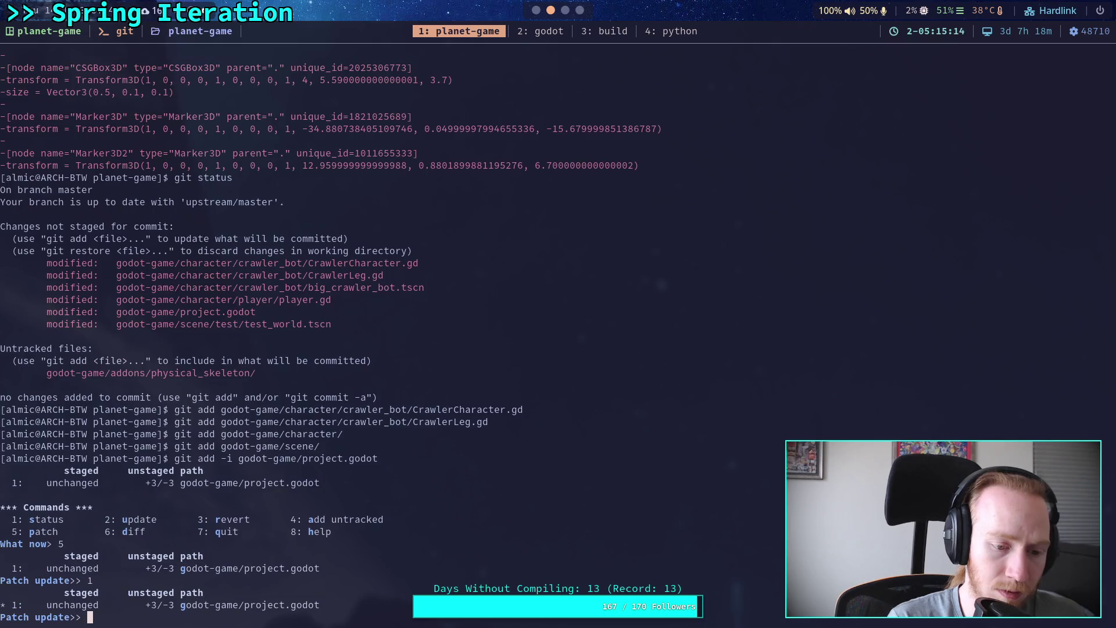
key("Return")
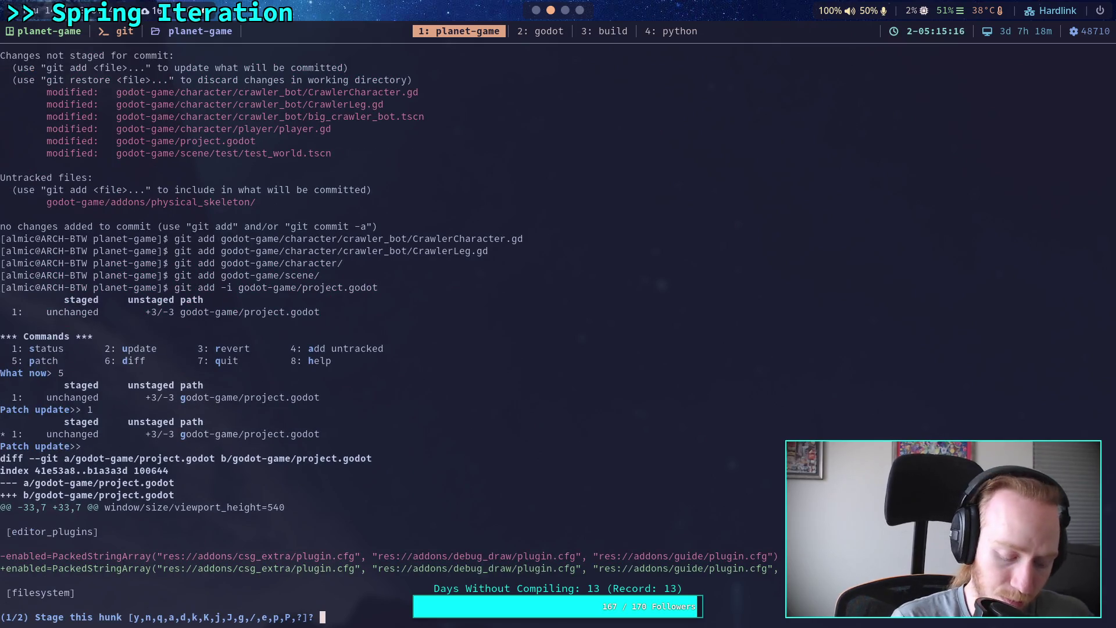
type("n")
key("Return")
type("y")
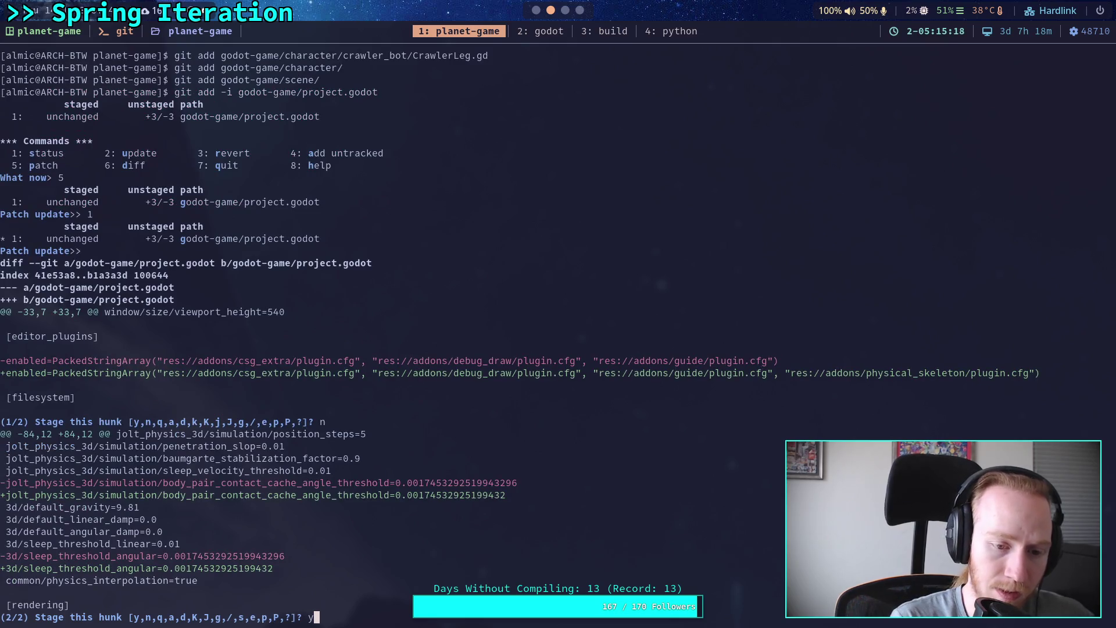
key("Return")
type("q")
key("Return")
- Run git status to confirm what is staged, then type git diff --staged
type("git status")
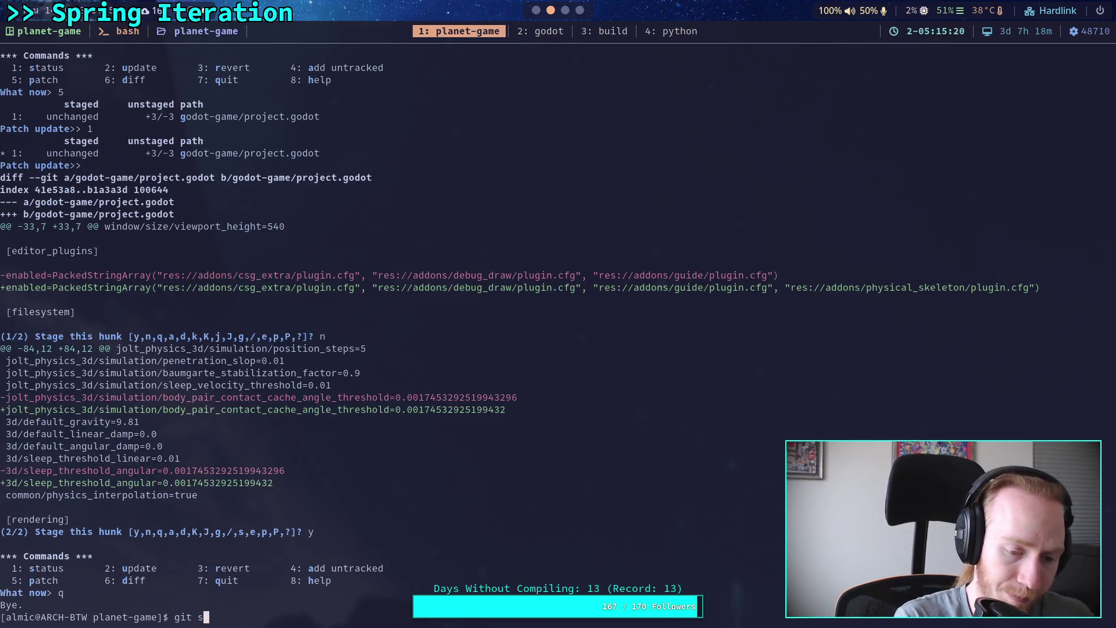
key("Return")
type("git diff --staged")
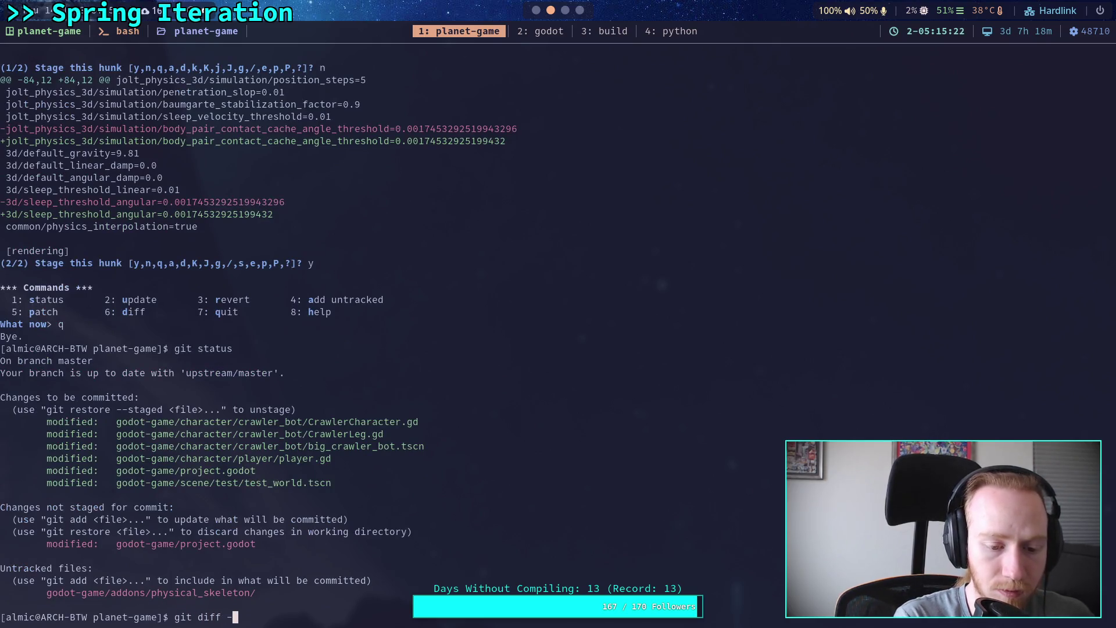
- Page through the staged diff for the crawler scripts, crawler scene and test_world.tscn
key("Return")
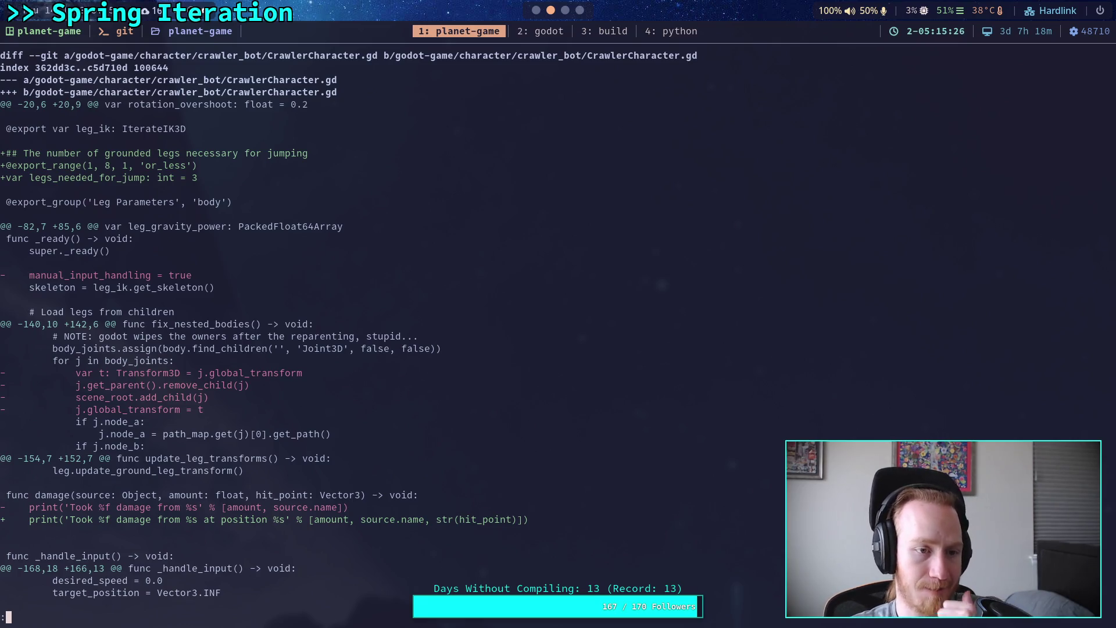
key("space")
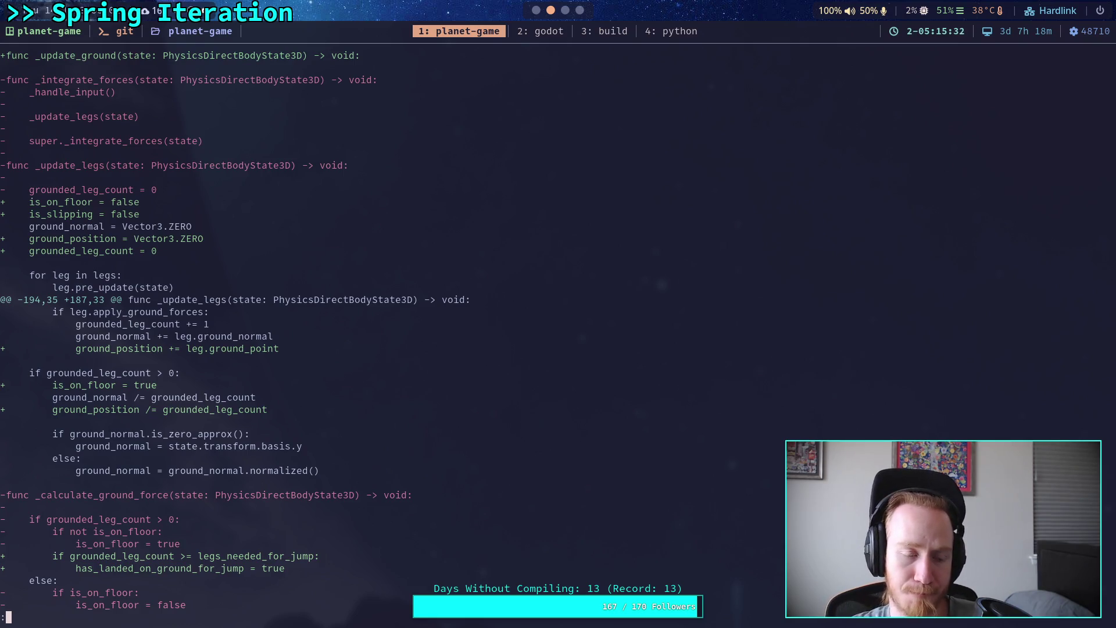
key("space")
key("space")
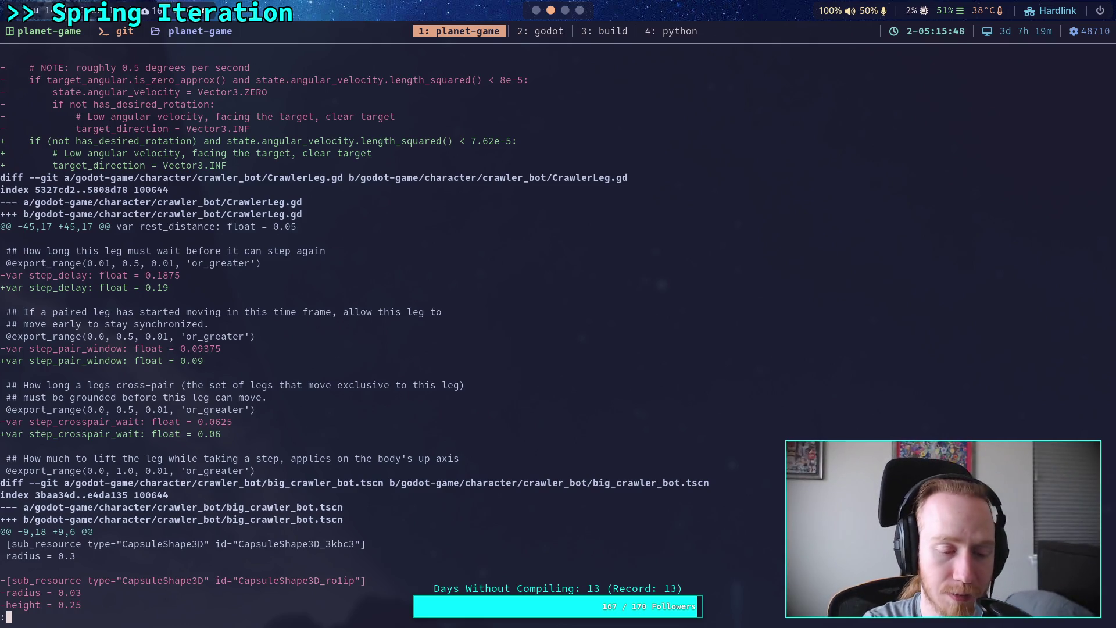
key("space")
key("space")
key("space")
key("space")
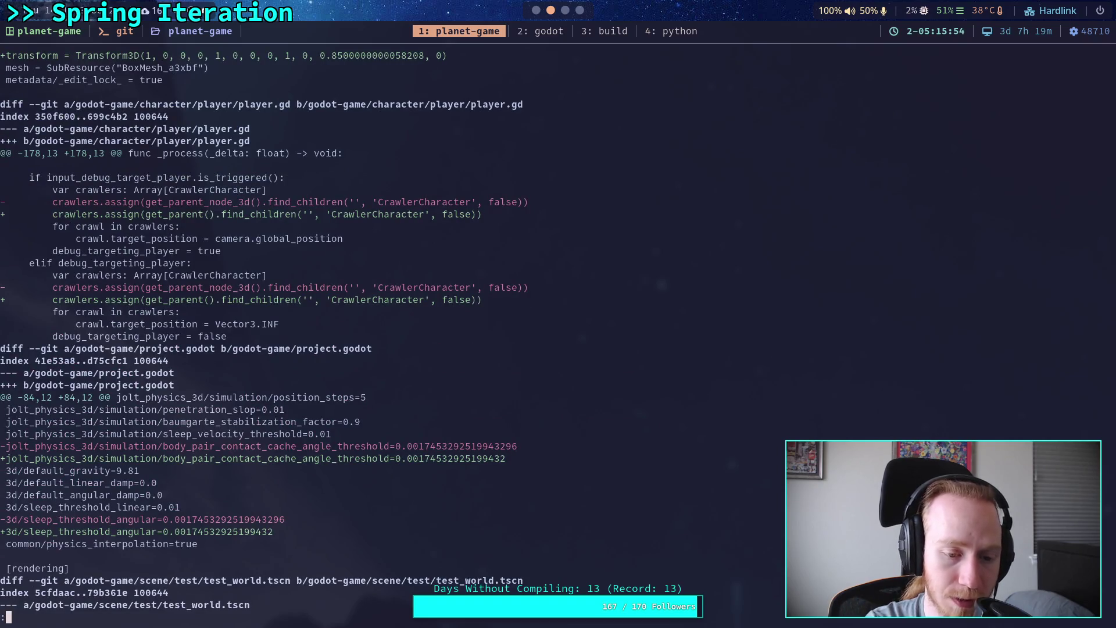
key("space")
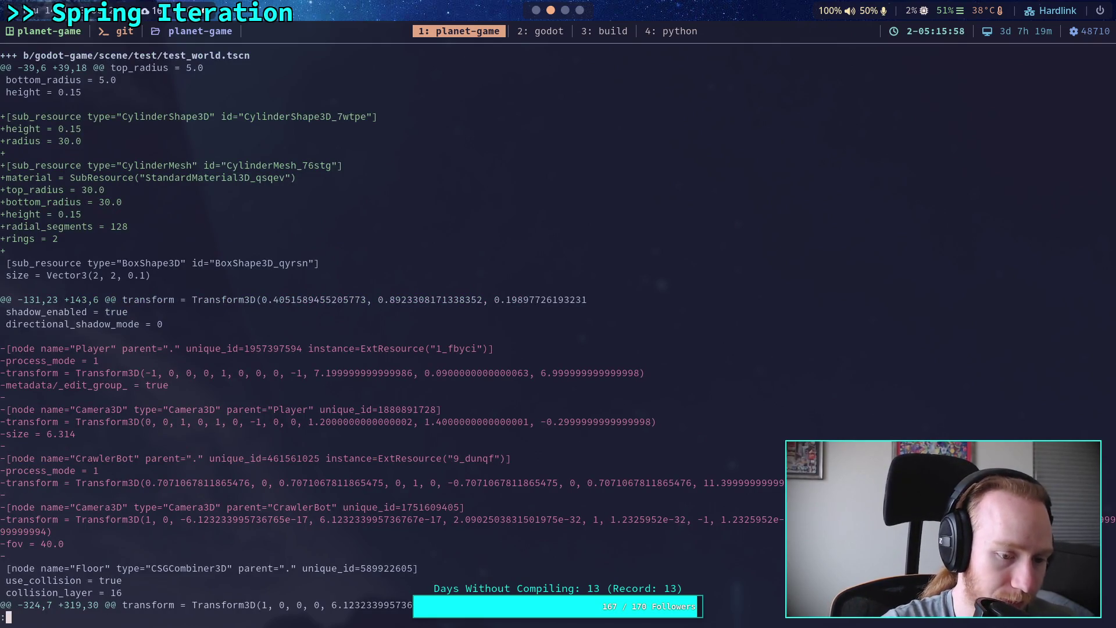
- Recheck git status and run git commit to open the message editor
type("qgit status")
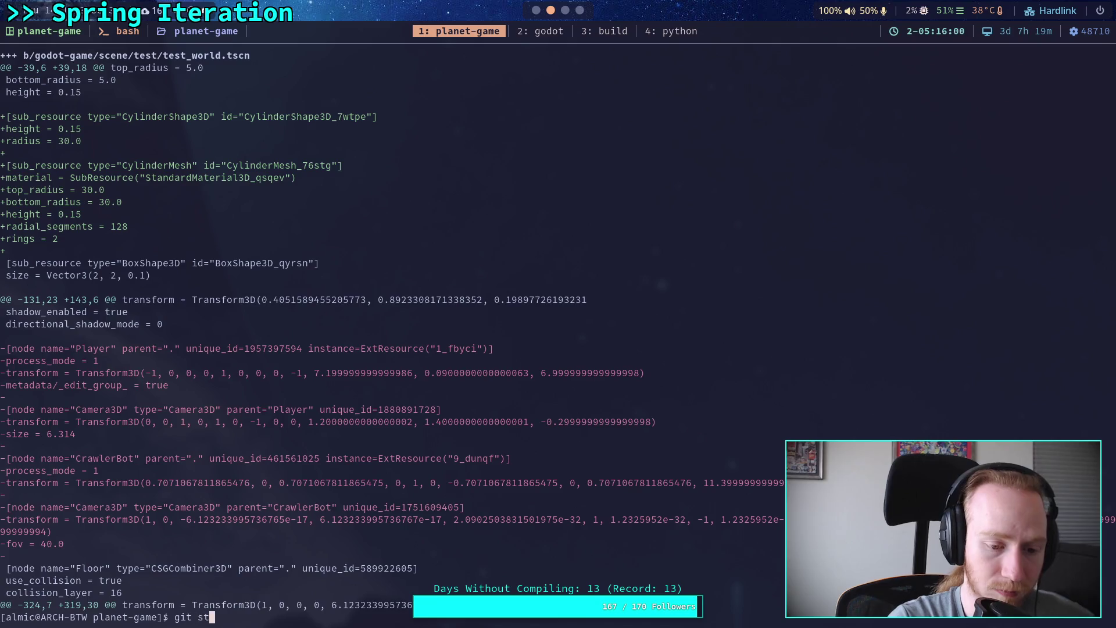
key("Return")
type("gi")
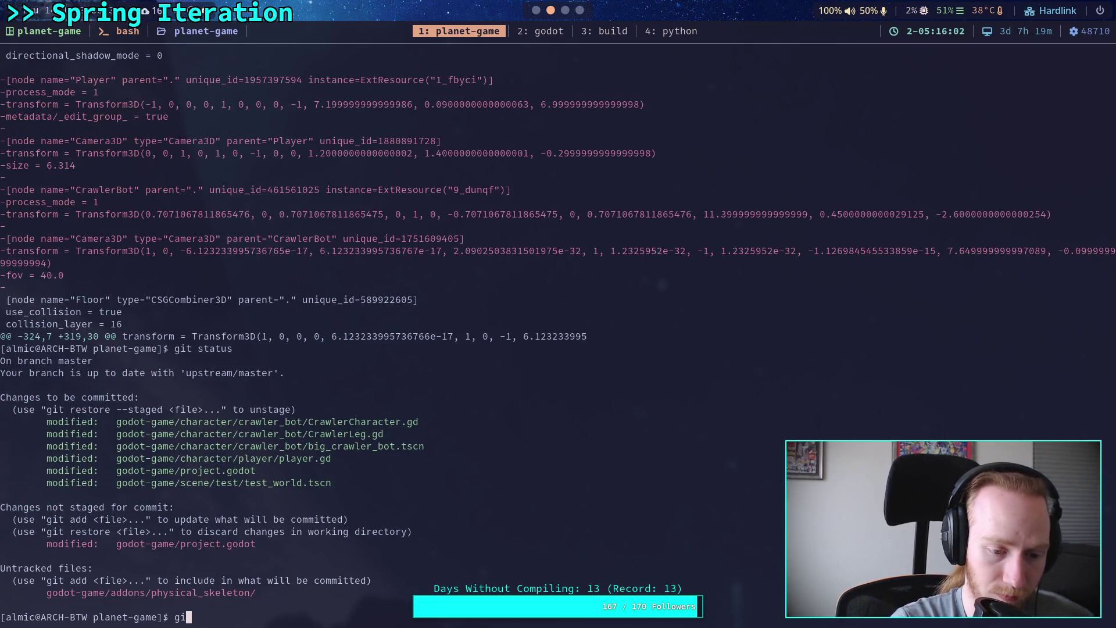
type("t commit")
key("Return")
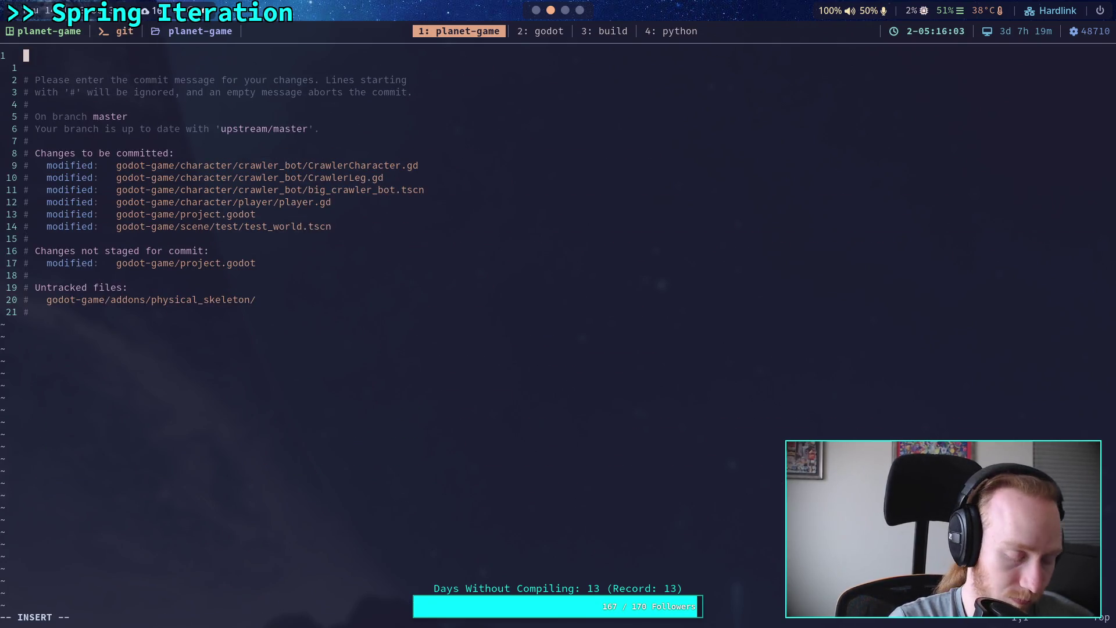
- Write the summary 'Work on crawler physical skeleton, organize test', add a blank line, start a bullet
type("Work")
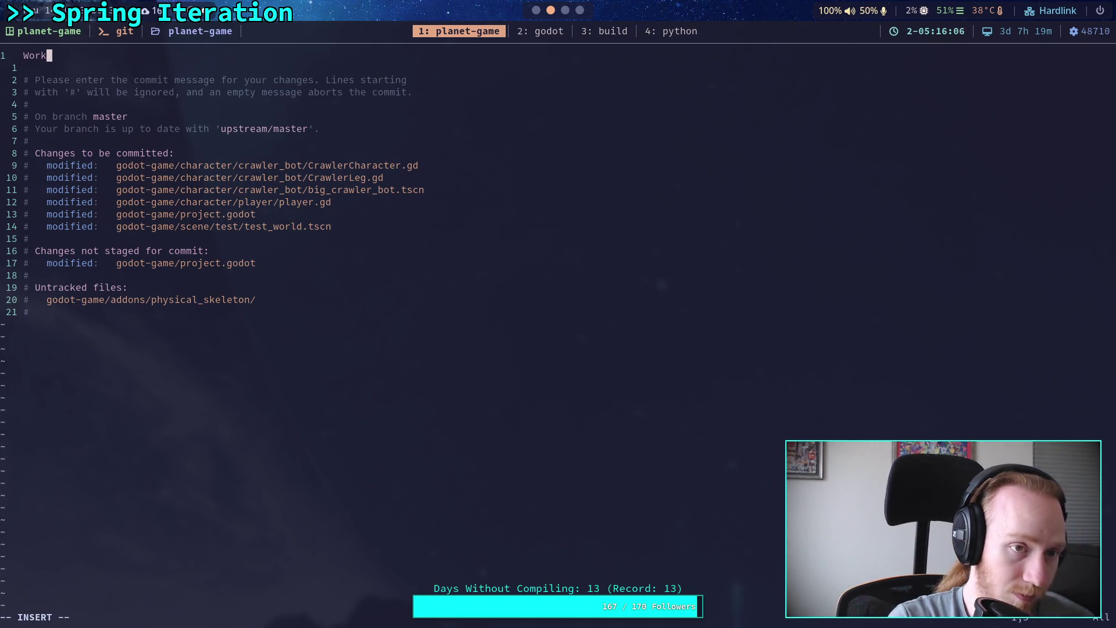
type(" on crawler ")
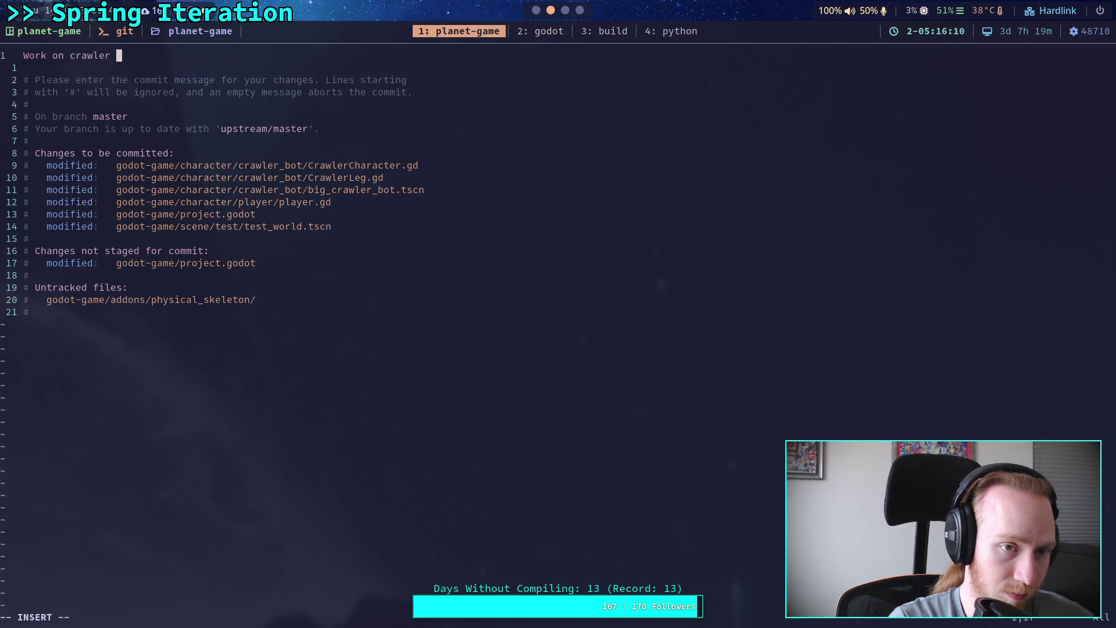
type("physical skeleton")
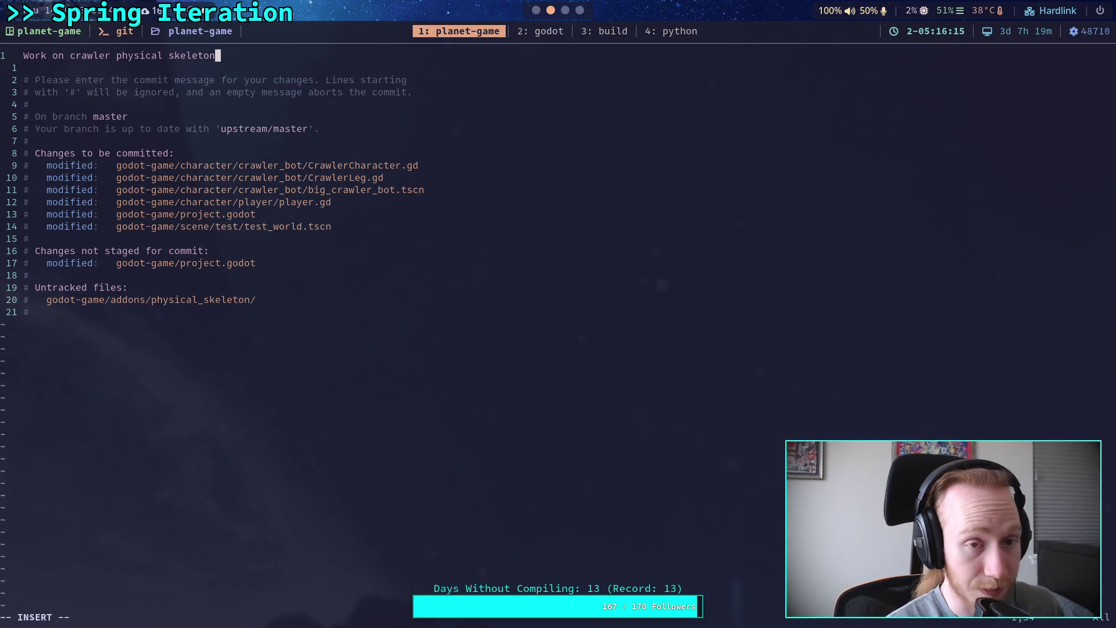
type(", organize ")
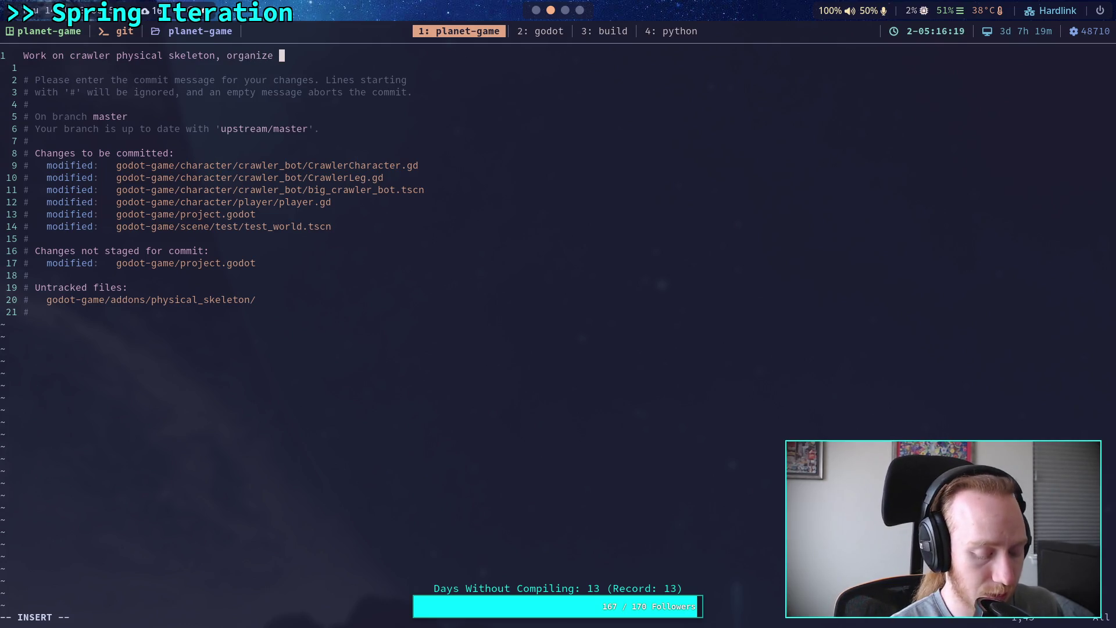
type("test sc")
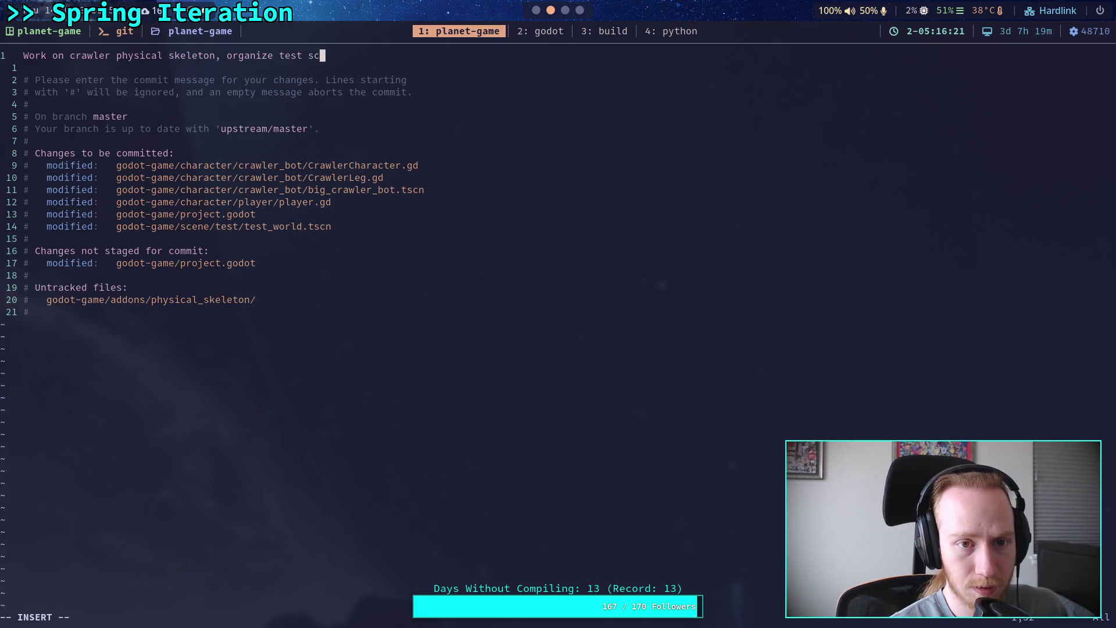
type("ene")
key("BackSpace")
key("BackSpace")
key("BackSpace")
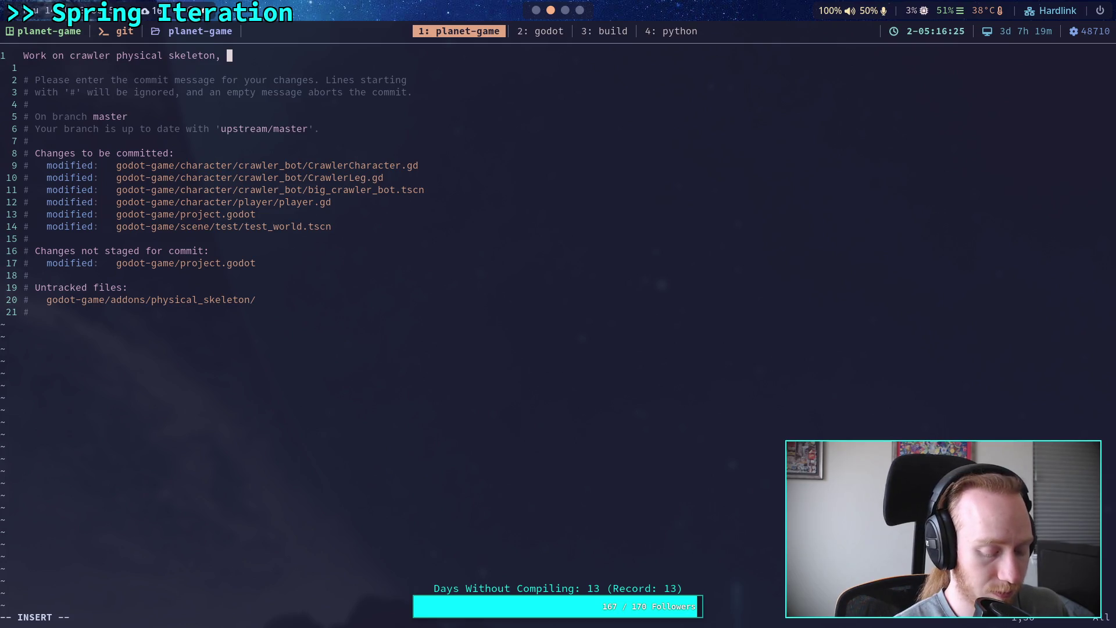
type("orga")
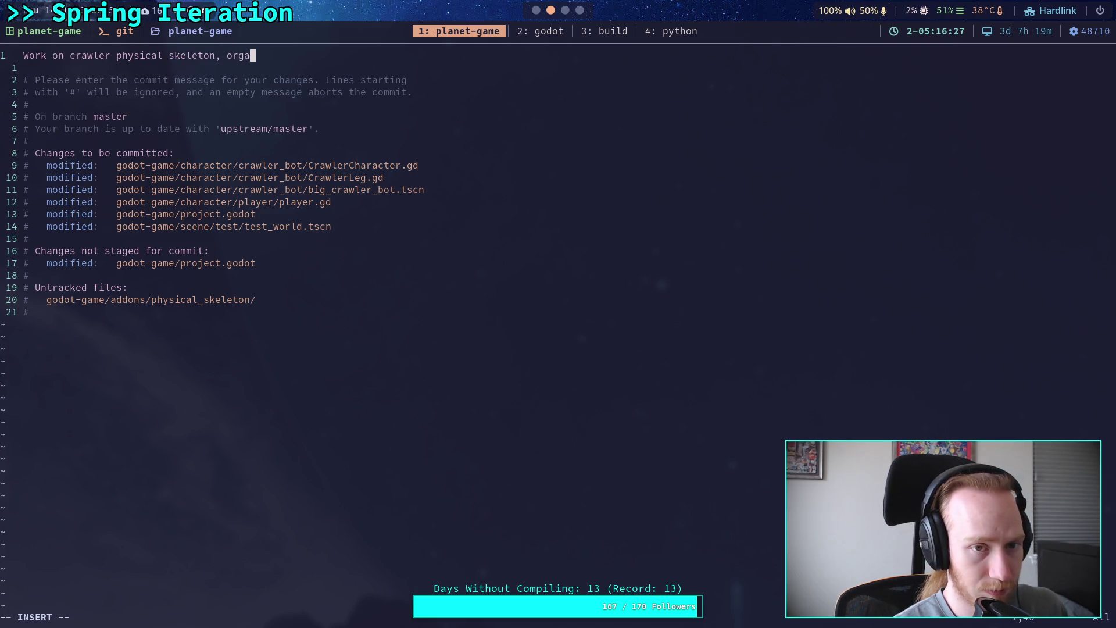
type("nize test")
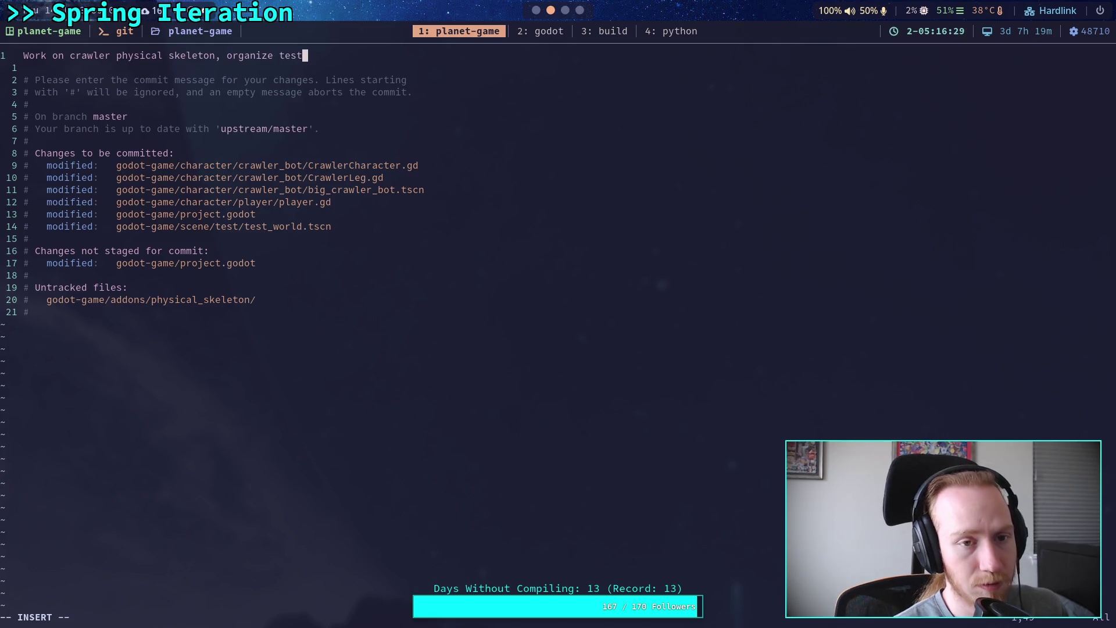
key("Return")
key("Return")
type("-")
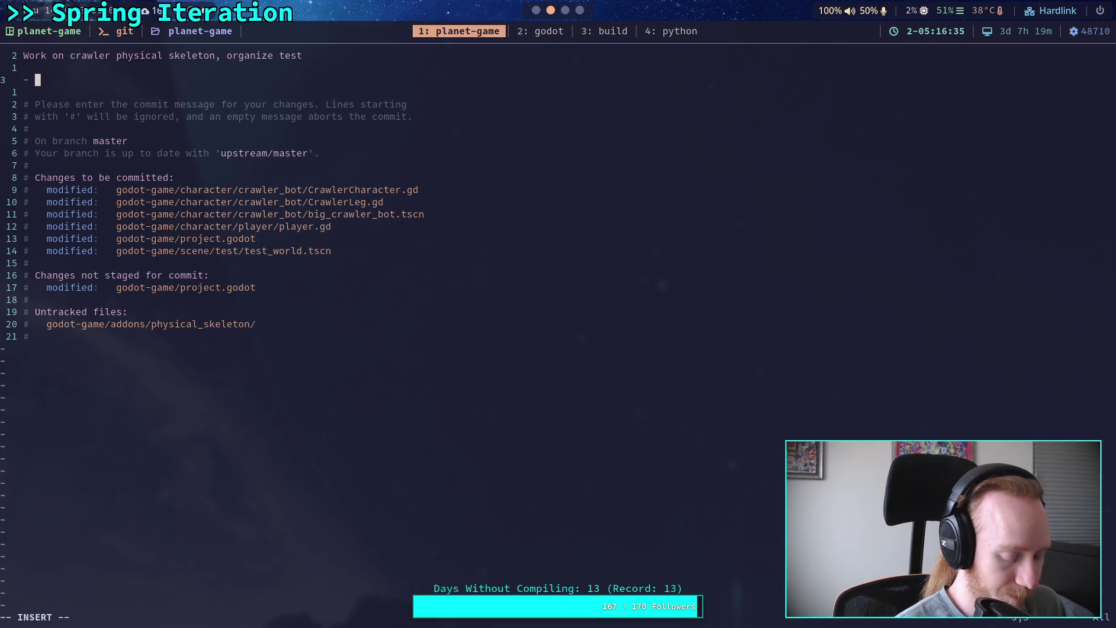
- Add bullets 'Floating point precision memes in project file' and 'Organize test scene with folder nodes'
type("Float")
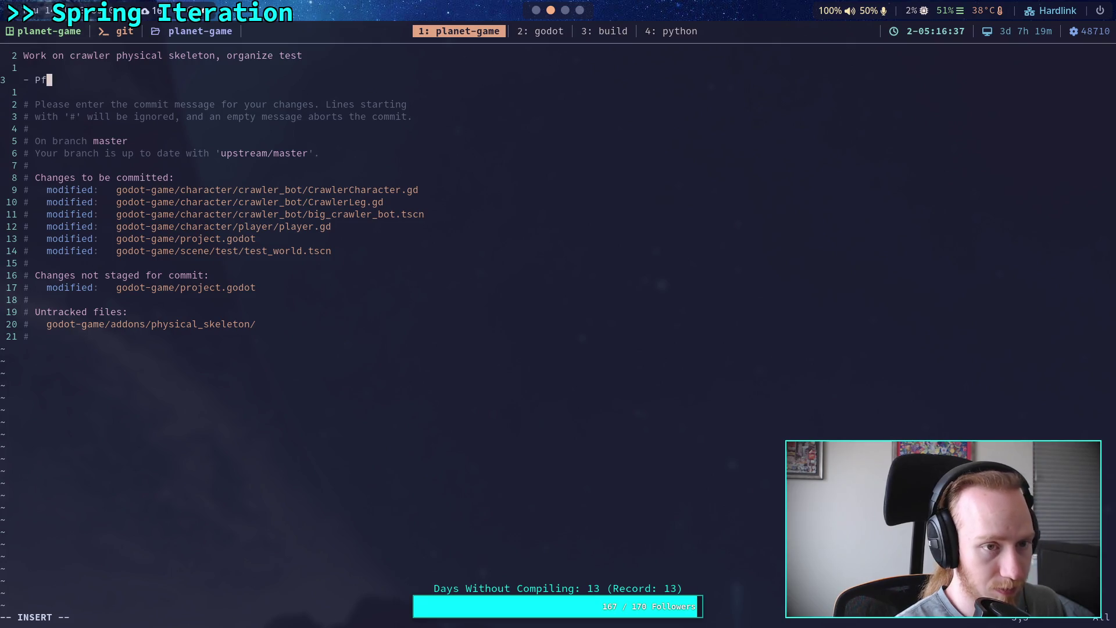
type("ing poit")
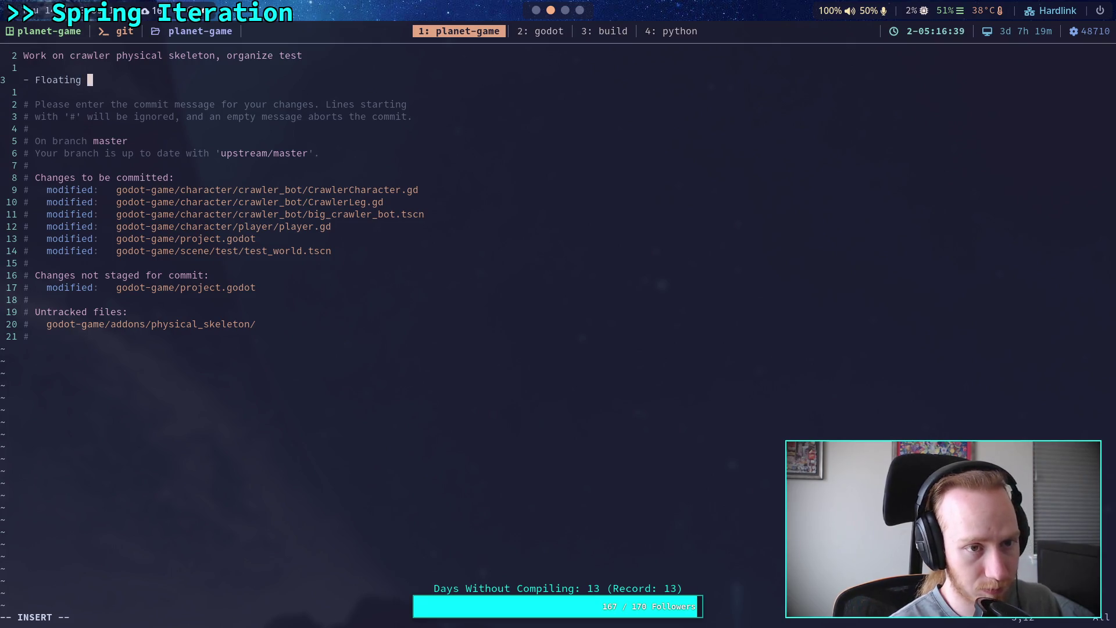
key("BackSpace")
type("nt precision")
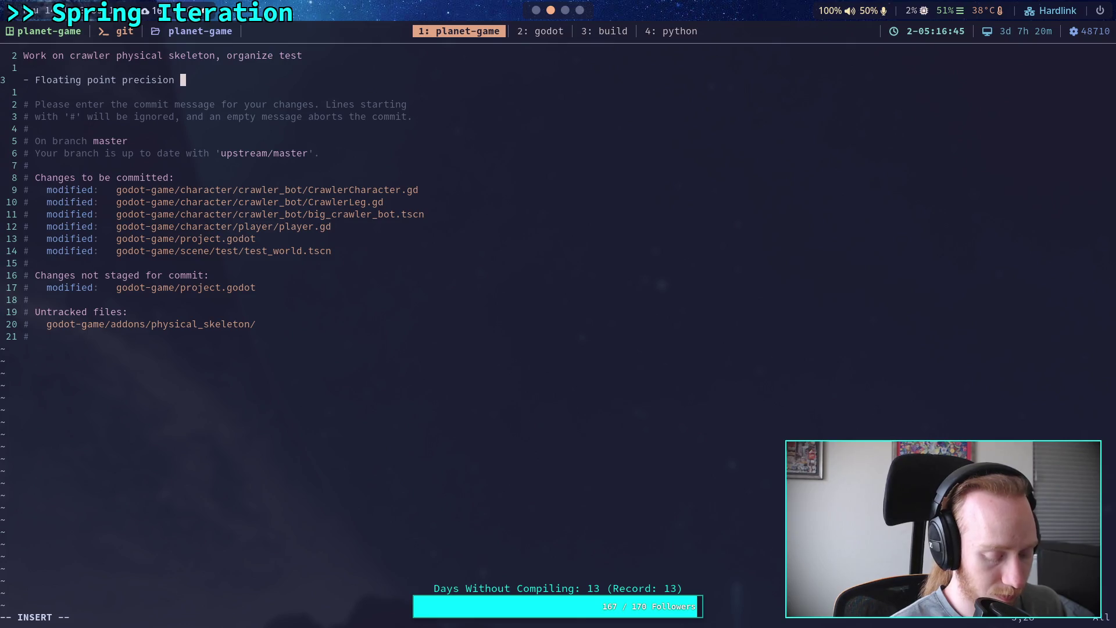
type("mem")
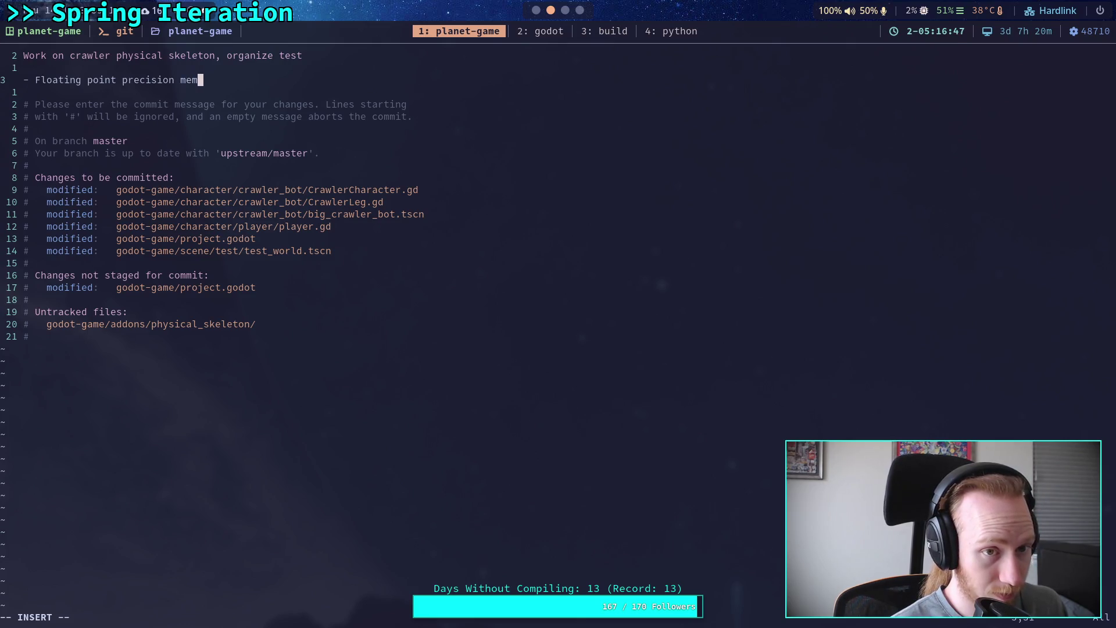
type("es in pro")
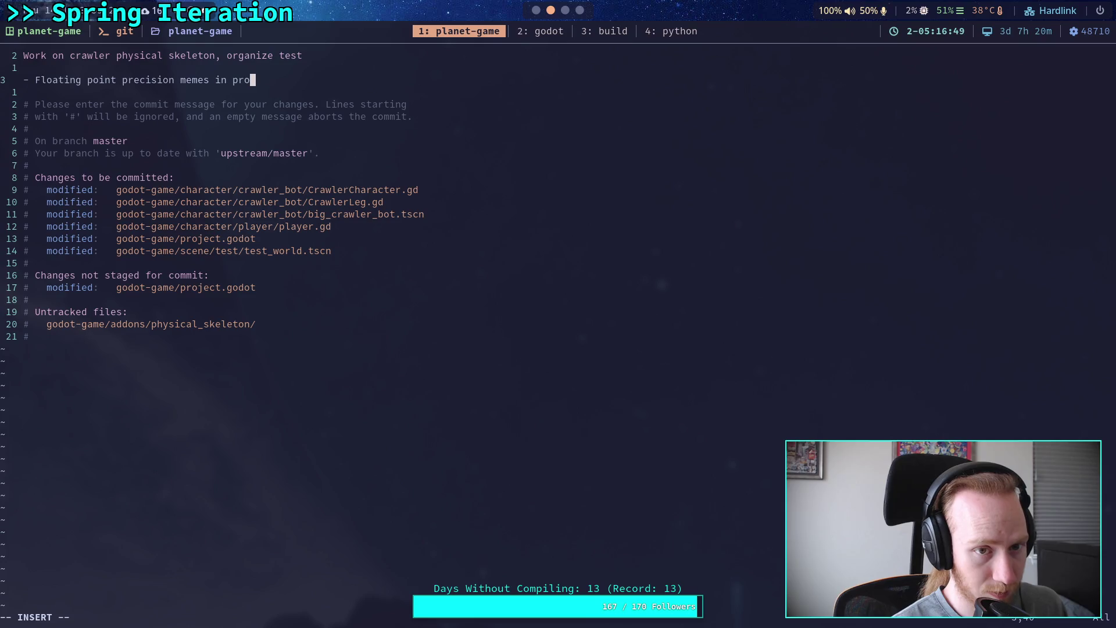
type("ject file")
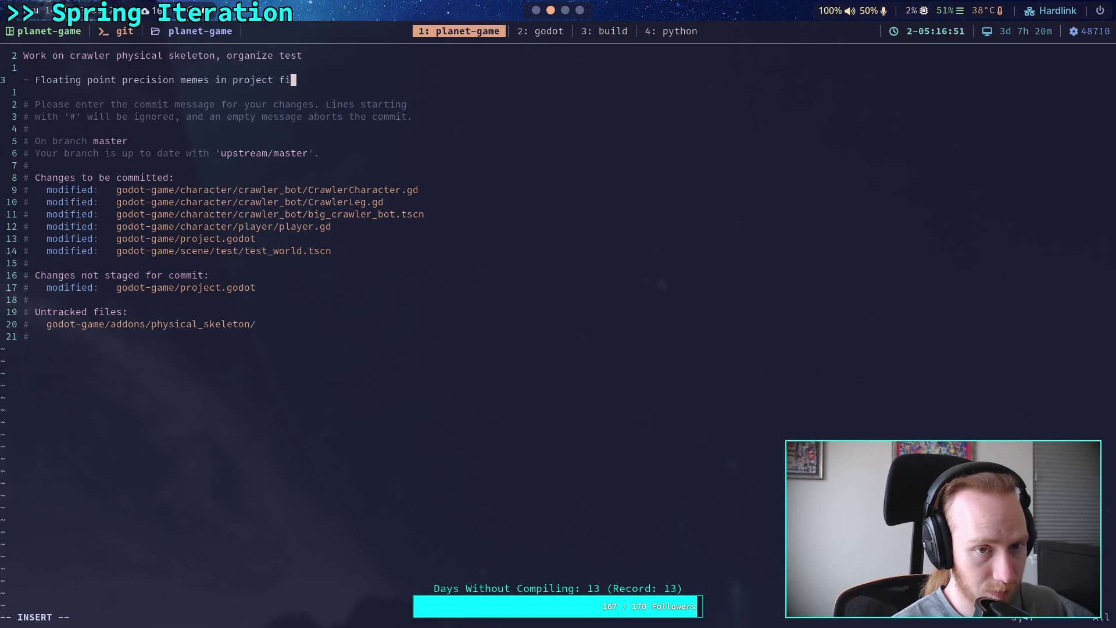
key("Return")
type("- ")
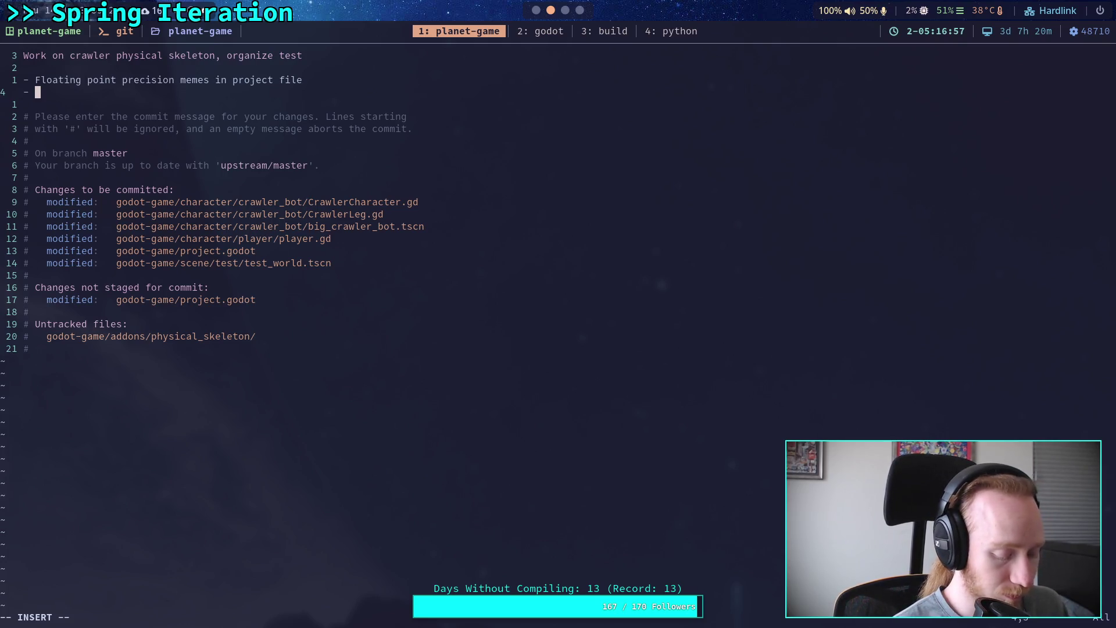
type(" Organize")
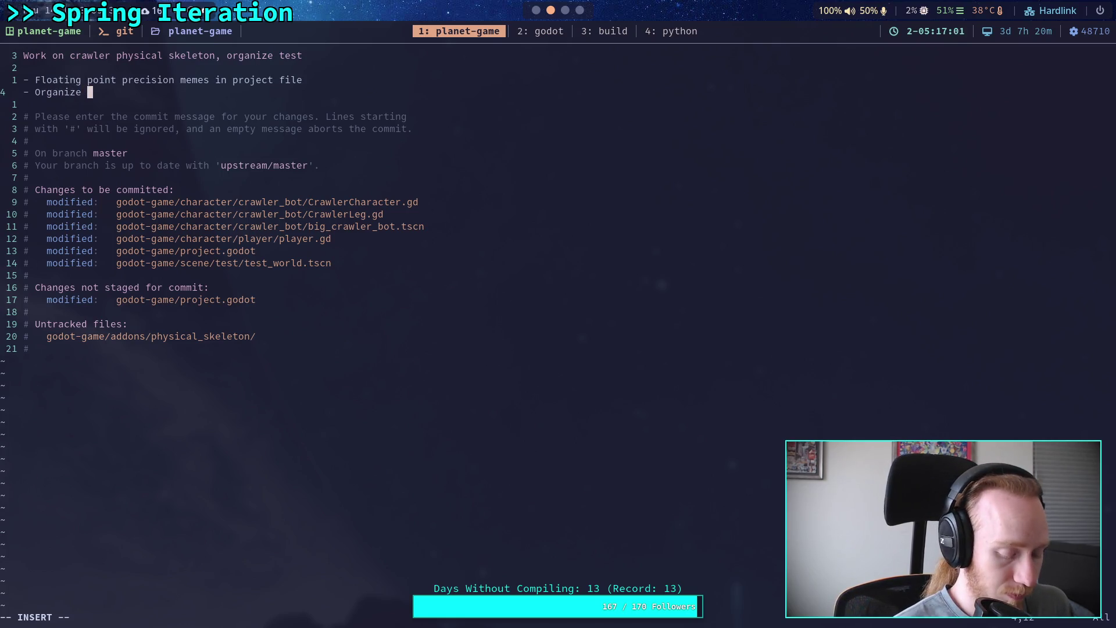
type(" test ")
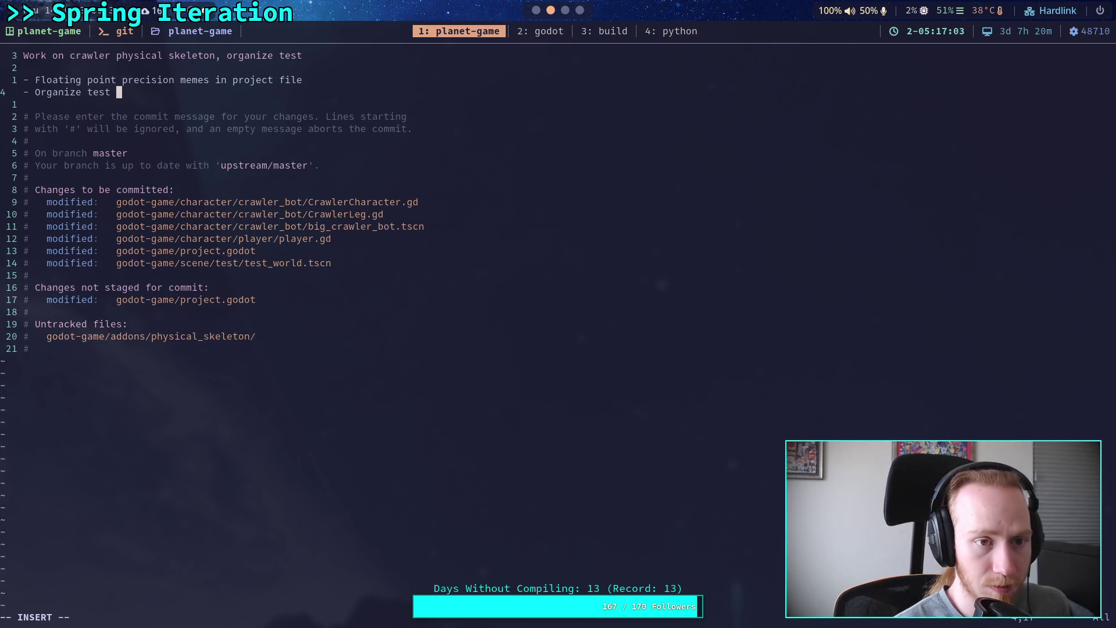
type("scene with fol")
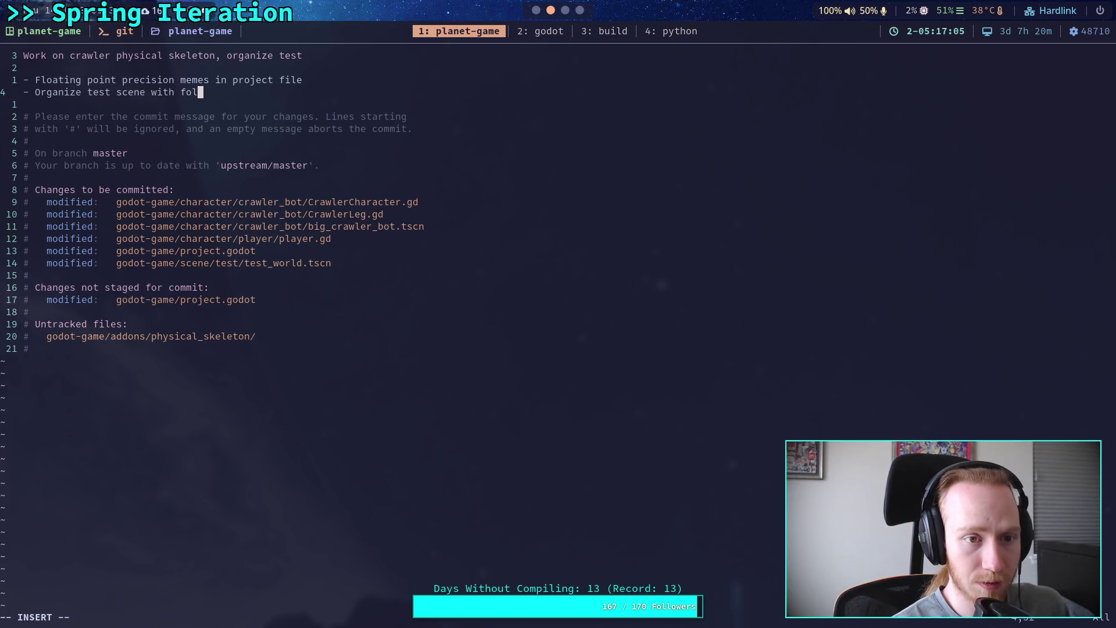
type("der nodes")
key("Return")
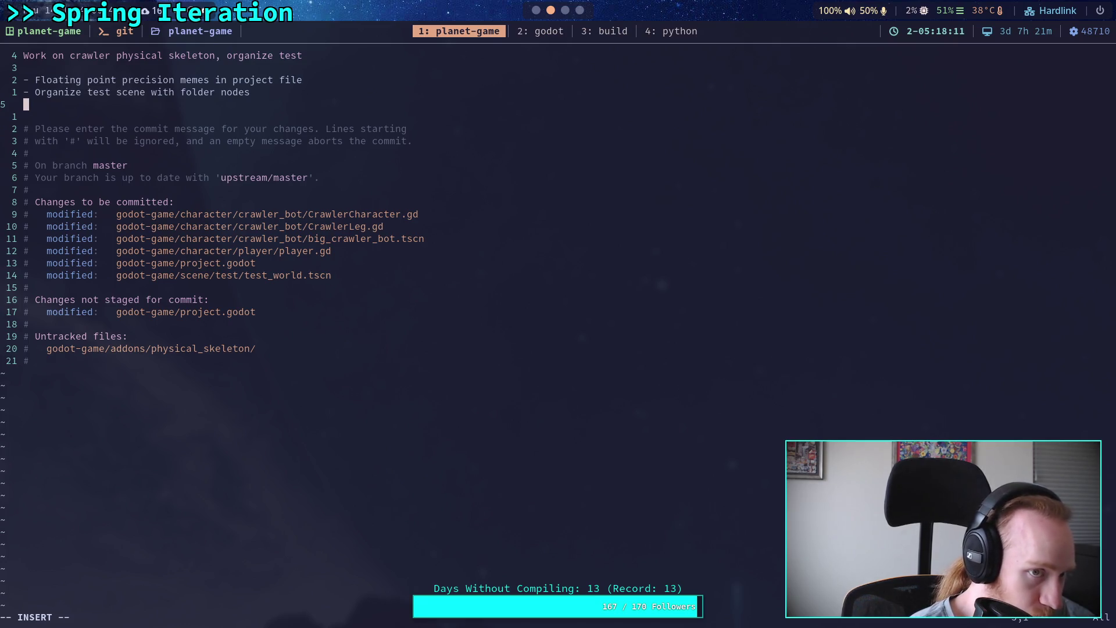
- Add the bullet 'Physical skeleton testing in crawler'
type("-")
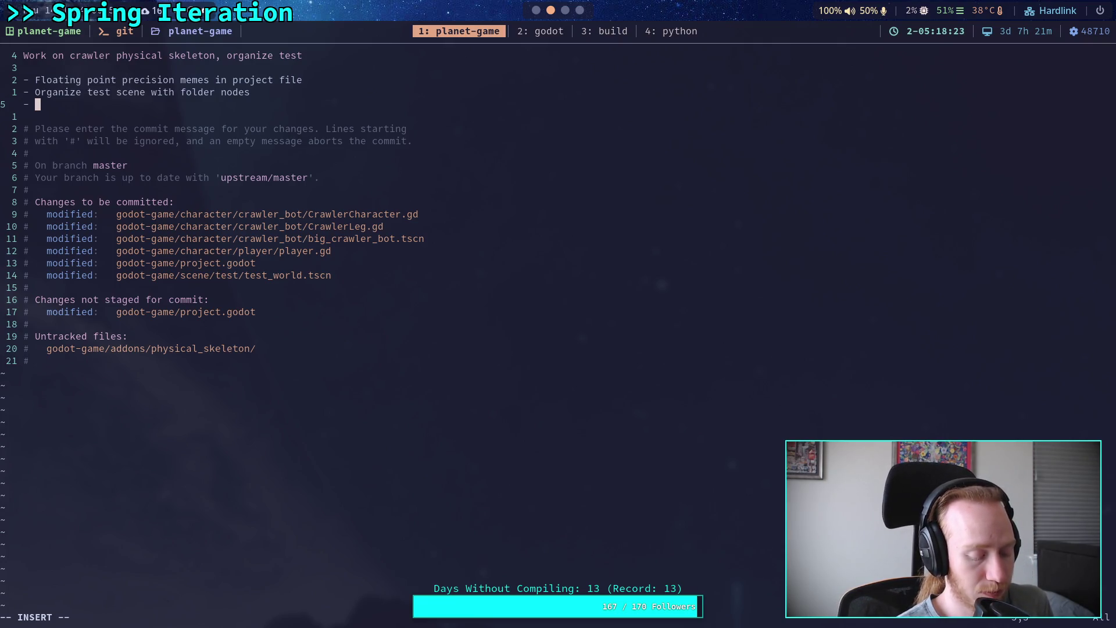
type("Physica")
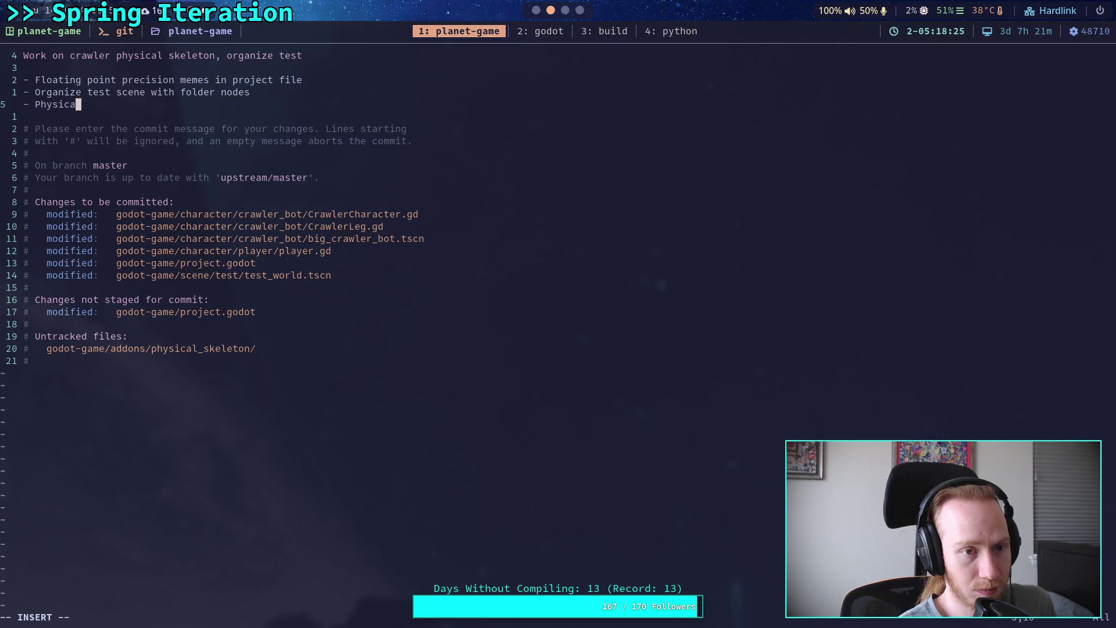
type("l skel")
key("BackSpace")
key("BackSpace")
key("BackSpace")
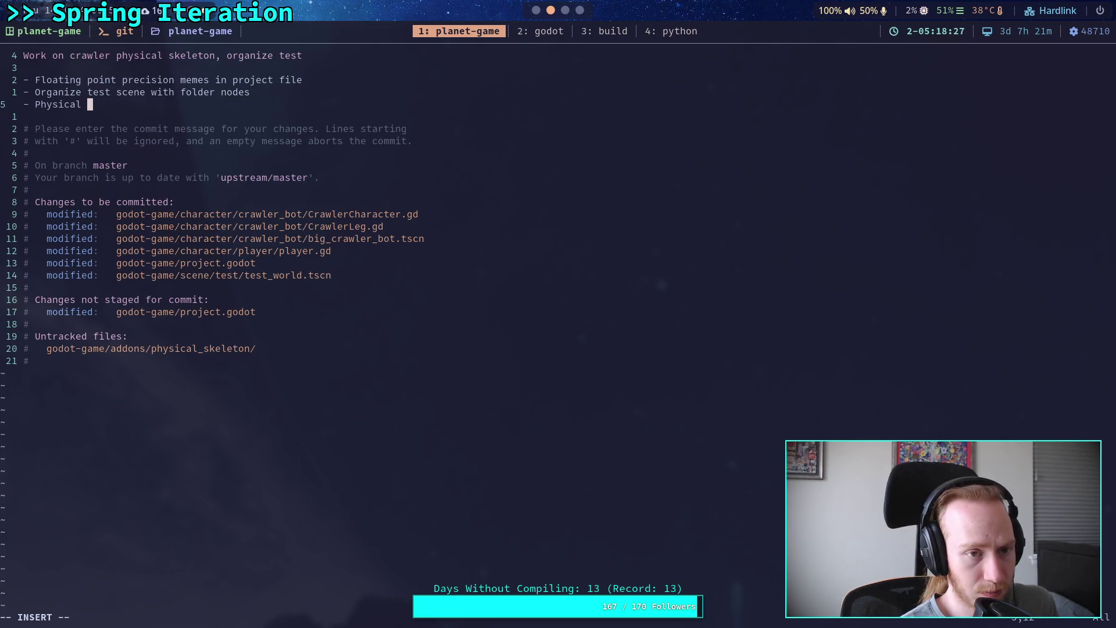
type("skeleton ")
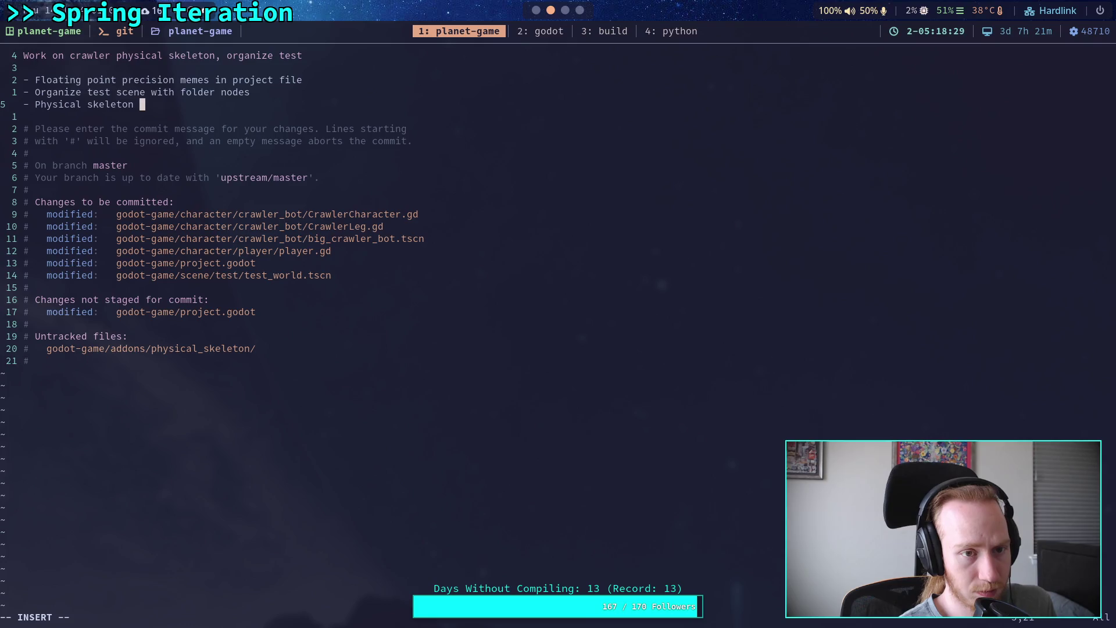
type("testing in crawler")
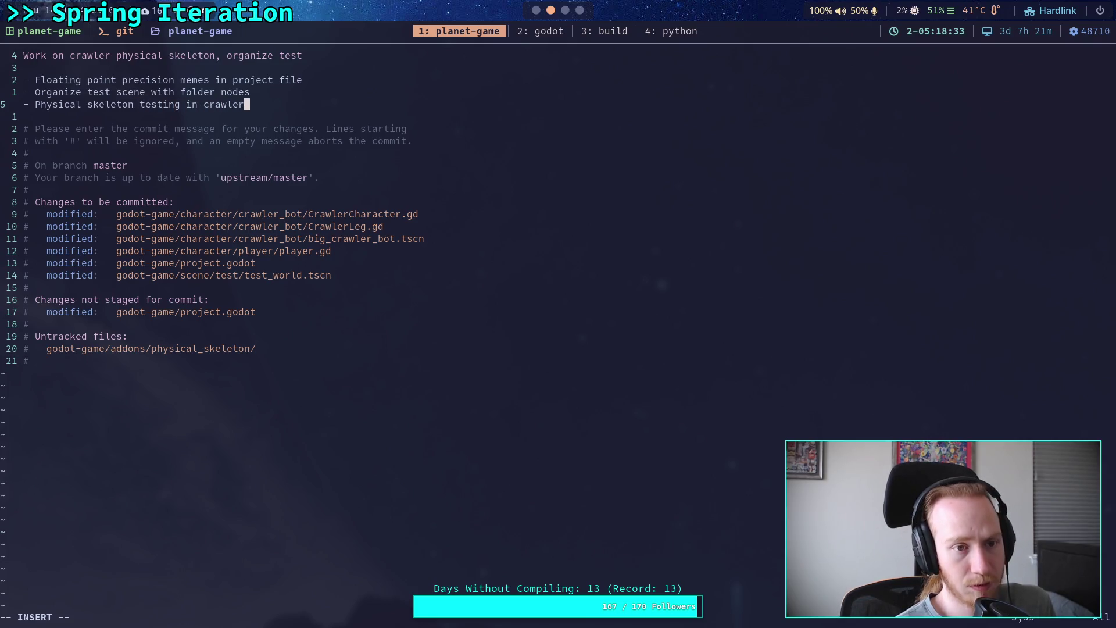
key("Return")
- Add a bullet about updated CrawlerLeg defaults for 100 TPS
type("- Updated defa")
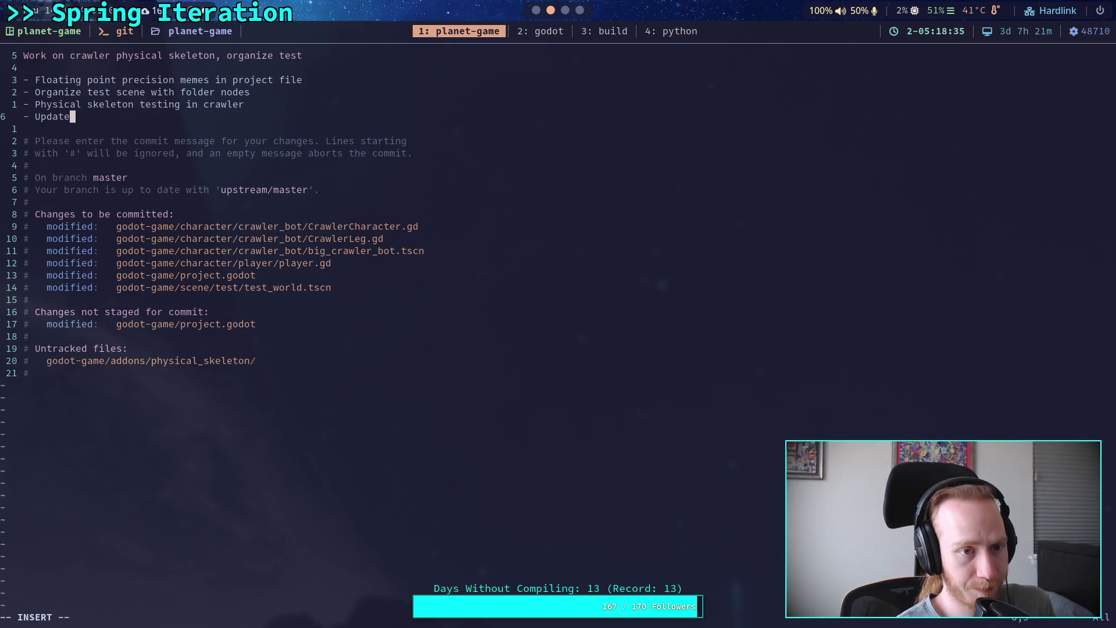
type("ults for 100 ")
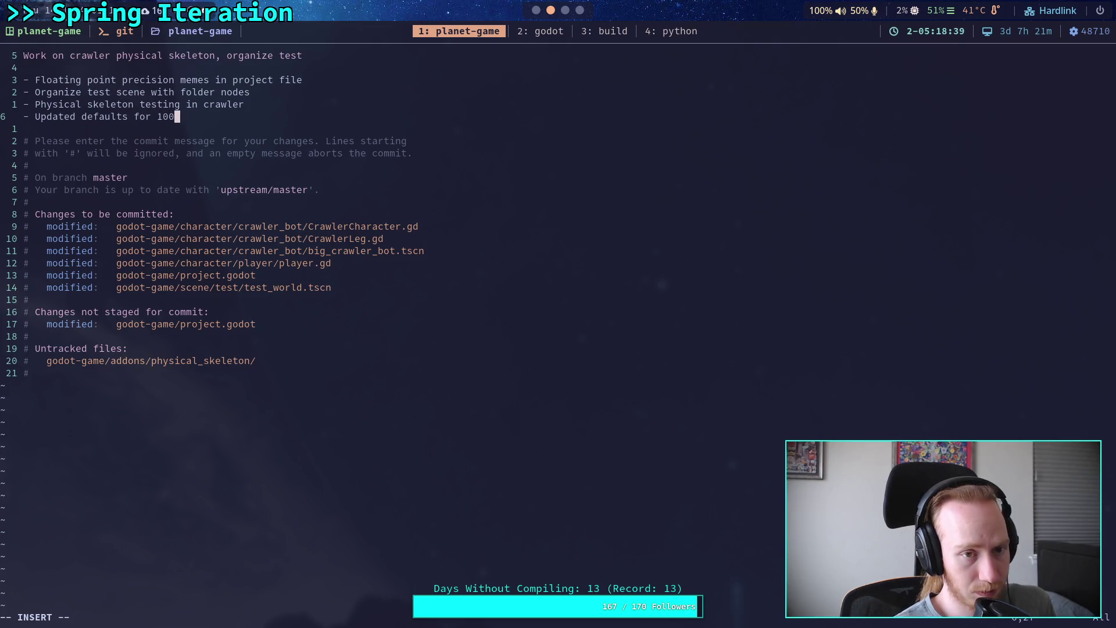
type("TPS in")
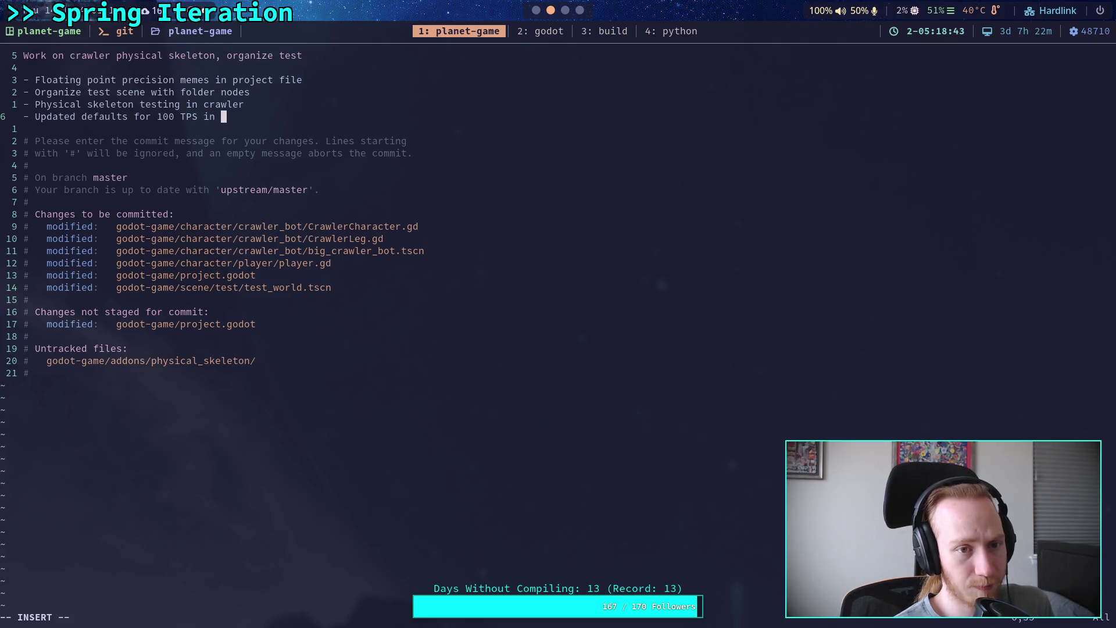
key("BackSpace")
key("BackSpace")
key("BackSpace")
key("Left")
key("Left")
key("Left")
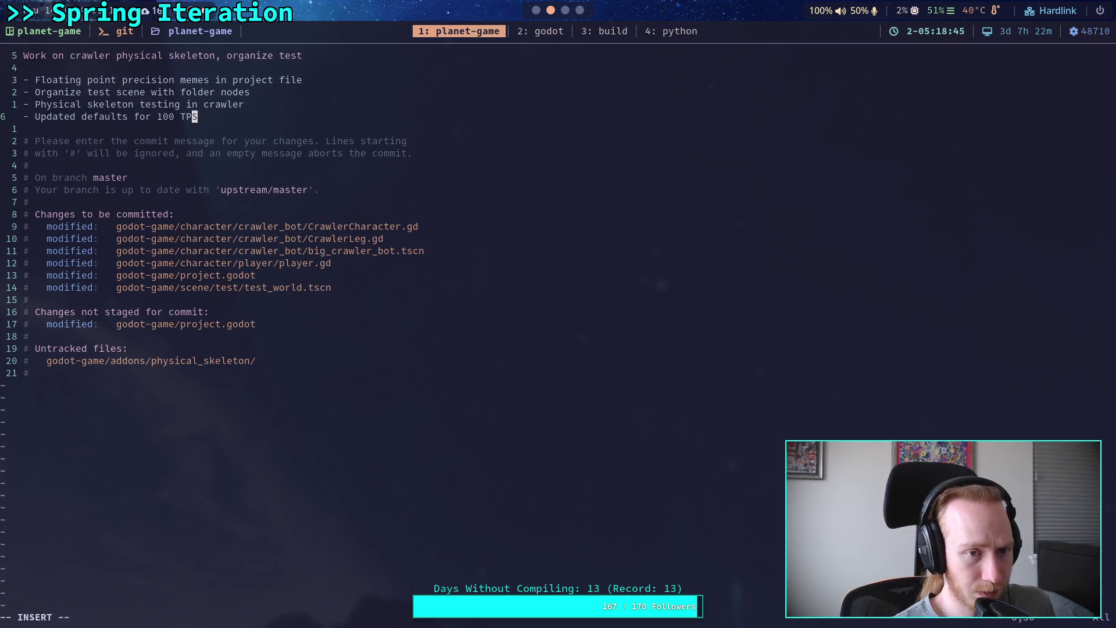
type("CrawlerLeg")
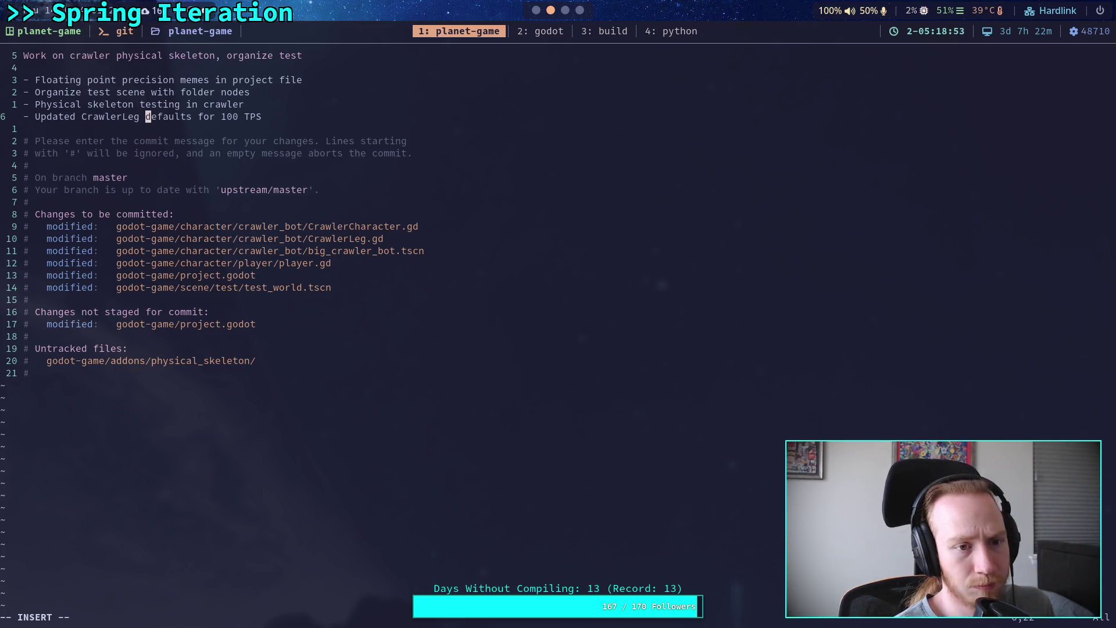
left_click(252, 117)
key("Right")
key("Right")
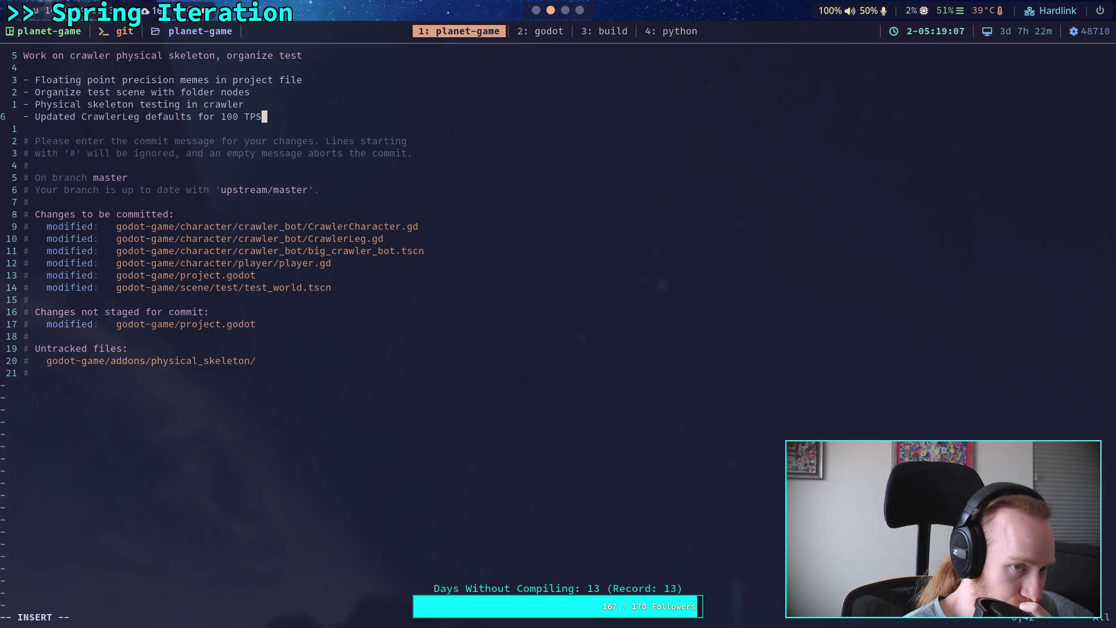
- Add the bullet 'Fix bug with finding crawlers to target the player in debug controls'
key("Return")
type("- Fi")
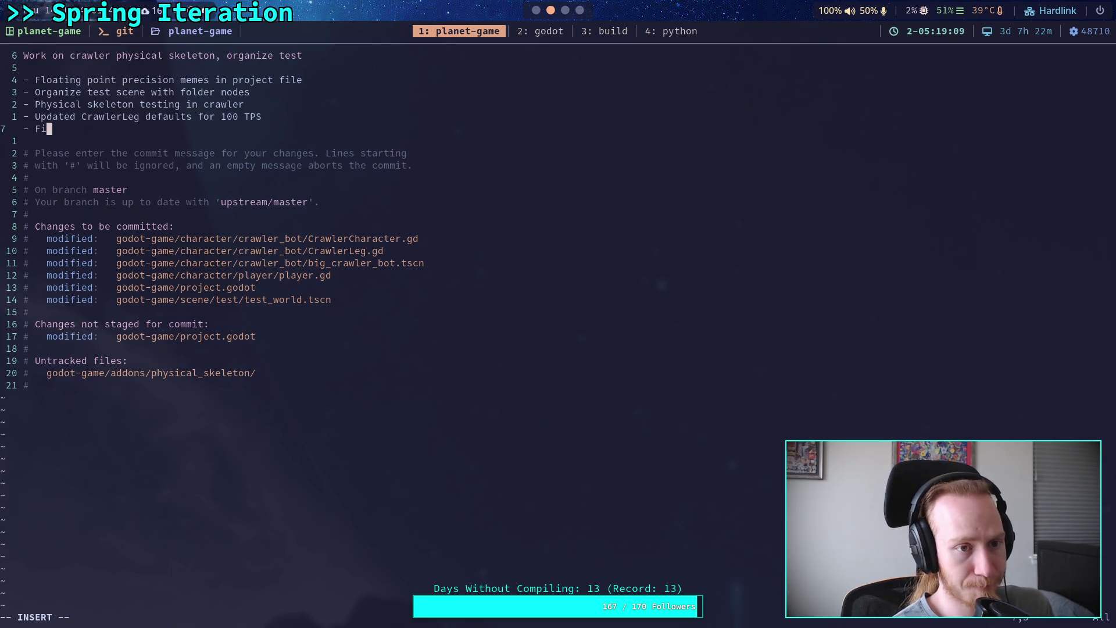
type("x be")
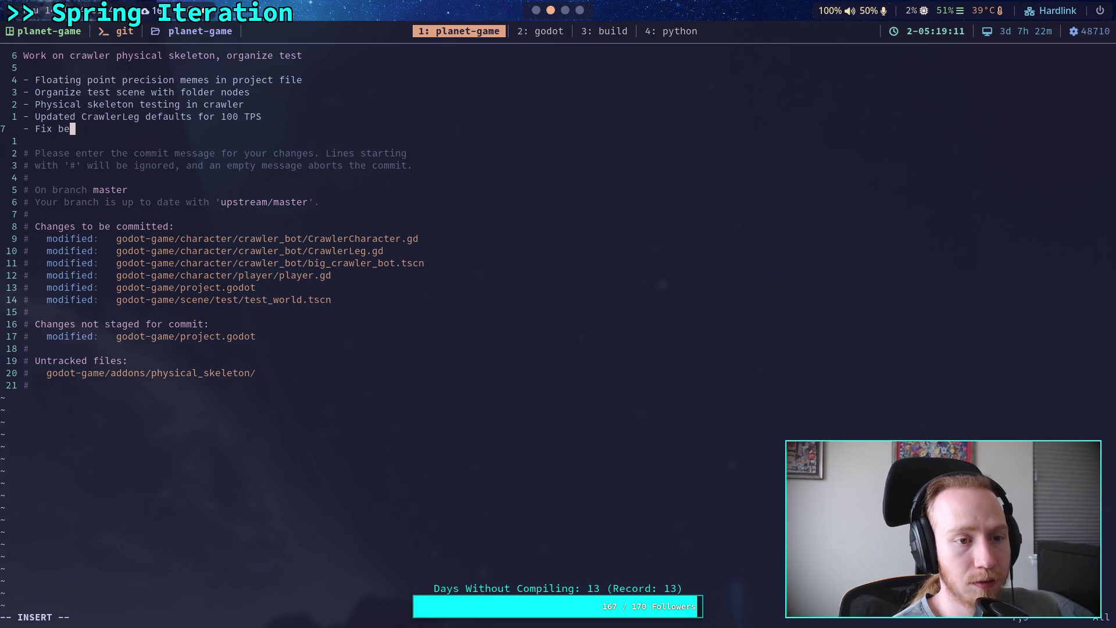
key("BackSpace")
type("ug")
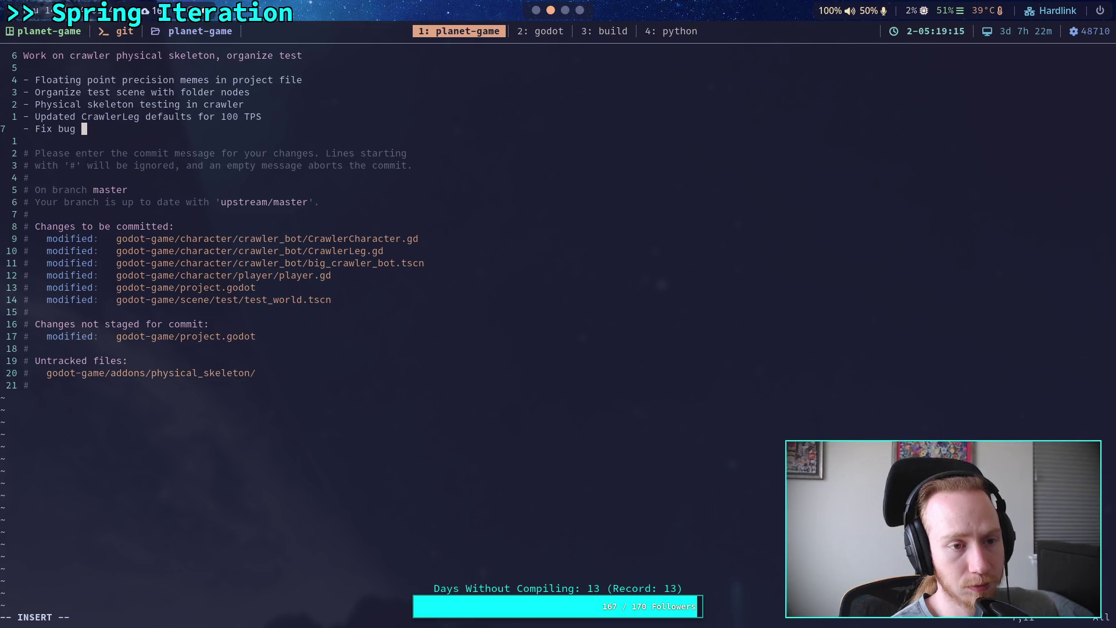
type(" with findi")
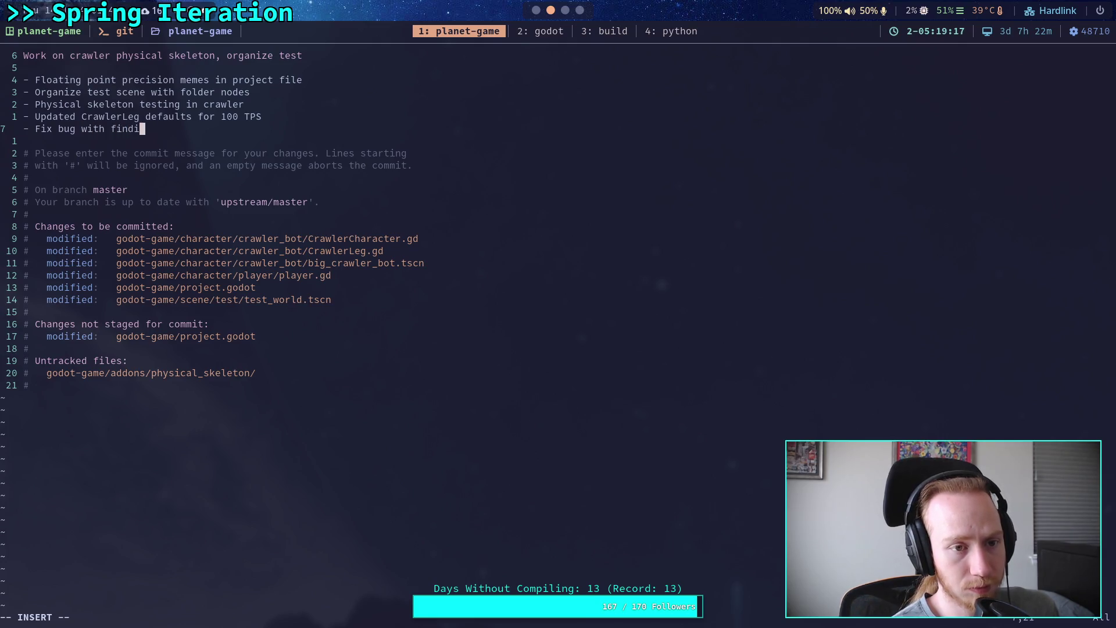
type("ng crawl")
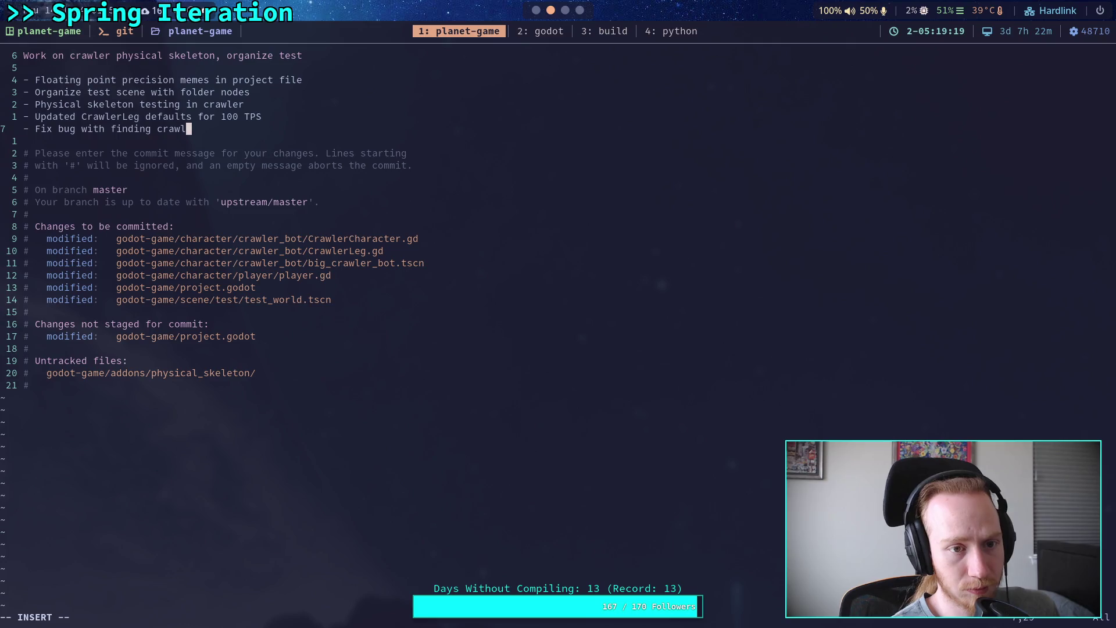
type("ers to target ")
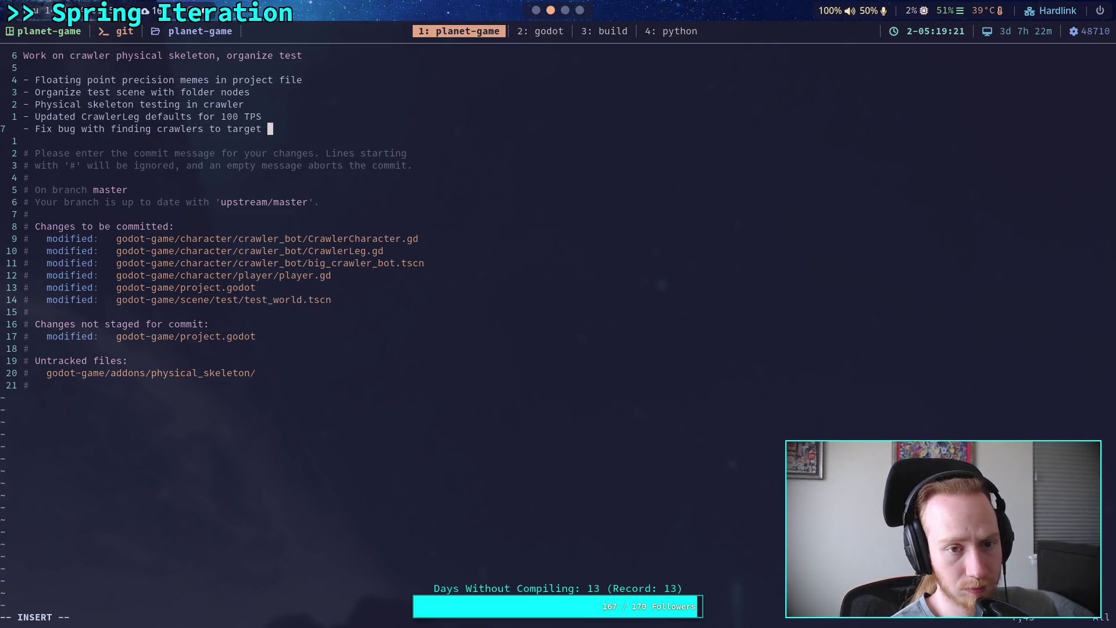
type("the player")
key("Return")
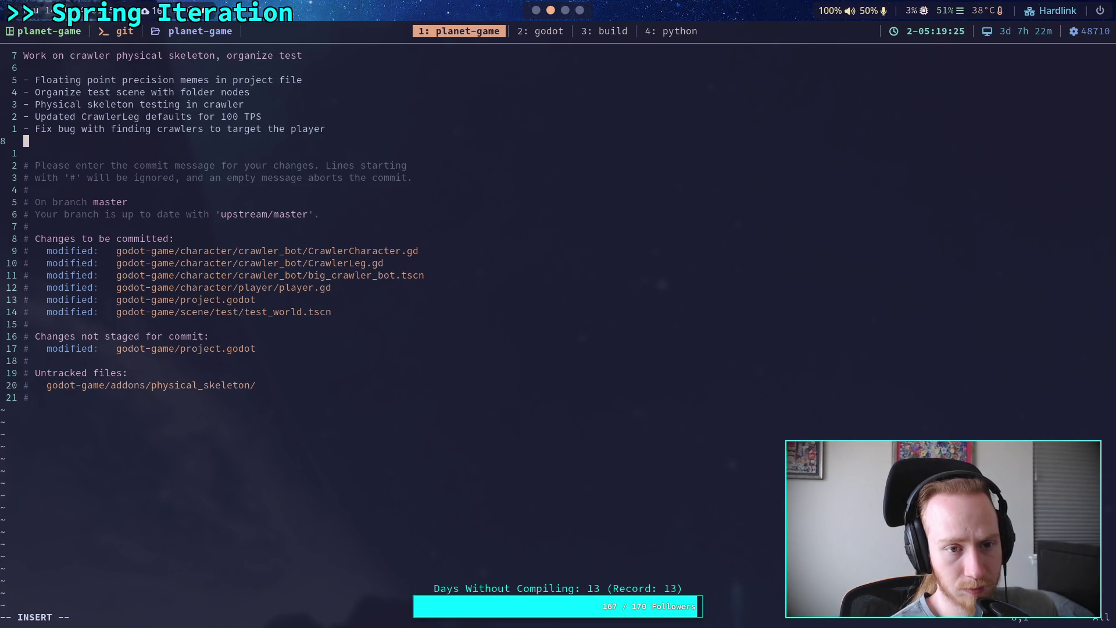
key("BackSpace")
type("i")
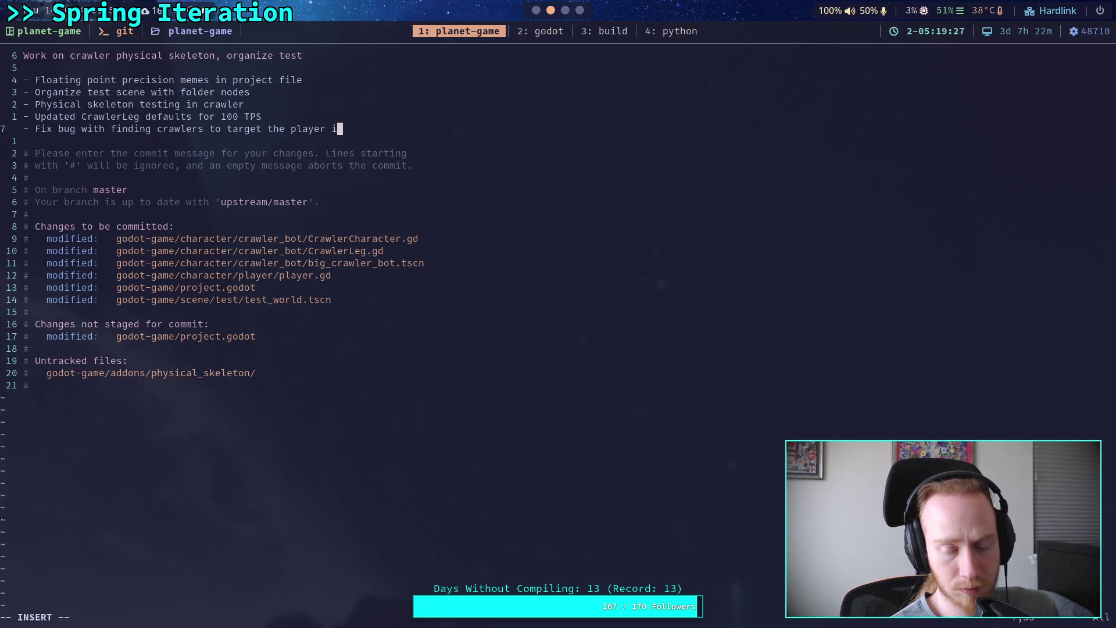
type("n")
key("BackSpace")
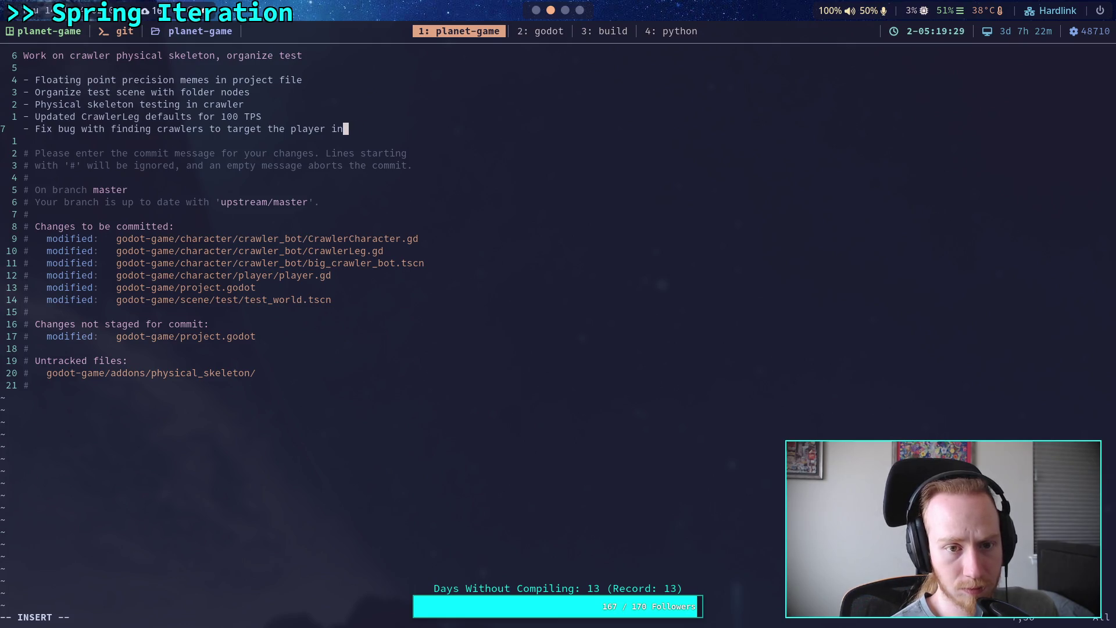
key("Return")
type("debug ")
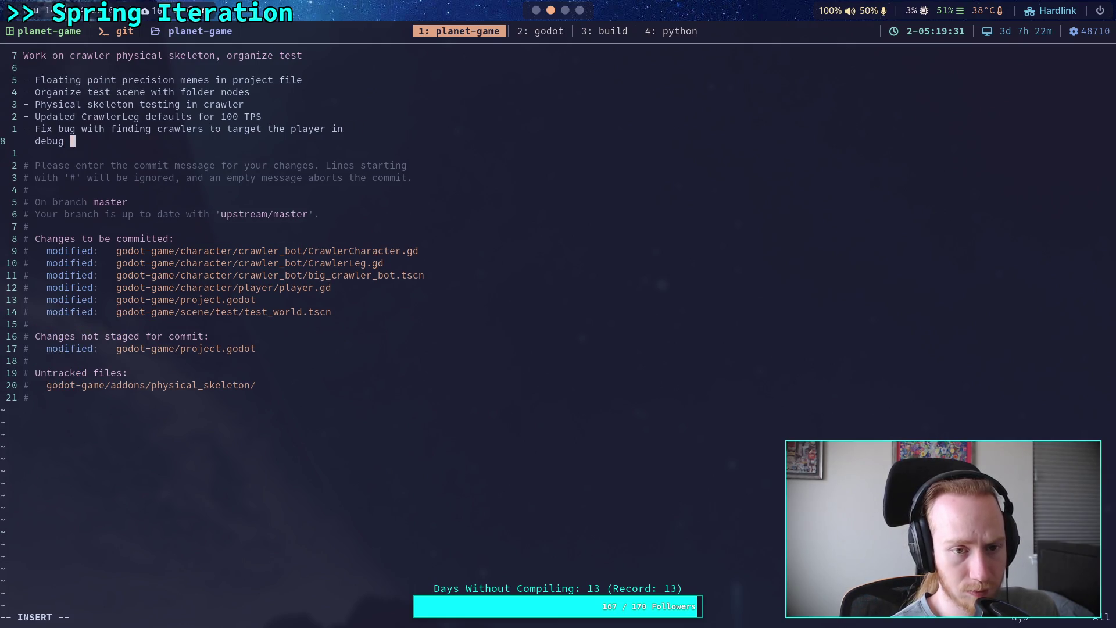
type("controls")
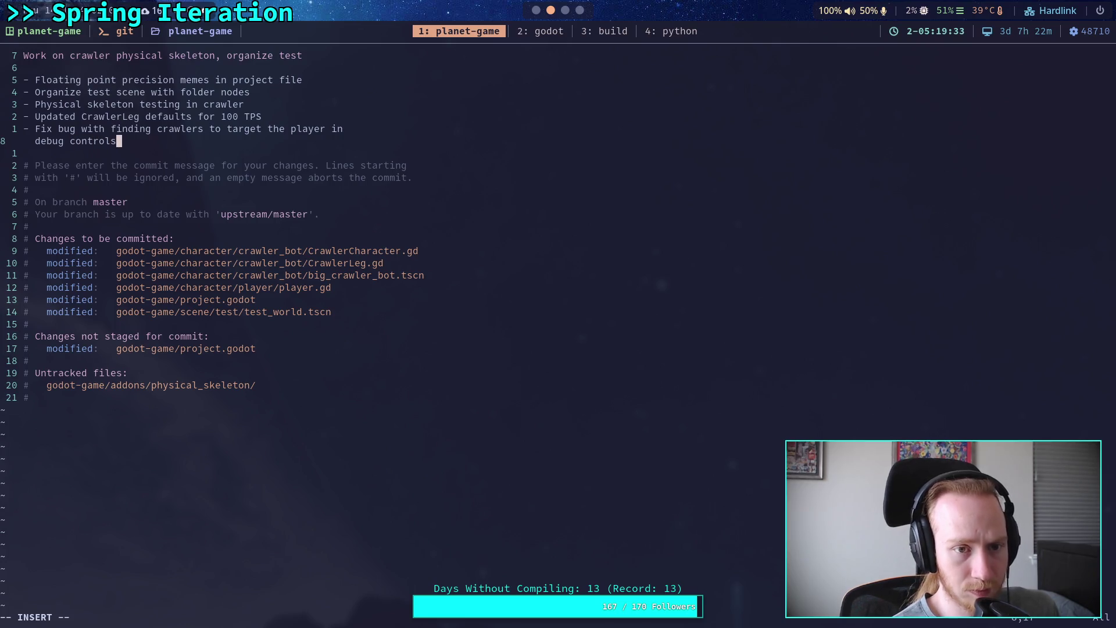
key("Escape")
- Save the commit message with :wq, git push to master, then return to the Godot workspace
type(":wq")
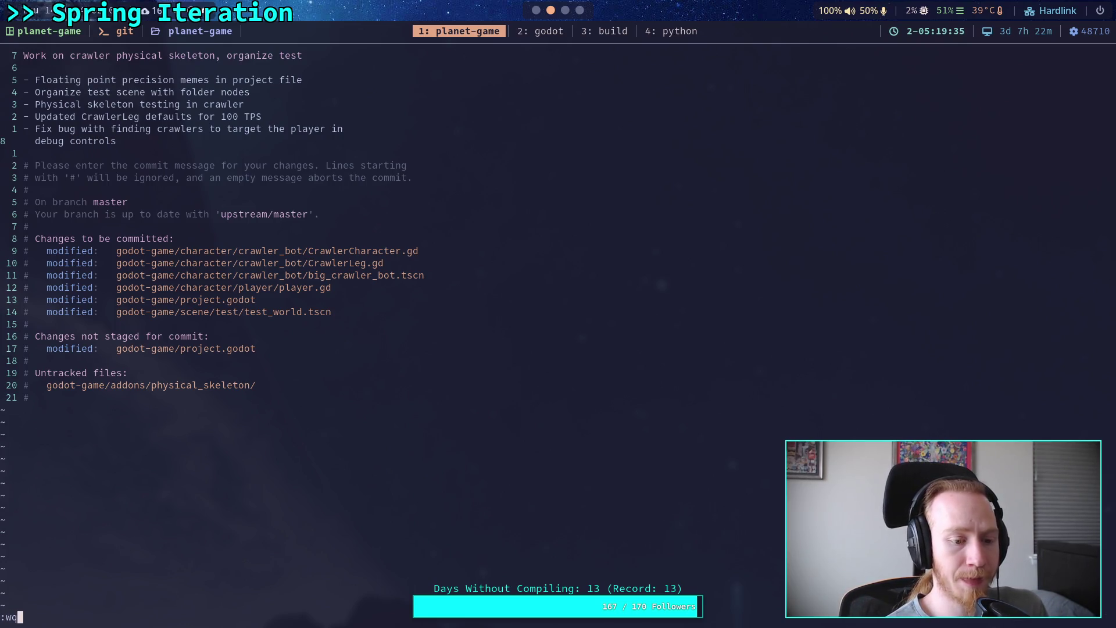
key("Return")
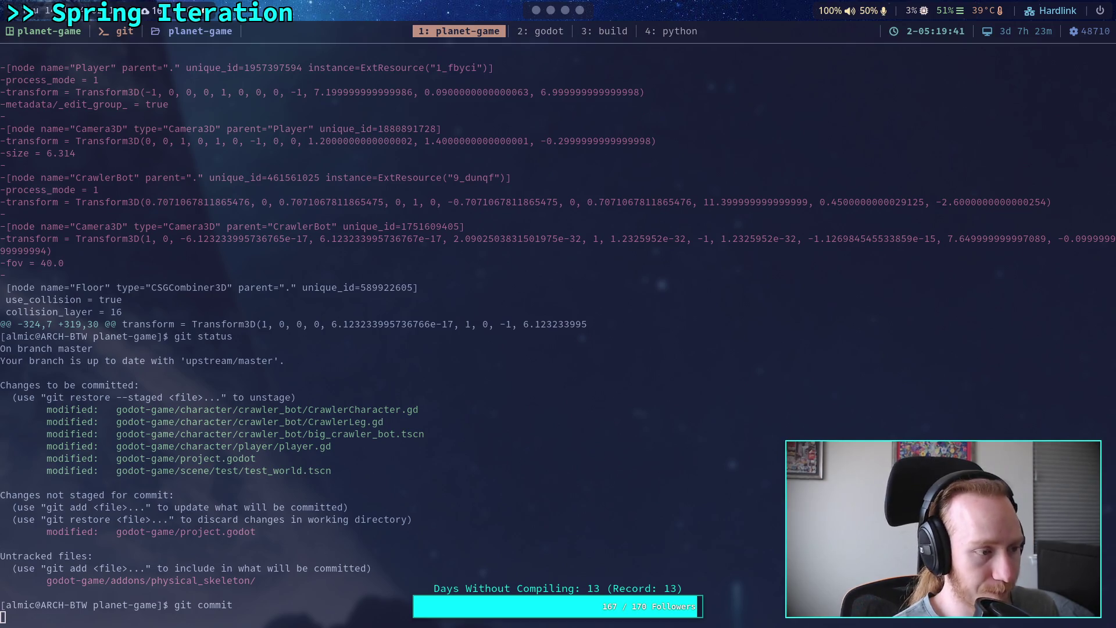
type("git push")
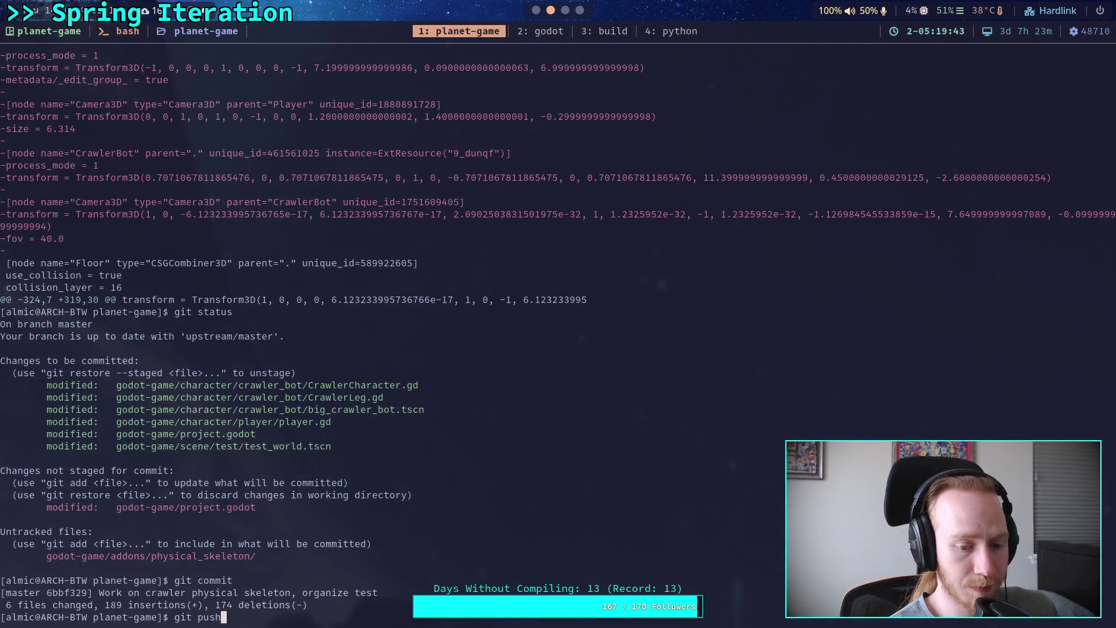
key("Return")
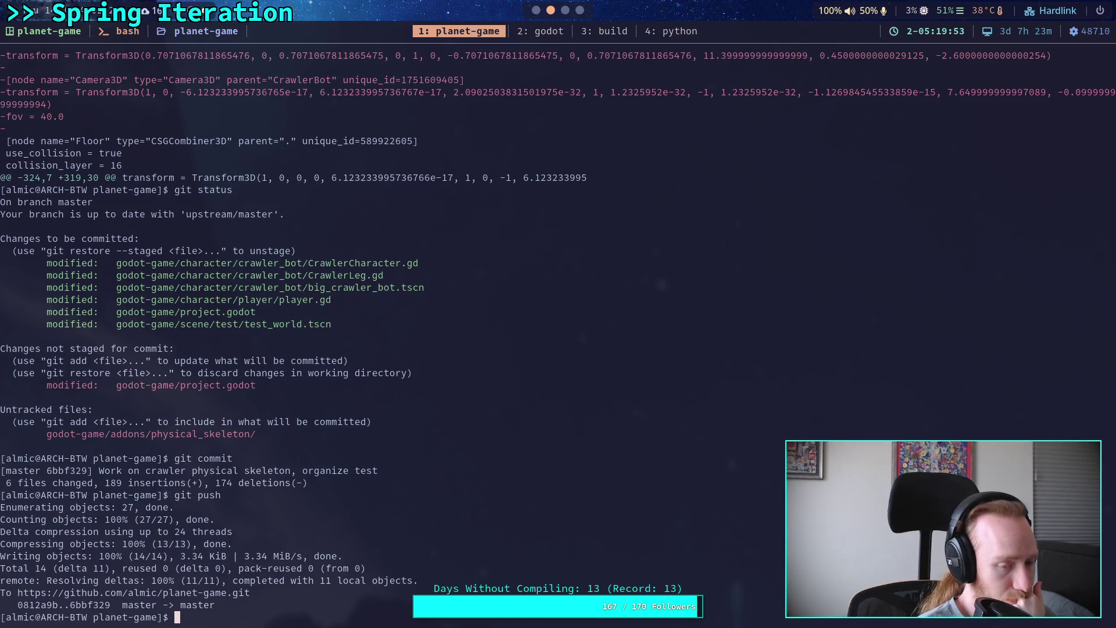
key("super+2")
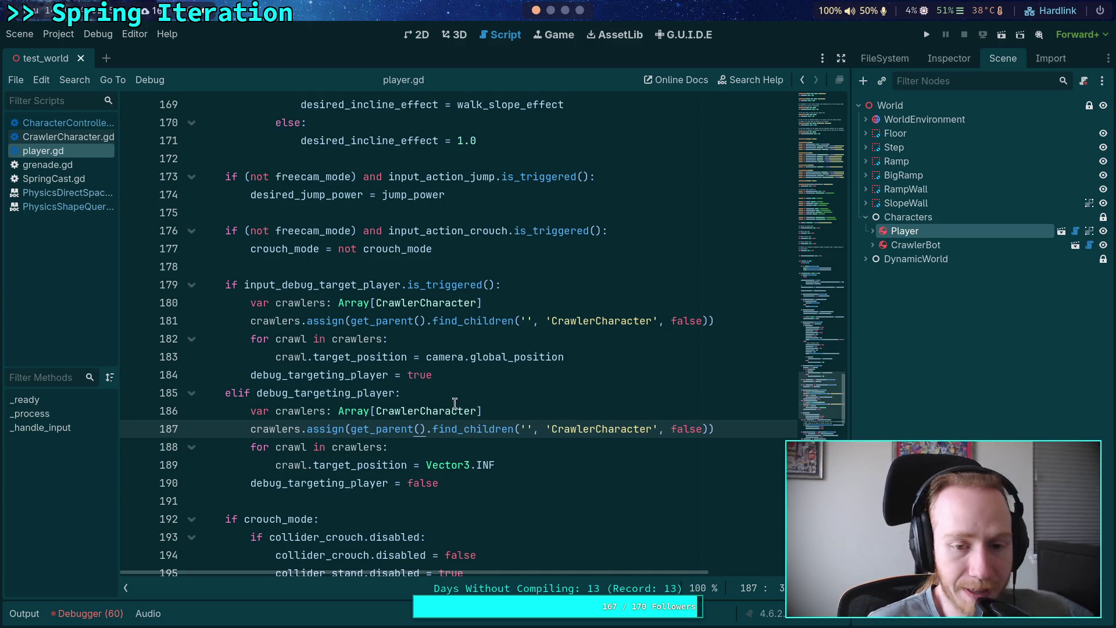
- Put the cursor on line 191 of player.gd, then switch to the browser workspace
left_click(378, 502)
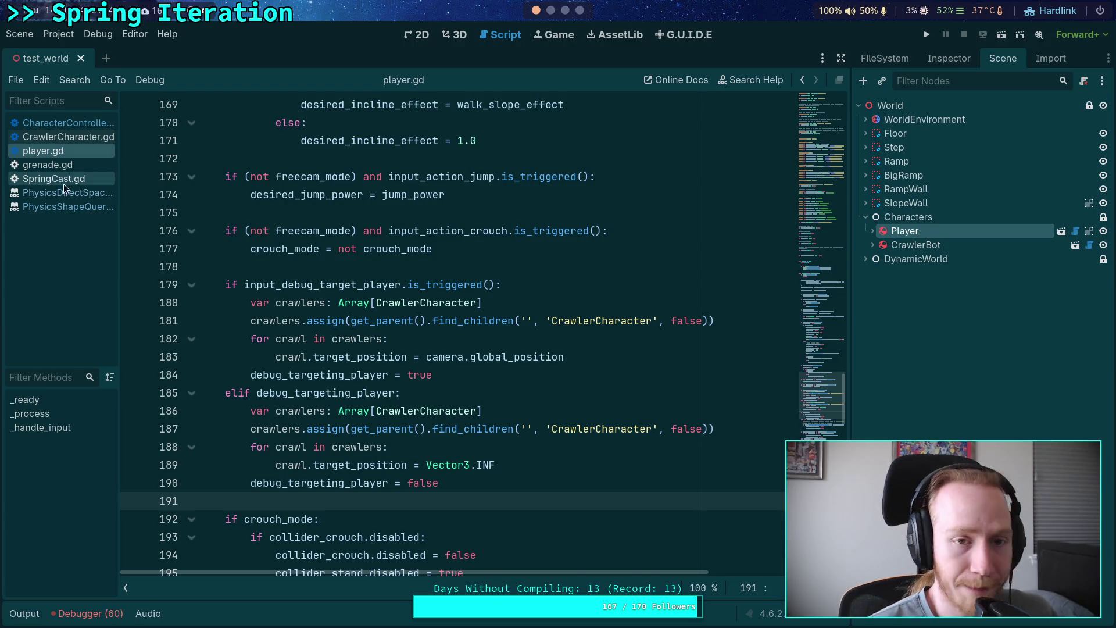
key("super+4")
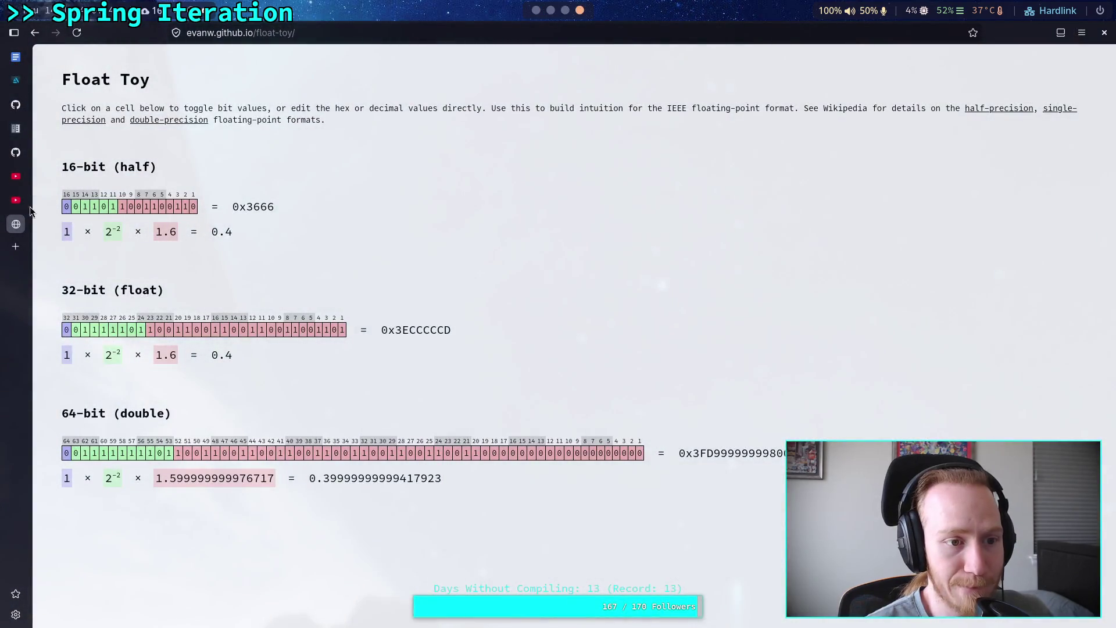
- Load the 3Blue1Brown cube shadow video by pasted URL, pause, unmute, and rewind to 0:00
left_click(16, 200)
left_click(448, 35)
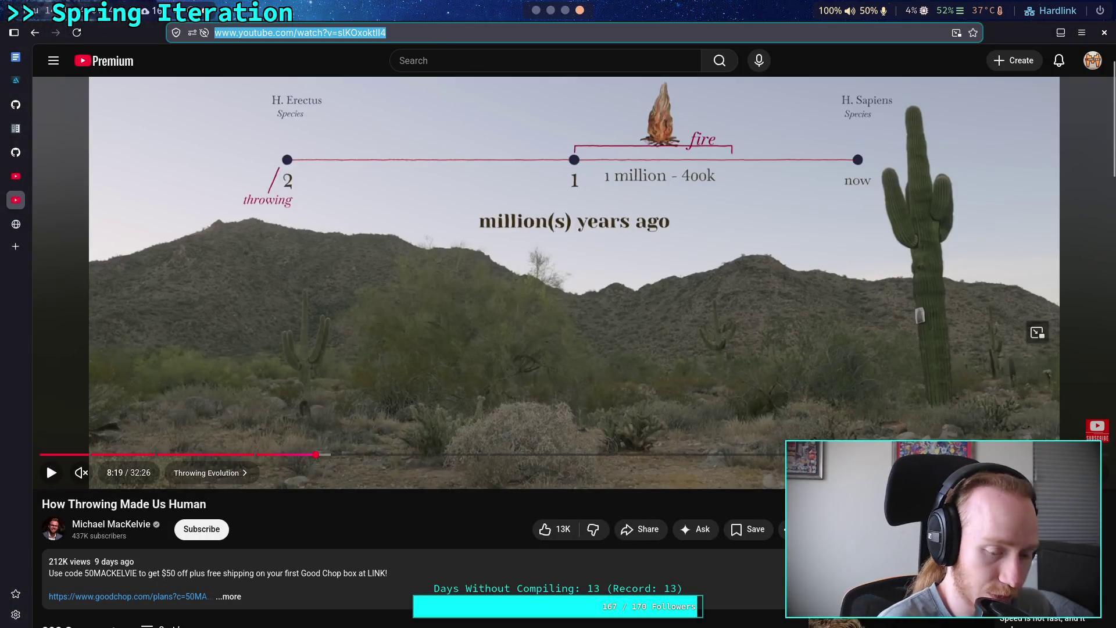
key("ctrl+v")
key("Return")
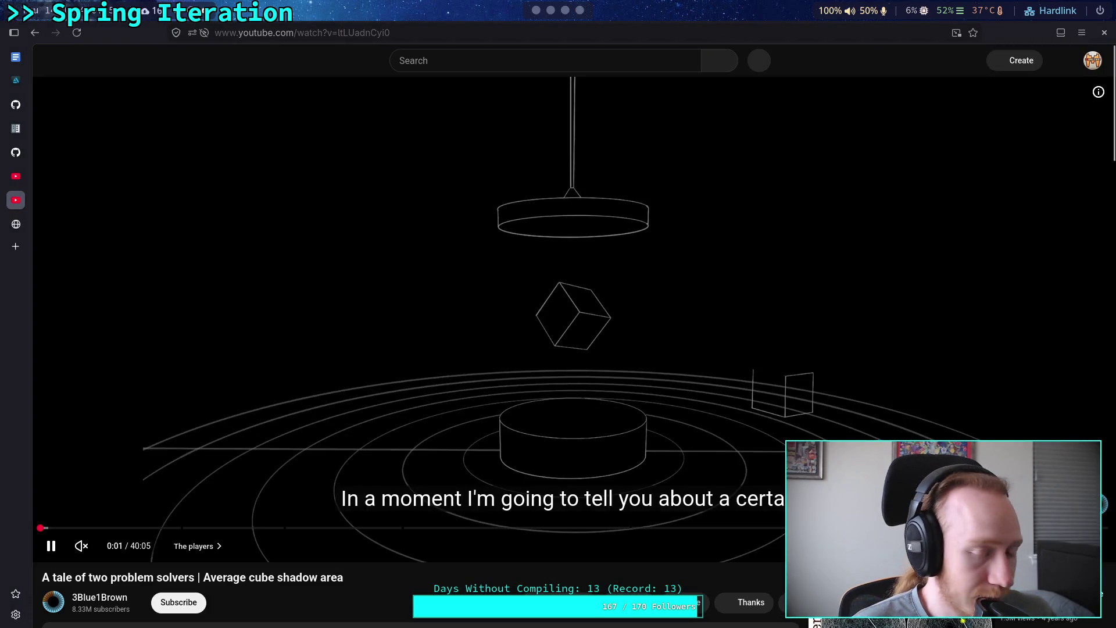
left_click(356, 428)
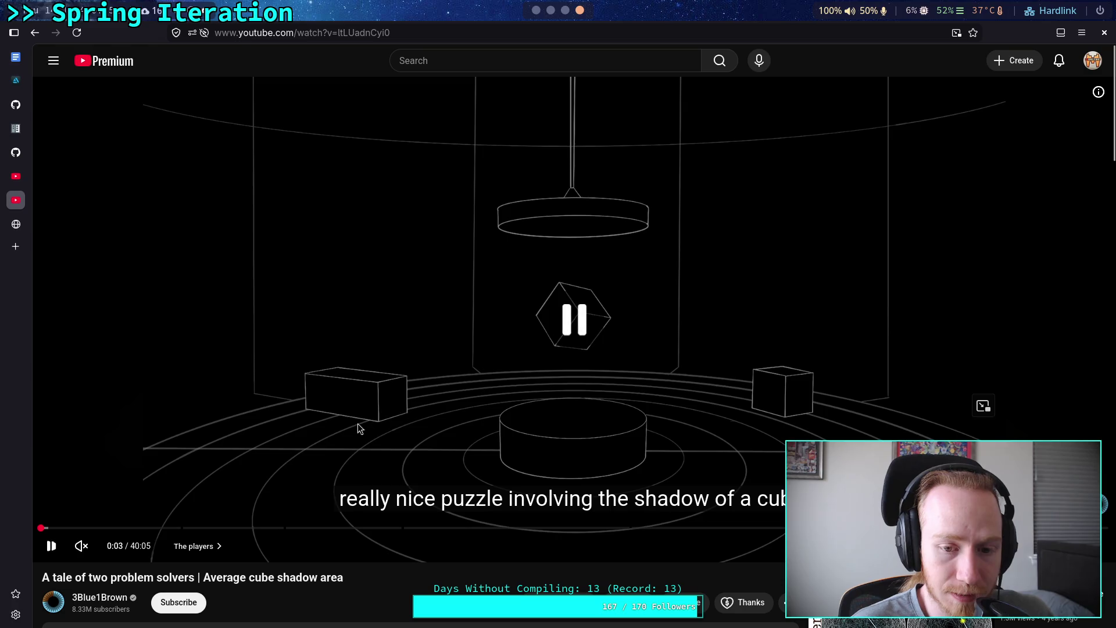
left_click(80, 547)
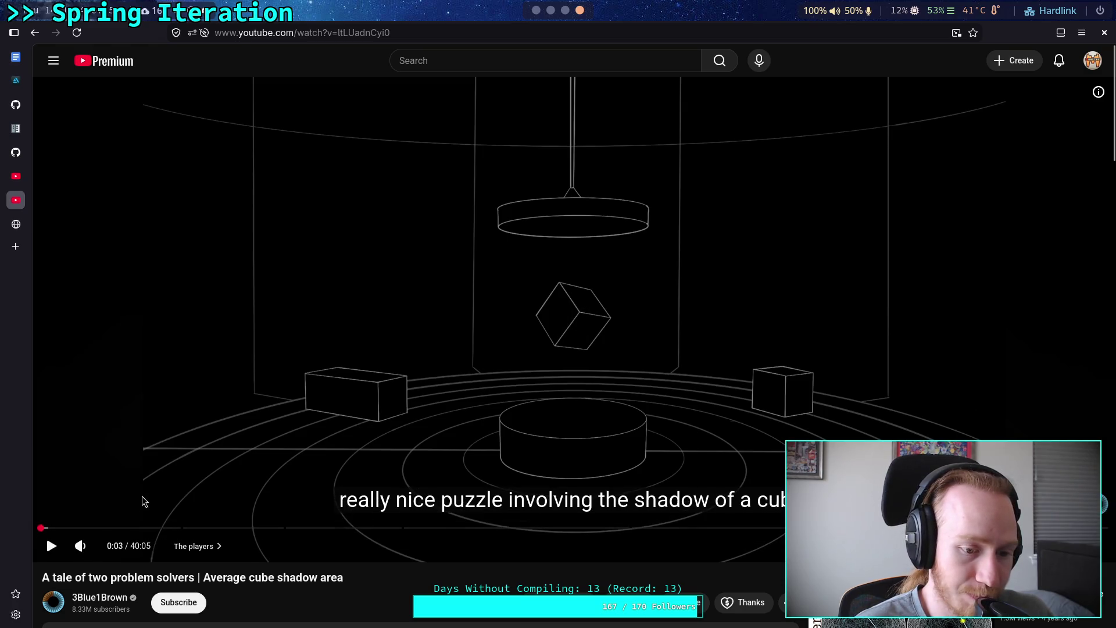
left_click(42, 528)
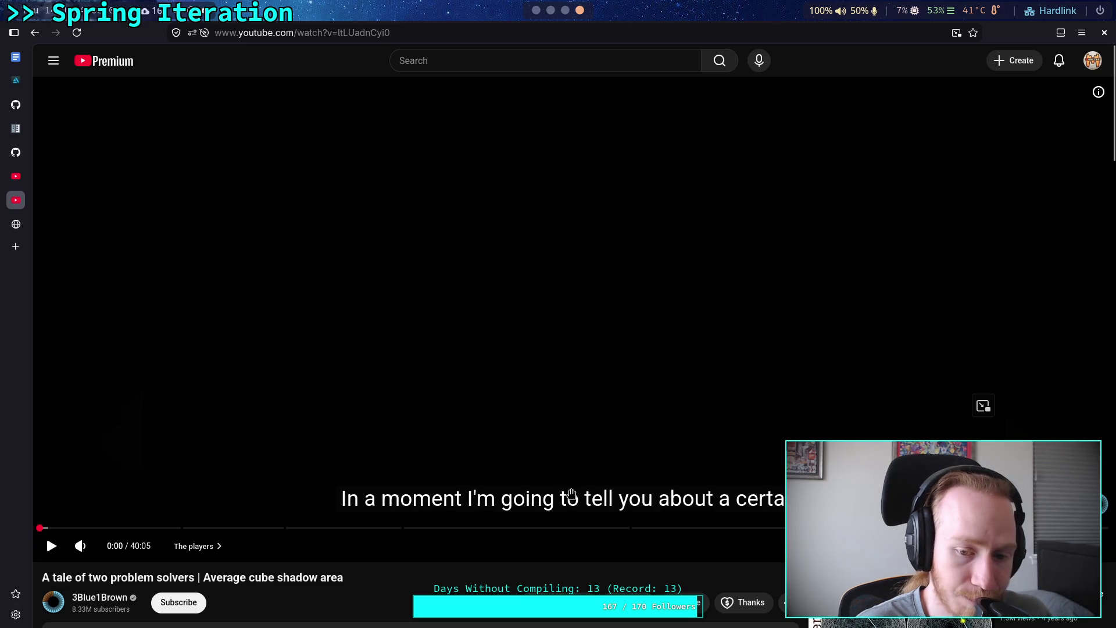
- Drag the captions to the player's bottom, play the cube shadow video, then jump back a few seconds
left_click_drag(598, 503, 431, 495)
mouse_move(347, 504)
left_mouse_down()
mouse_move(409, 504)
mouse_move(627, 460)
left_mouse_up()
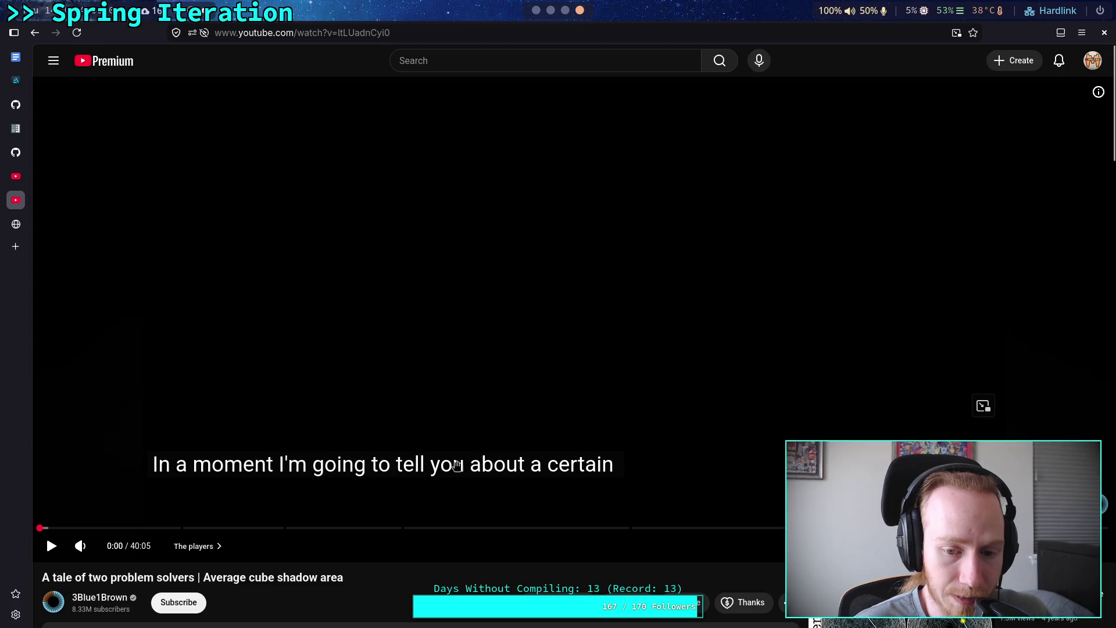
left_click_drag(458, 466, 433, 539)
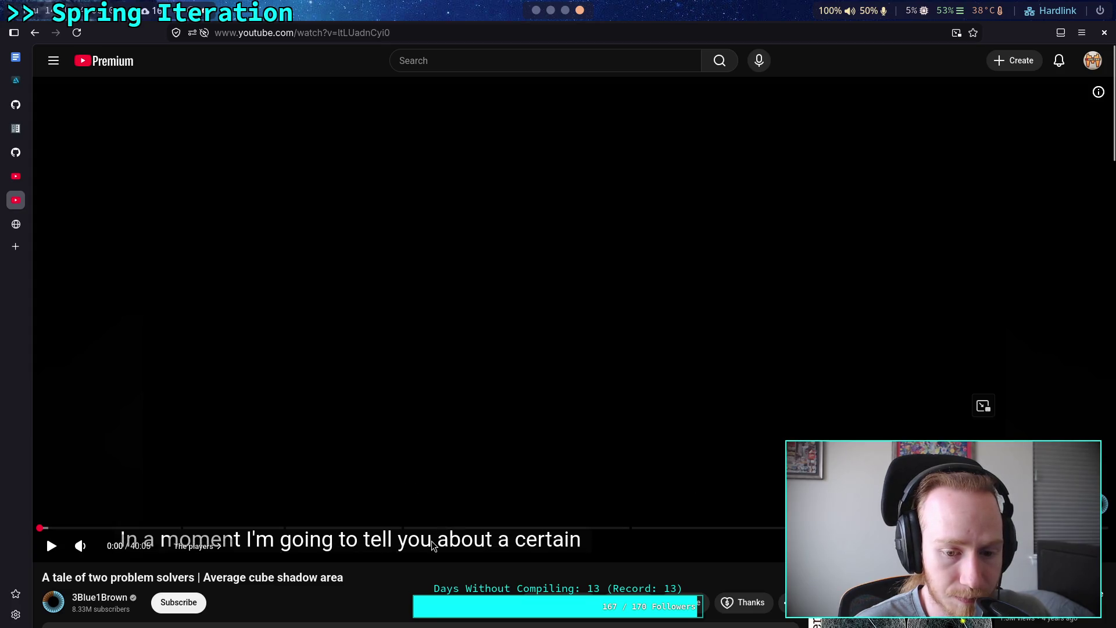
left_click(430, 543)
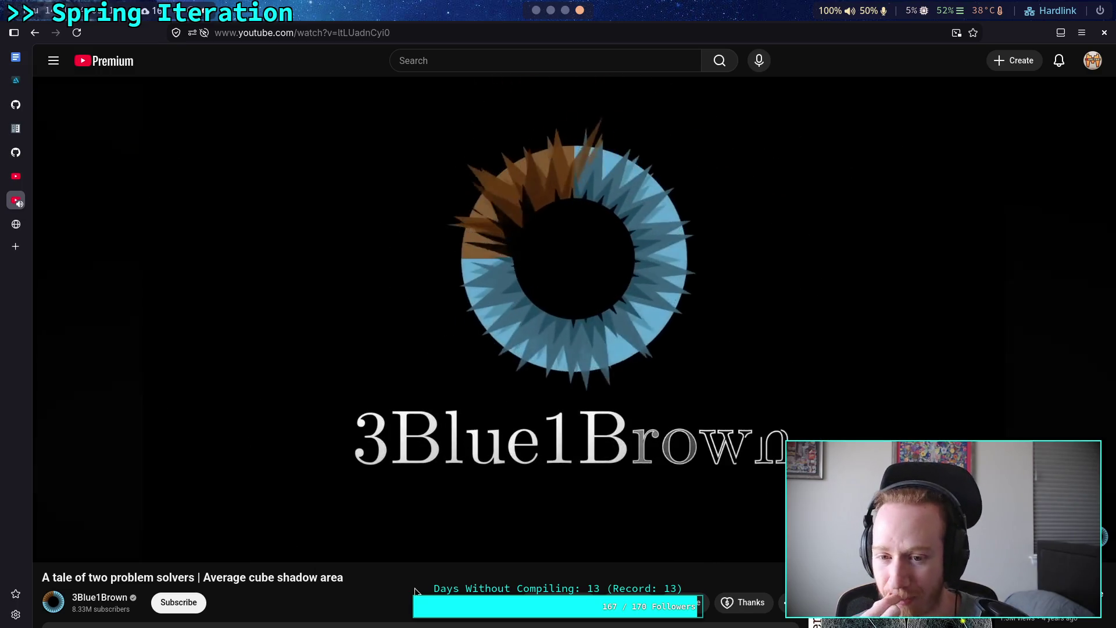
key("Left")
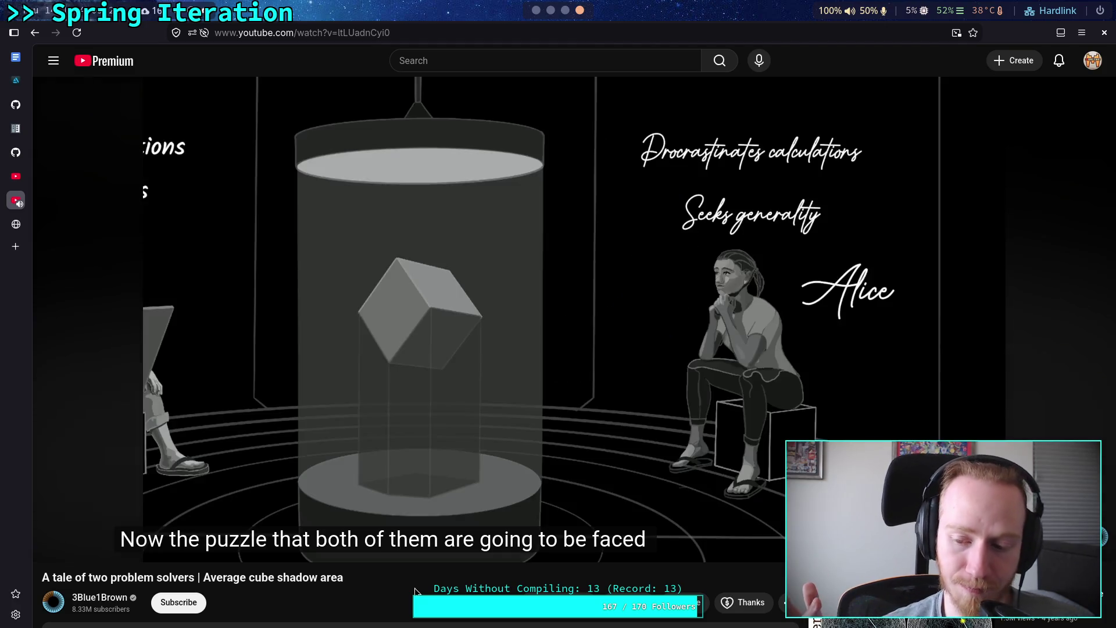